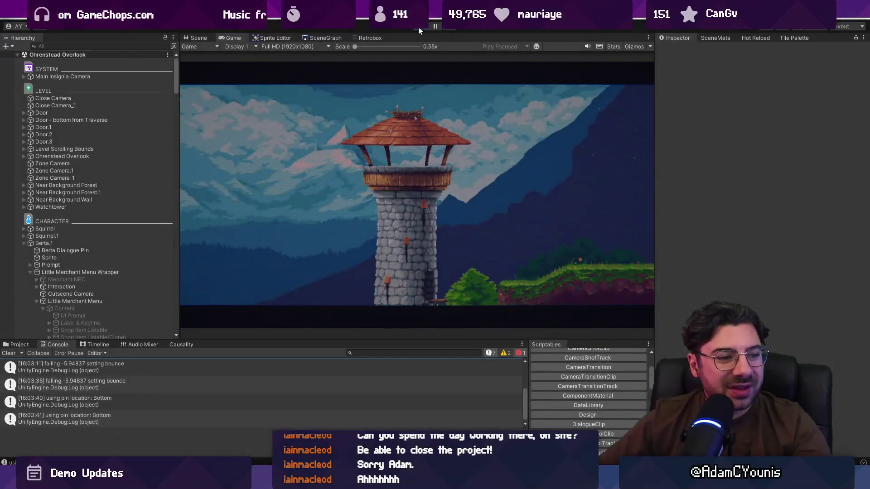
Stop the playtest and look around the Ohrenstead Overlook level in the Scene view.
click(418, 29)
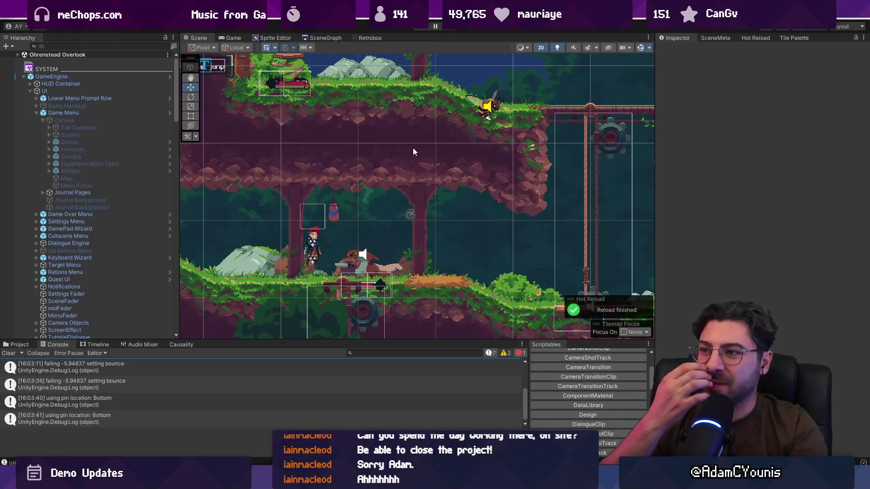
scroll(390, 179, down, 3)
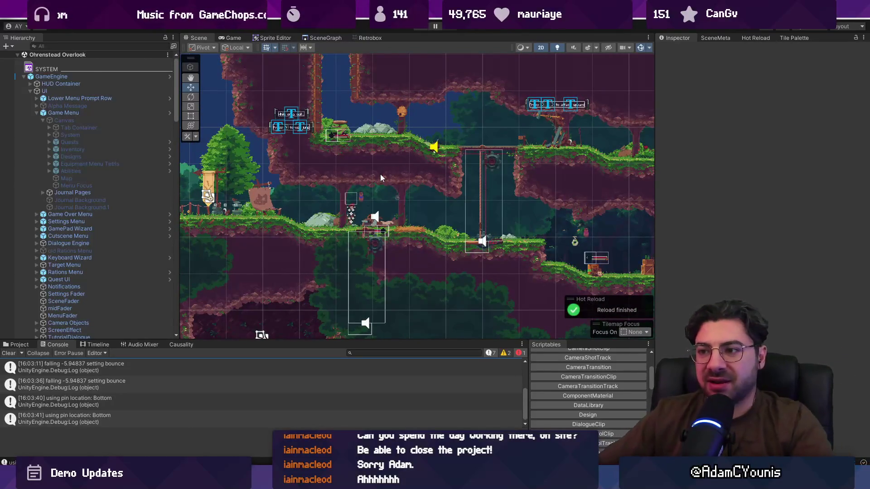
scroll(381, 182, up, 3)
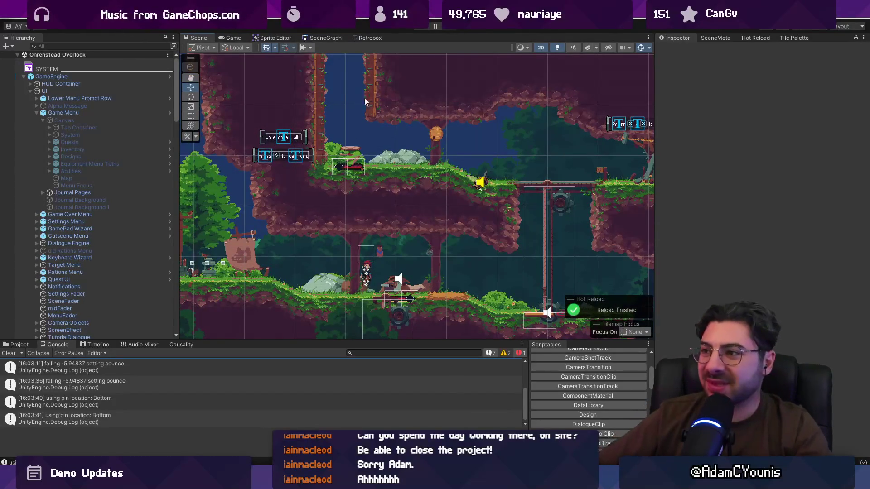
scroll(421, 163, down, 4)
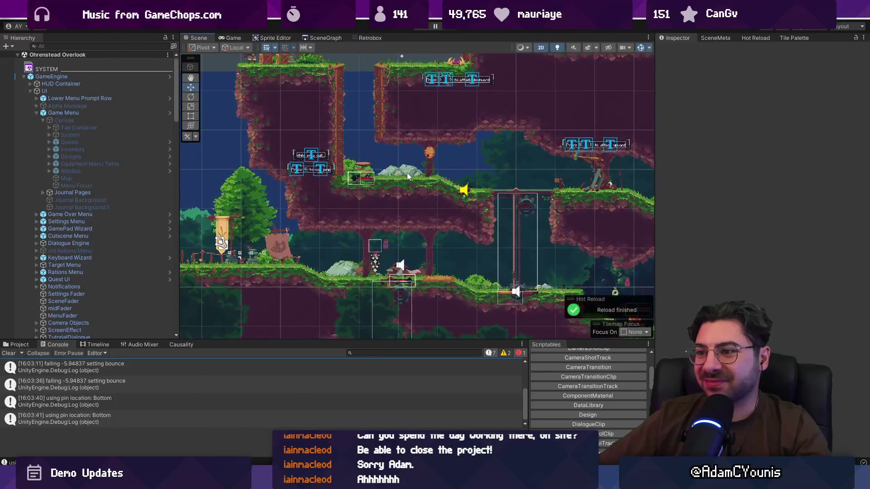
scroll(406, 187, up, 1)
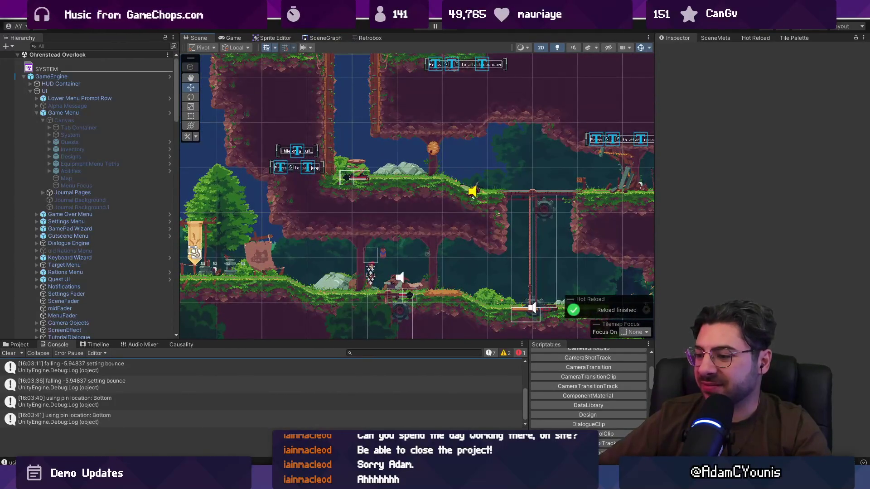
mouse_move(435, 477)
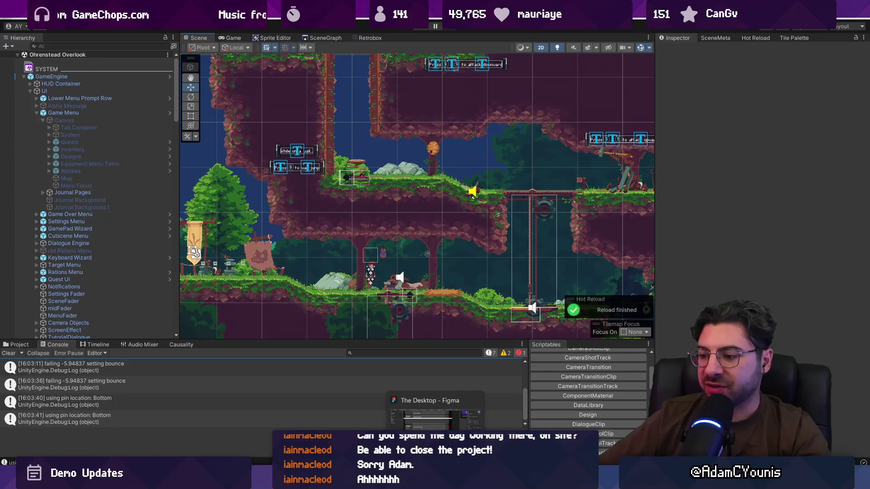
Show Insignia's full history in Fork and review the latest development and Lenxen commits' files.
click(475, 478)
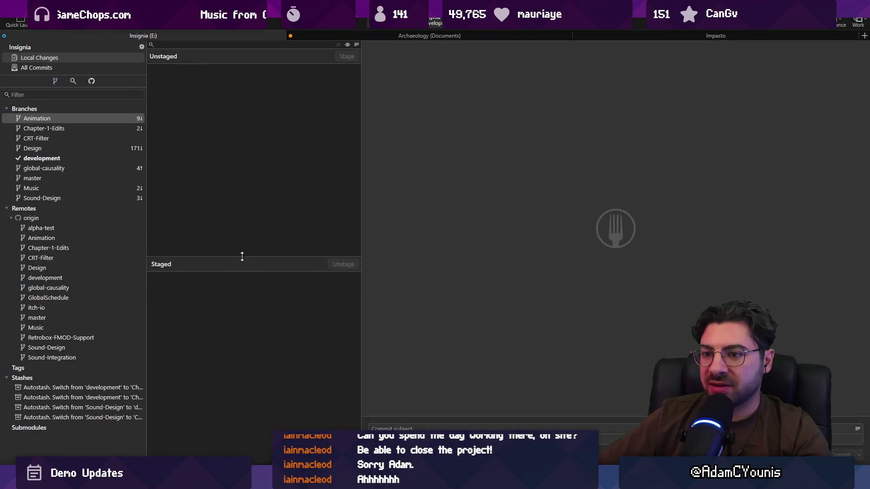
click(62, 67)
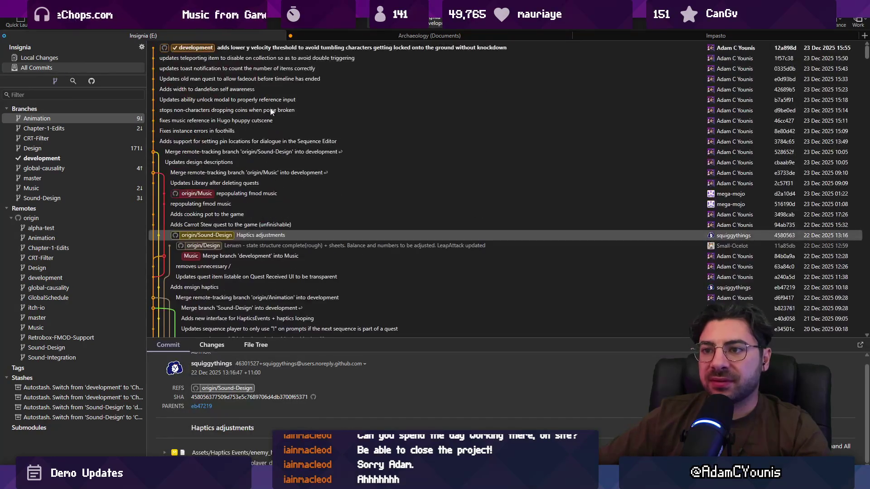
click(286, 47)
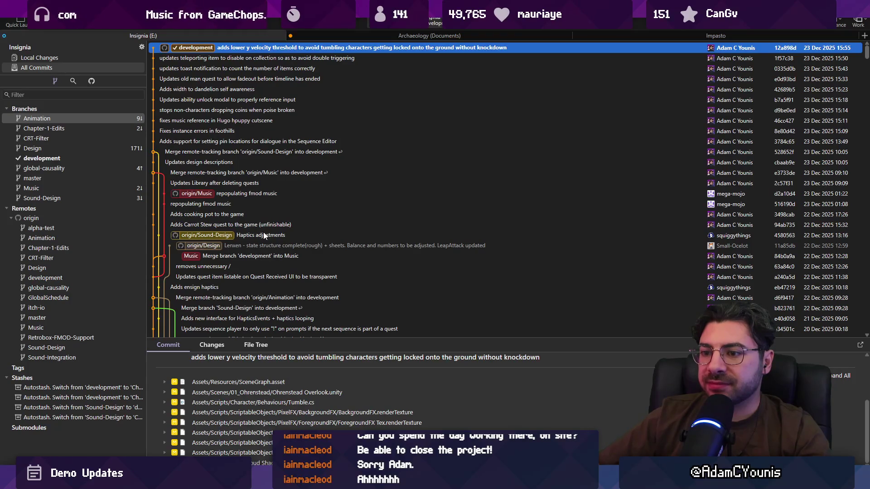
click(342, 246)
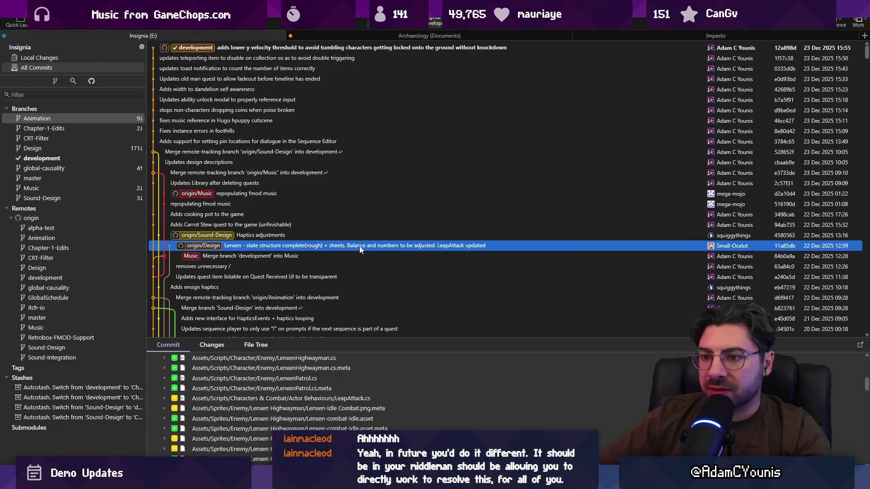
key(alt+Tab)
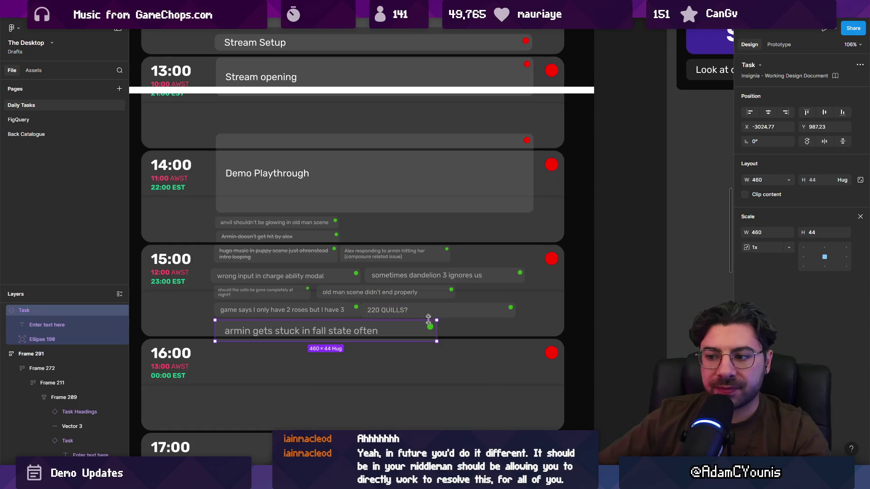
Navigate the Figma board to the Insignia Demo list and select the Morgan's Music card.
scroll(355, 287, right, 5)
scroll(295, 346, down, 3)
scroll(295, 347, down, 1)
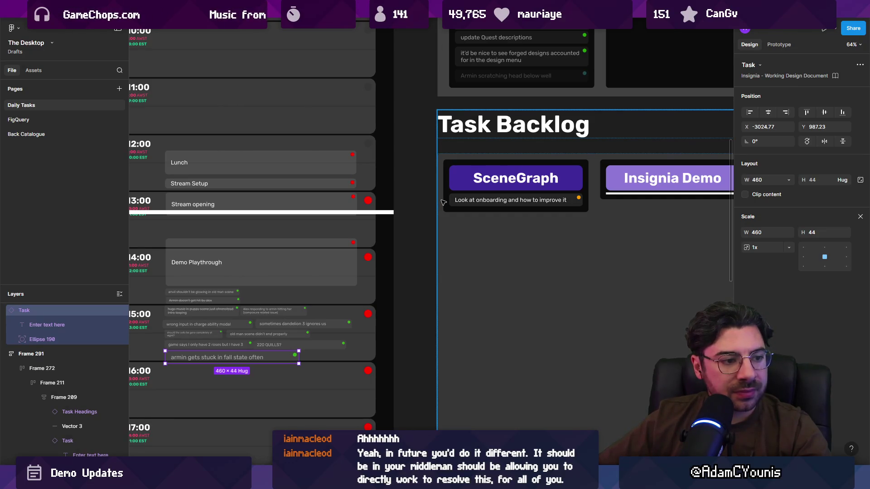
scroll(443, 202, down, 3)
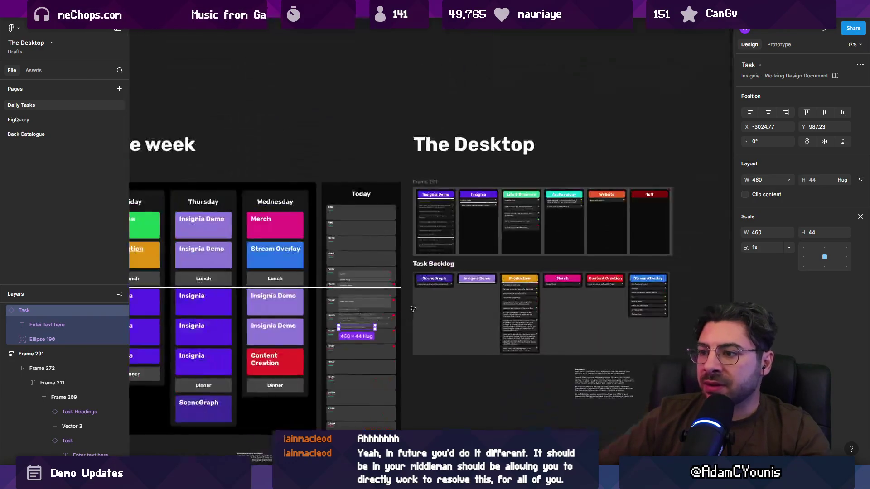
scroll(424, 198, up, 6)
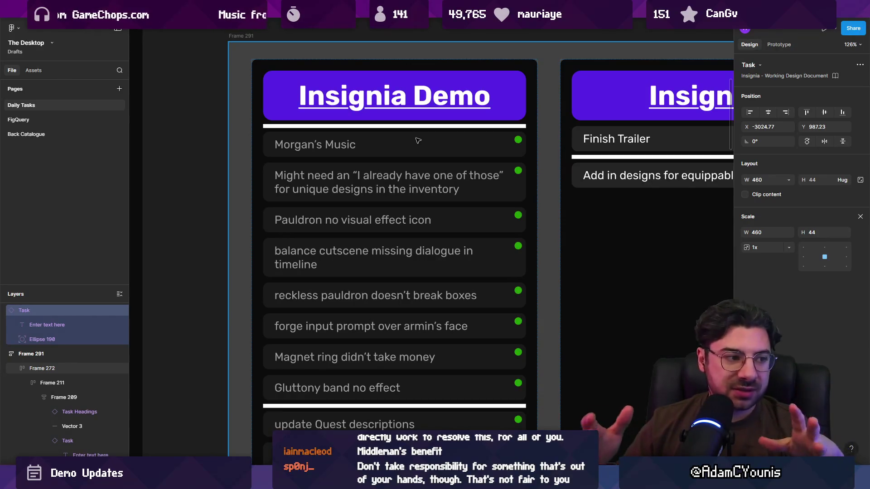
double_click(416, 144)
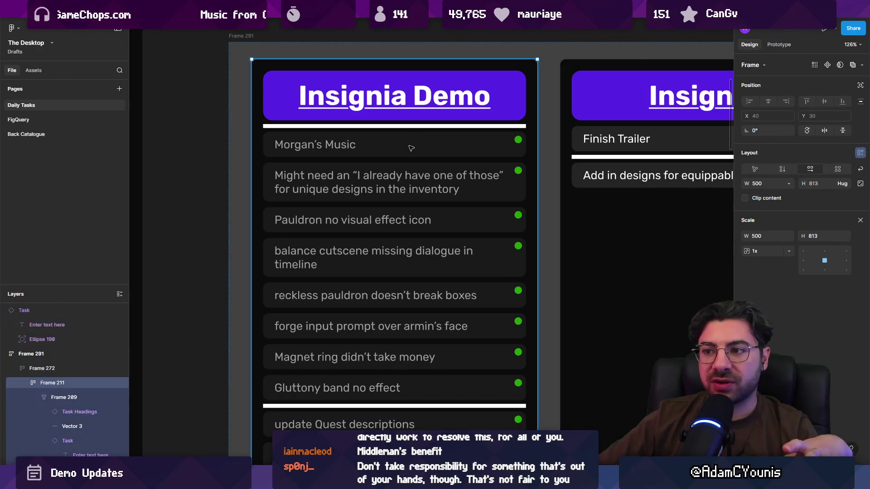
key(Escape)
key(Escape)
key(Escape)
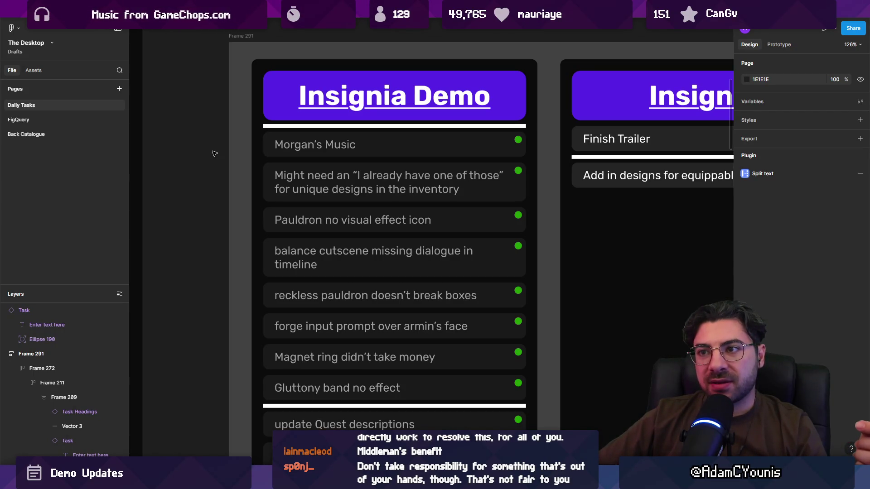
click(230, 150)
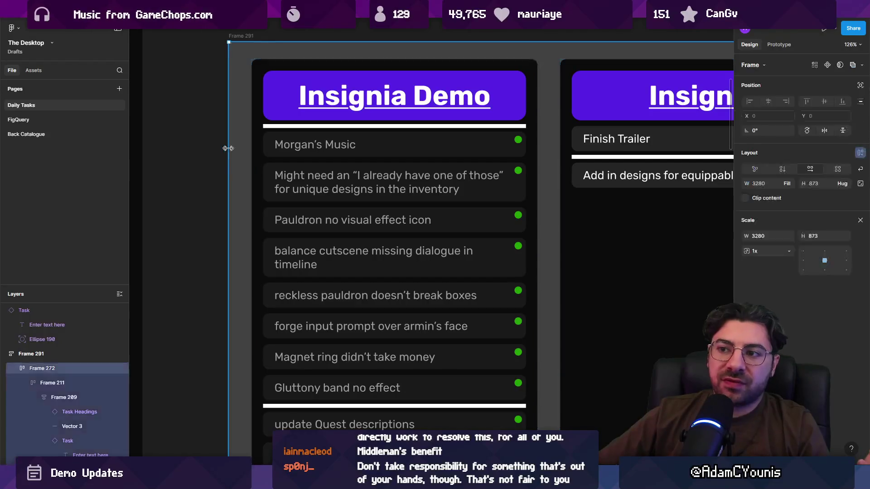
click(221, 138)
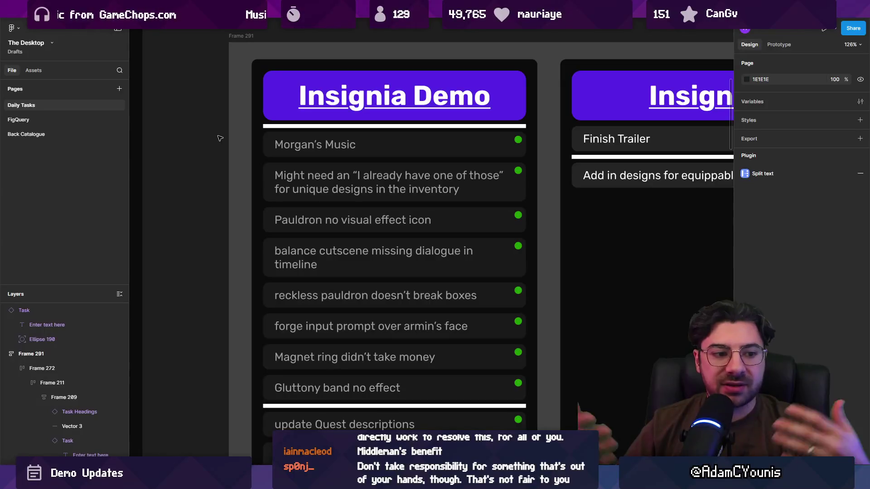
click(250, 130)
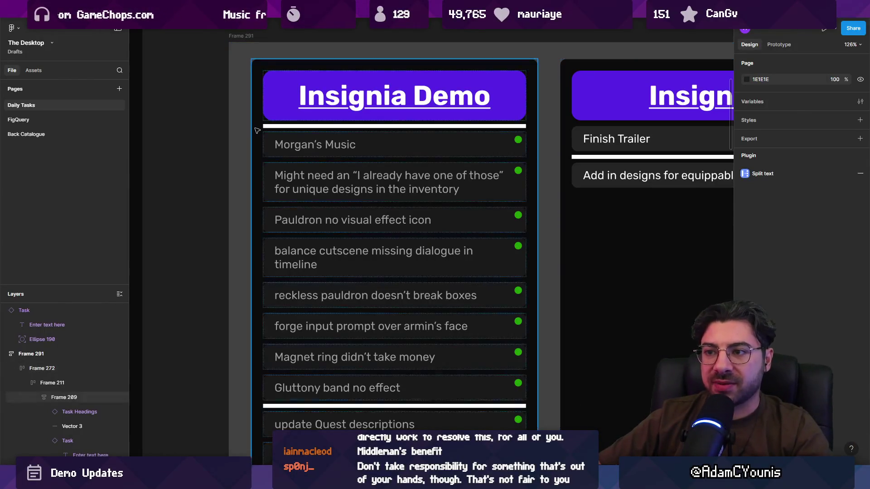
click(213, 133)
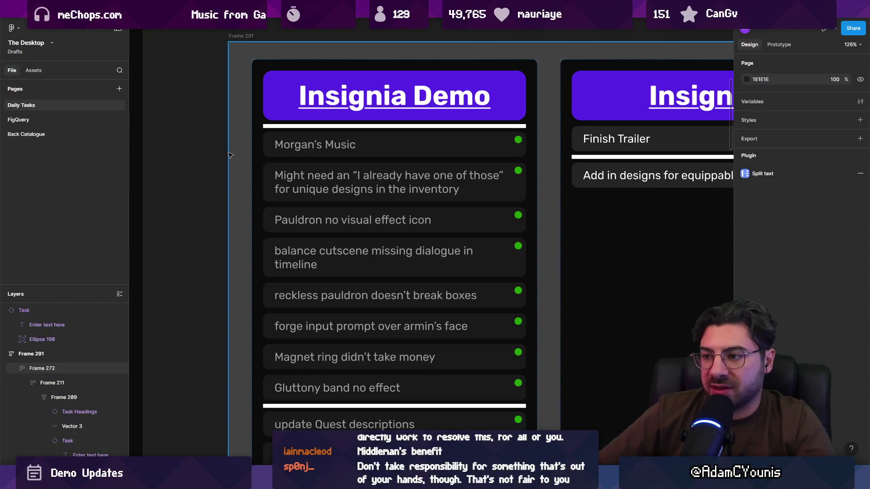
click(248, 187)
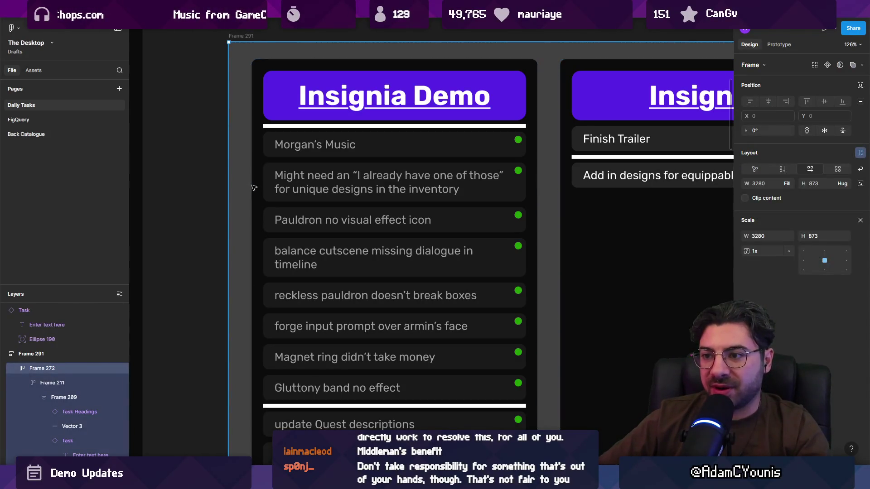
double_click(254, 187)
click(196, 177)
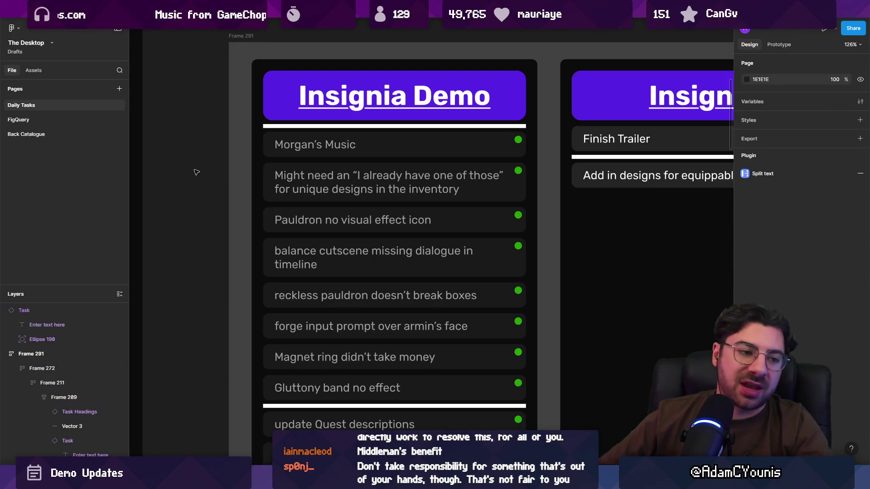
click(356, 213)
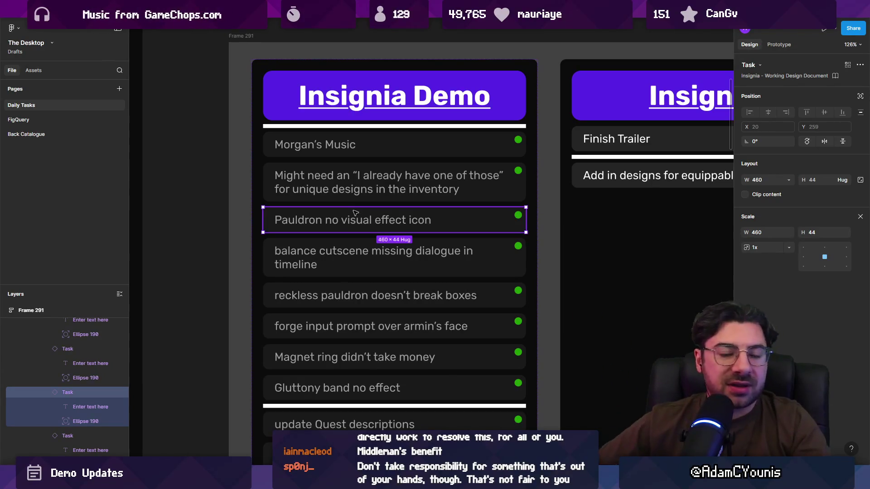
click(277, 179)
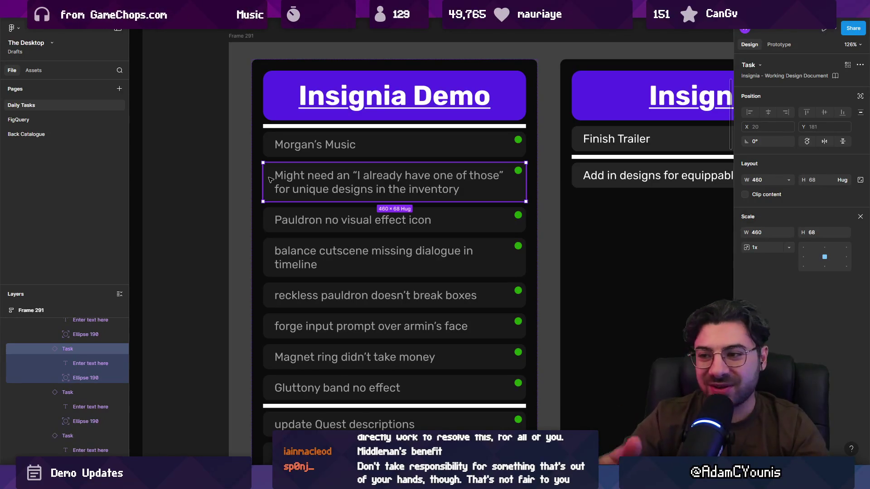
click(270, 220)
click(272, 247)
click(223, 257)
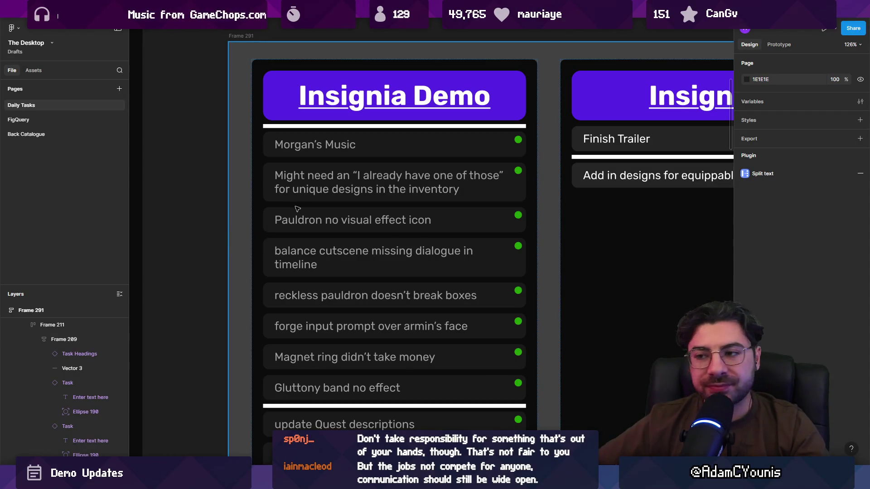
click(284, 200)
click(281, 199)
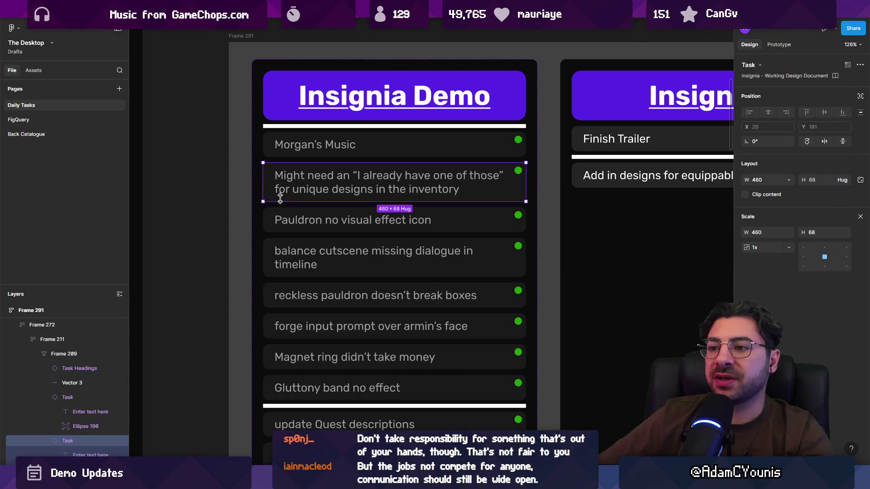
click(198, 195)
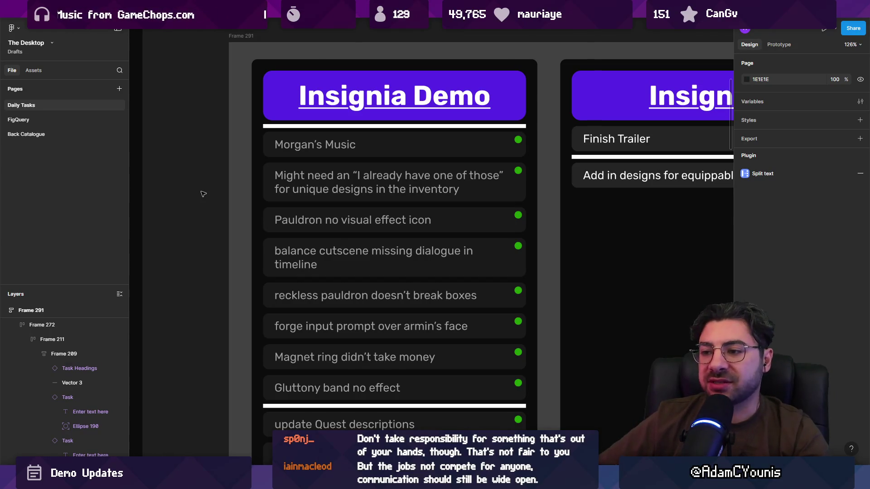
click(326, 253)
click(326, 252)
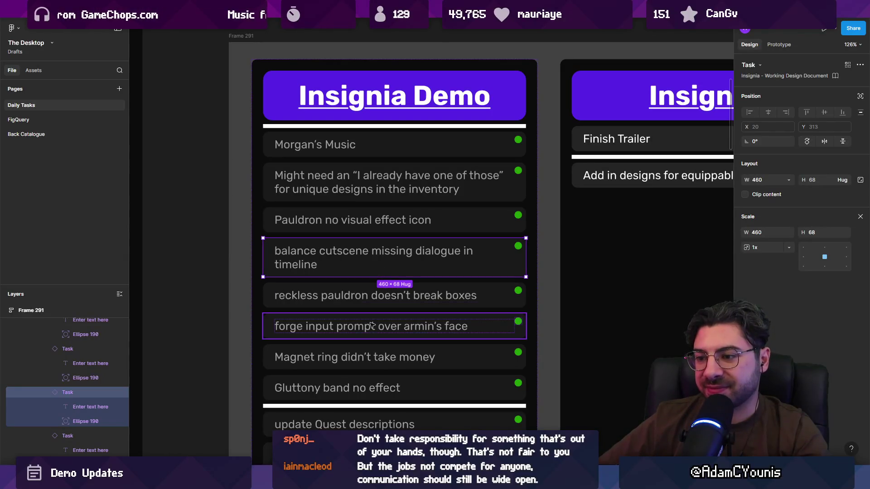
click(345, 230)
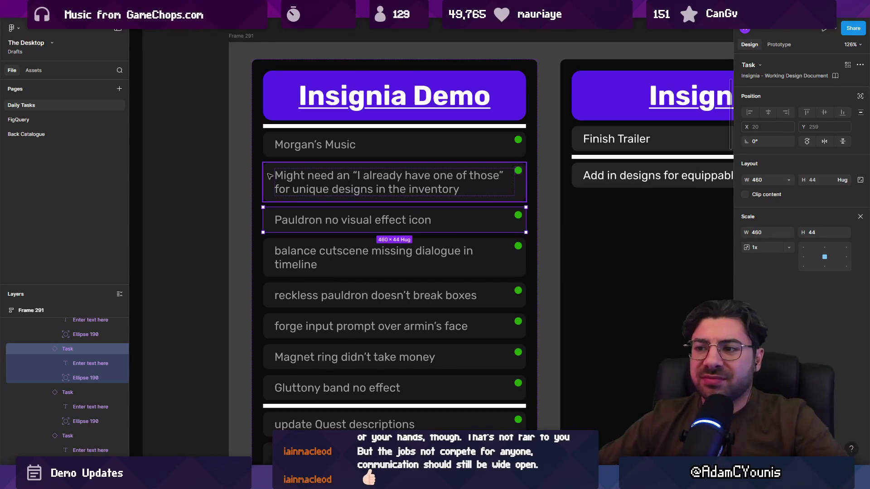
click(202, 174)
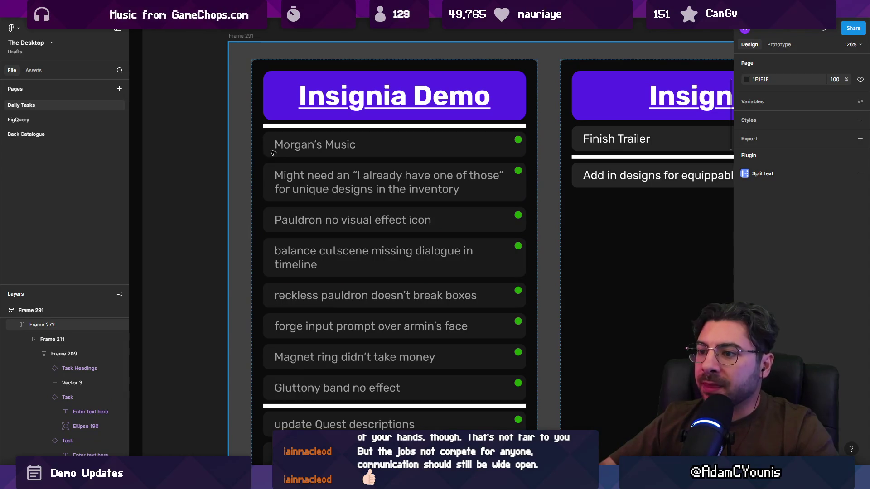
click(274, 208)
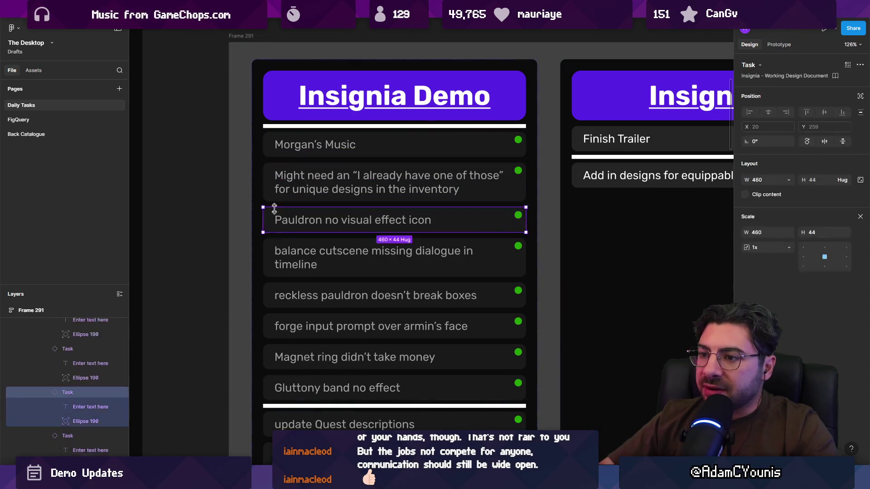
Move the Pauldron no-visual-effect icon task into today's schedule below the armin fall-state task.
mouse_move(415, 480)
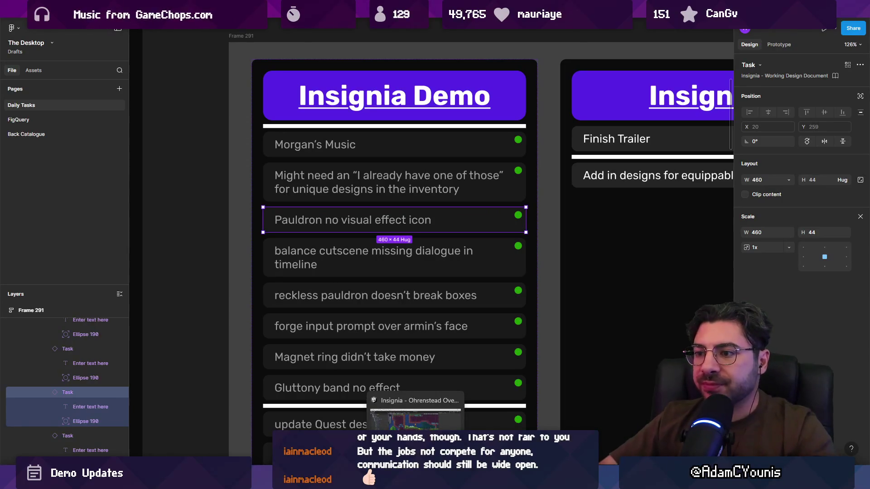
mouse_move(338, 222)
mouse_down()
mouse_move(323, 138)
mouse_move(317, 174)
mouse_move(314, 146)
mouse_up()
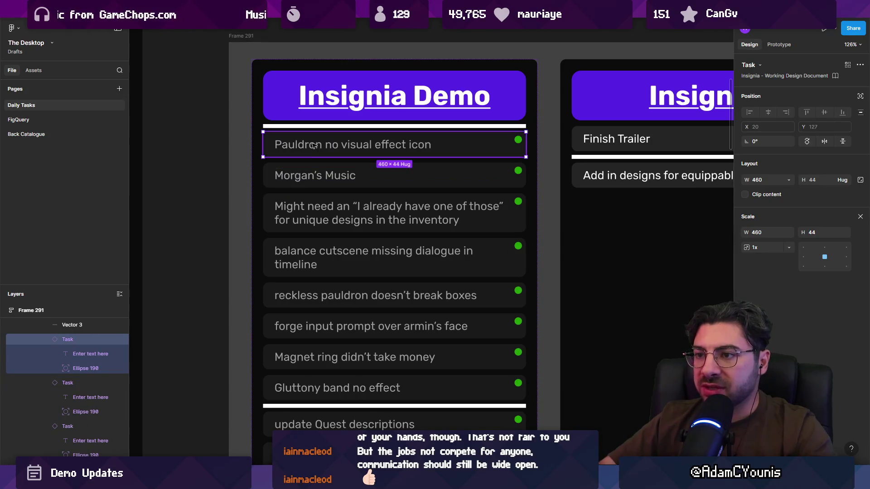
scroll(270, 147, down, 5)
mouse_move(390, 159)
mouse_down()
mouse_move(199, 435)
mouse_move(260, 232)
mouse_move(199, 251)
mouse_move(317, 245)
mouse_move(322, 253)
mouse_up()
scroll(259, 232, up, 5)
Show Unity's SceneGraph of Ohrenstead's connected rooms.
scroll(202, 255, left, 3)
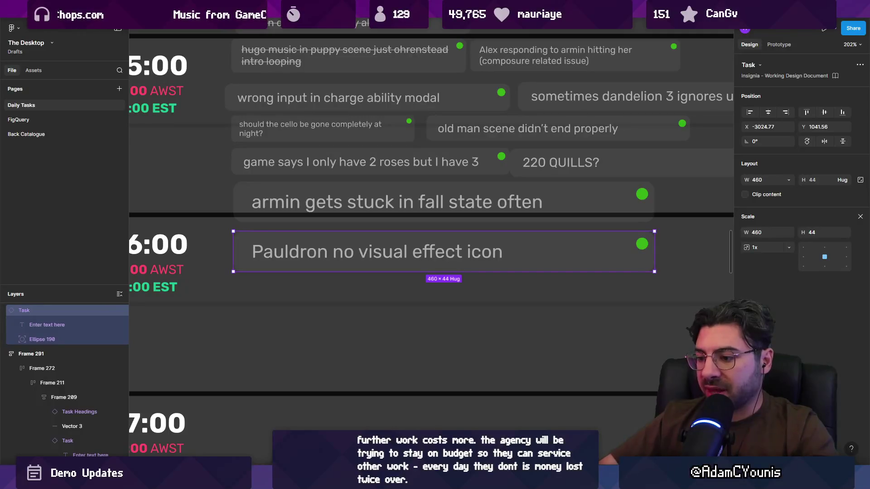
key(alt+Tab)
click(313, 40)
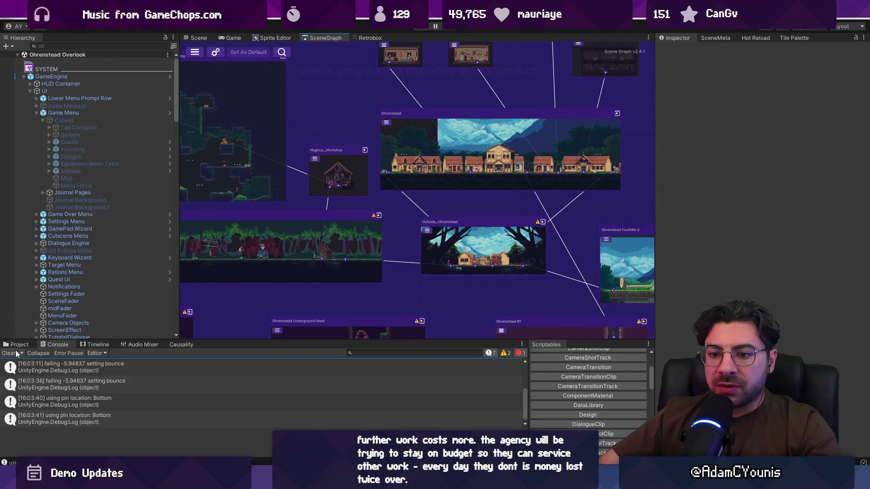
Delete the falling-velocity Debug.Log line from Tumble.cs.
double_click(45, 367)
key(Delete)
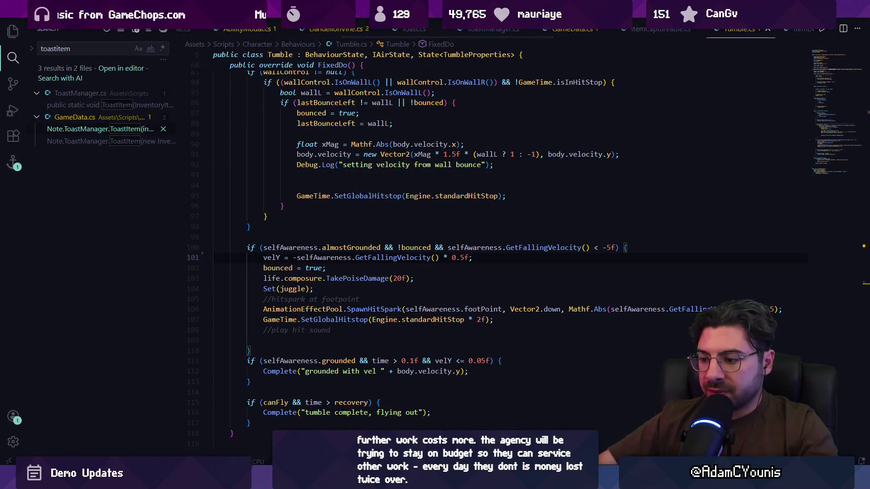
key(alt+Tab)
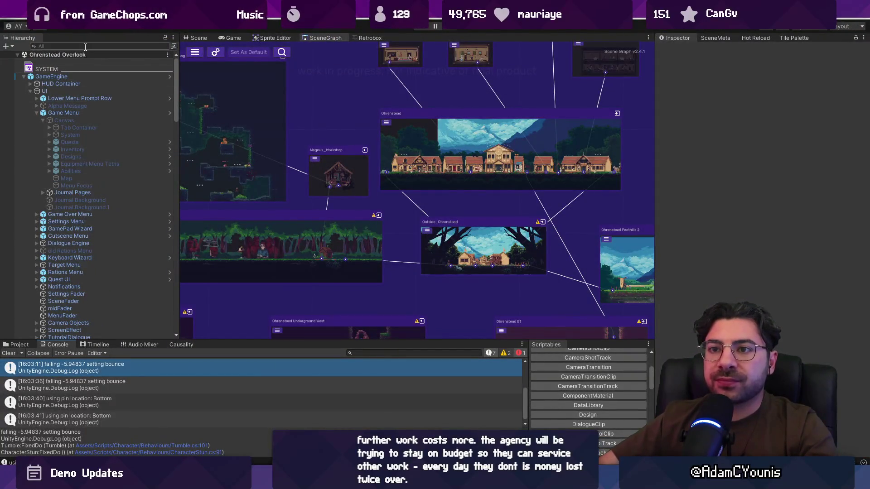
Filter the Hierarchy by 'effect' and inspect AccessoryEffectLookup and Trail Effect Manager.
click(85, 46)
text(effect)
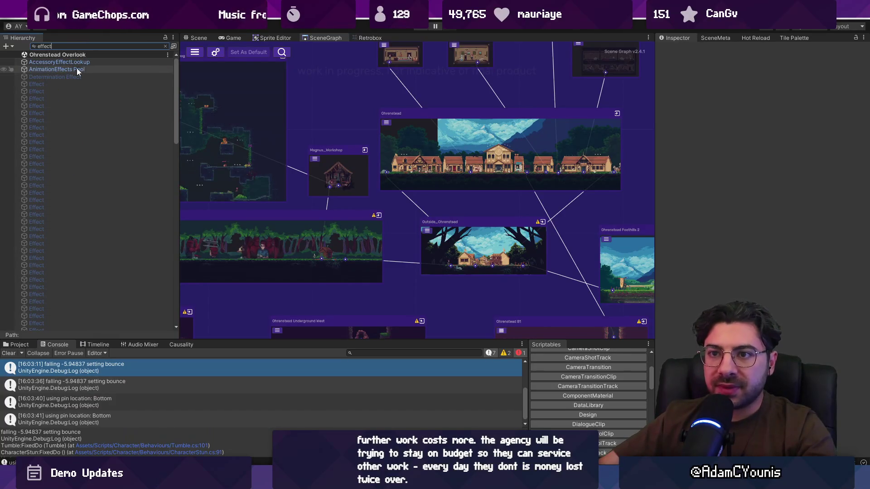
click(78, 69)
click(80, 62)
drag(175, 72, 145, 251)
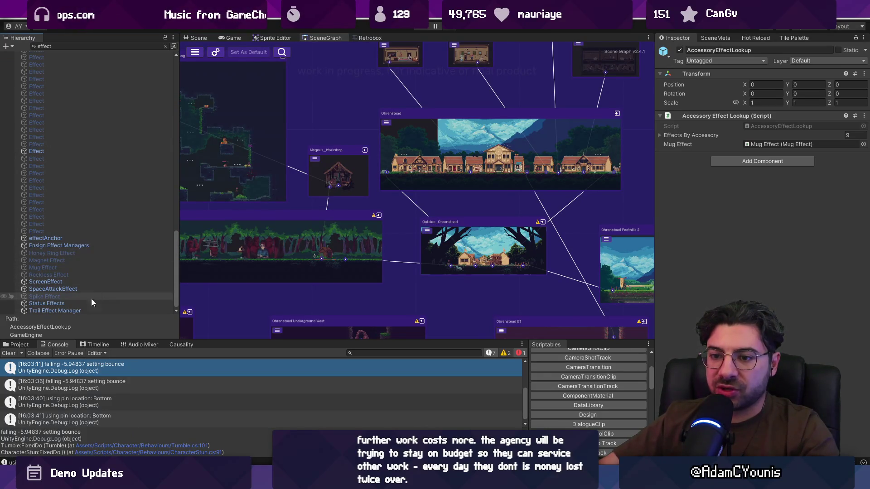
click(83, 309)
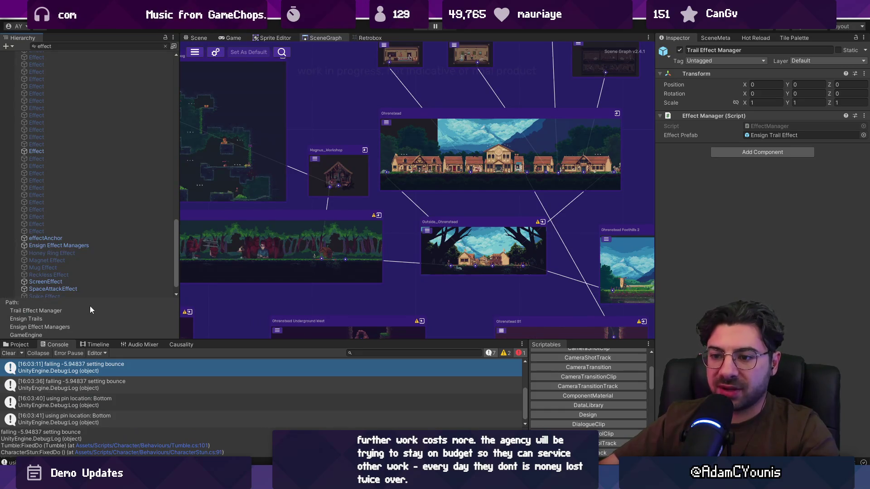
scroll(91, 290, down, 1)
click(91, 292)
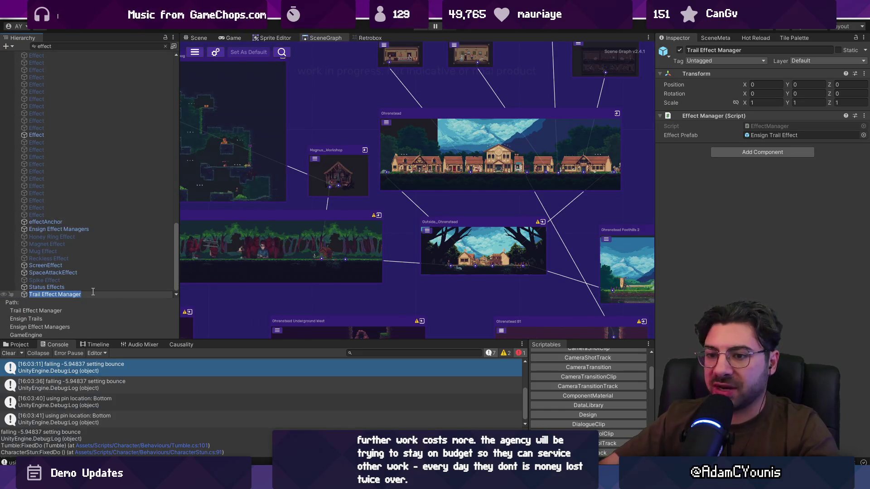
key(Escape)
Collapse the Ensign Effect Managers, Game Menu, UI, GameEngine and Berta.1 groups in the Hierarchy.
scroll(42, 85, up, 5)
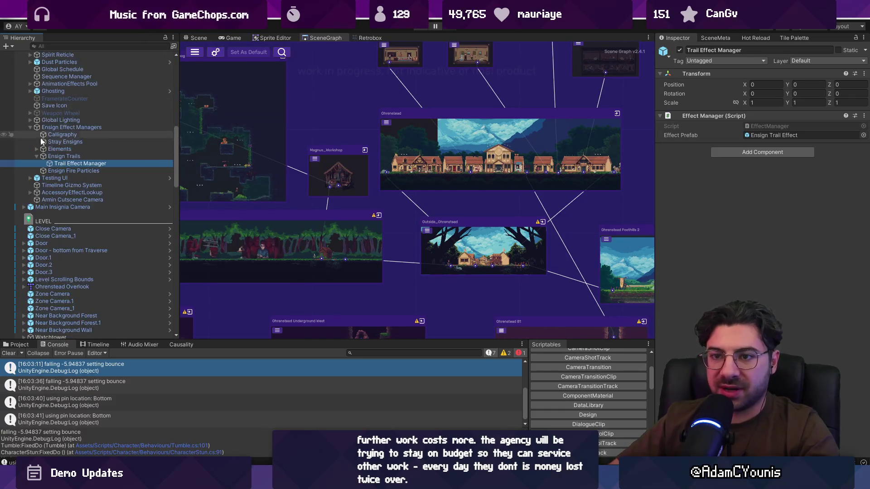
click(29, 126)
scroll(50, 158, up, 3)
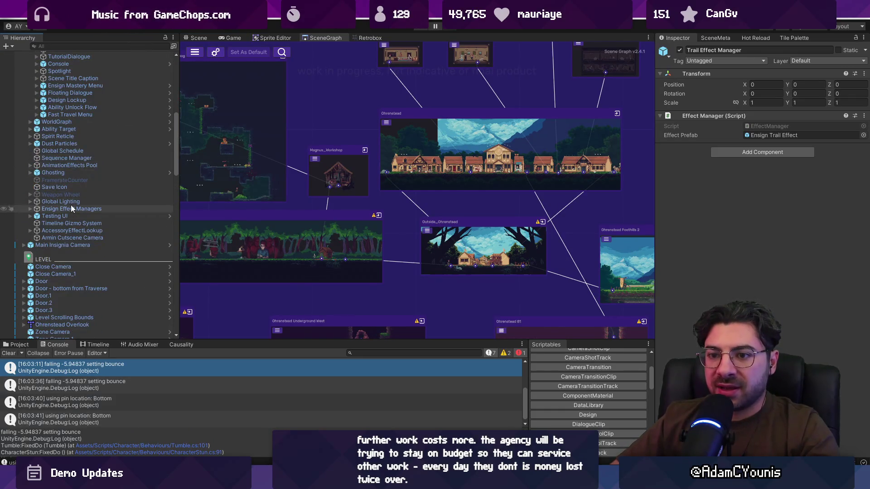
scroll(71, 207, up, 9)
click(36, 113)
click(37, 113)
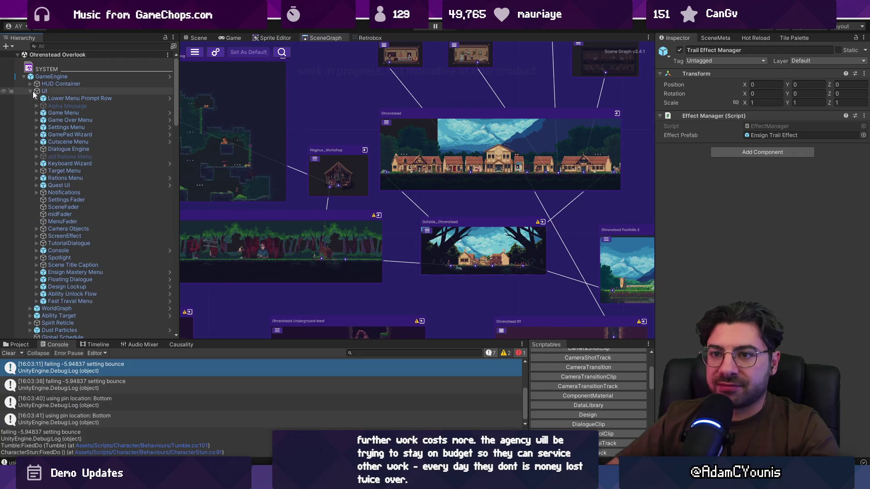
click(30, 91)
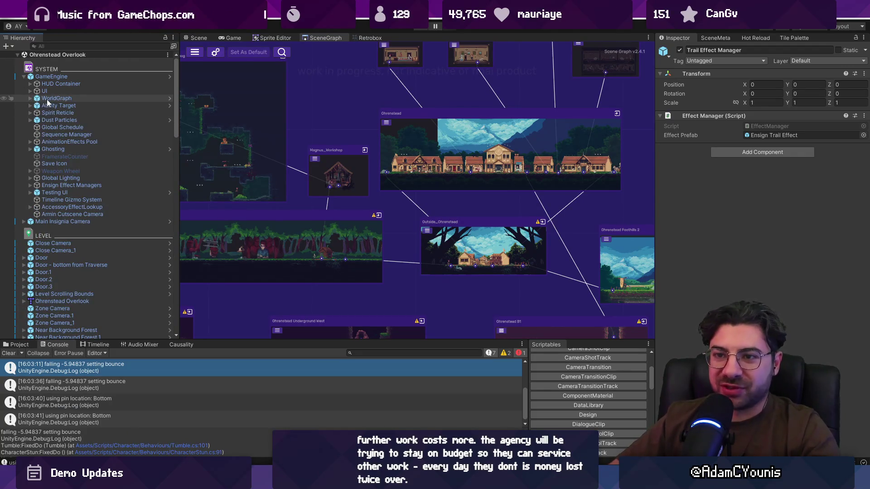
key(Down)
key(Down)
key(Down)
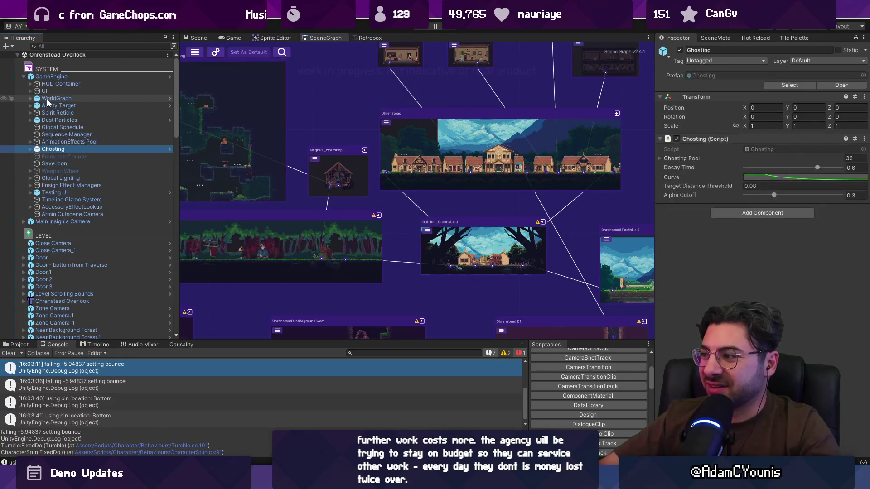
key(Up)
key(Up)
key(Up)
key(Left)
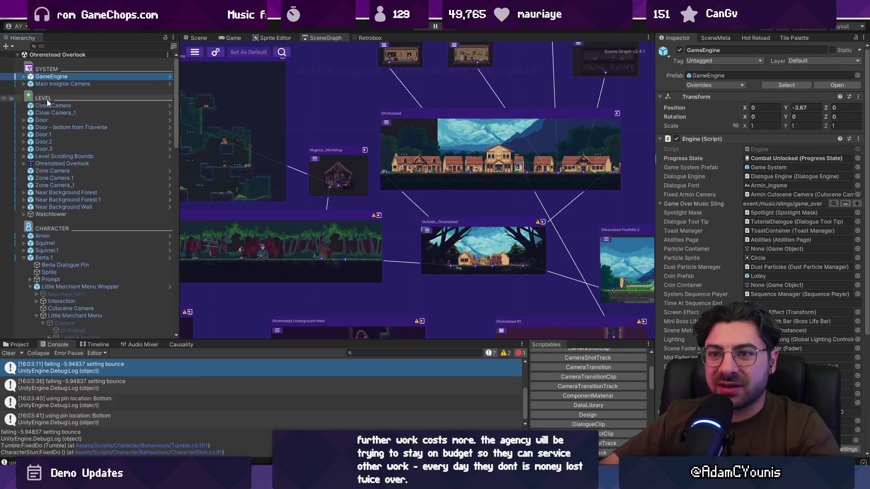
key(Down)
key(Down)
key(Down)
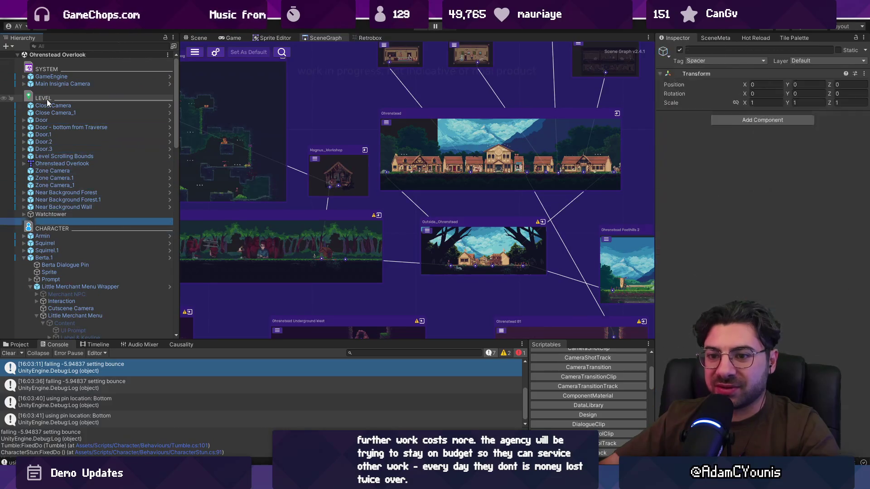
key(Down)
key(Down)
key(Down)
key(Left)
key(Up)
key(Up)
key(Up)
key(Up)
key(Up)
key(Up)
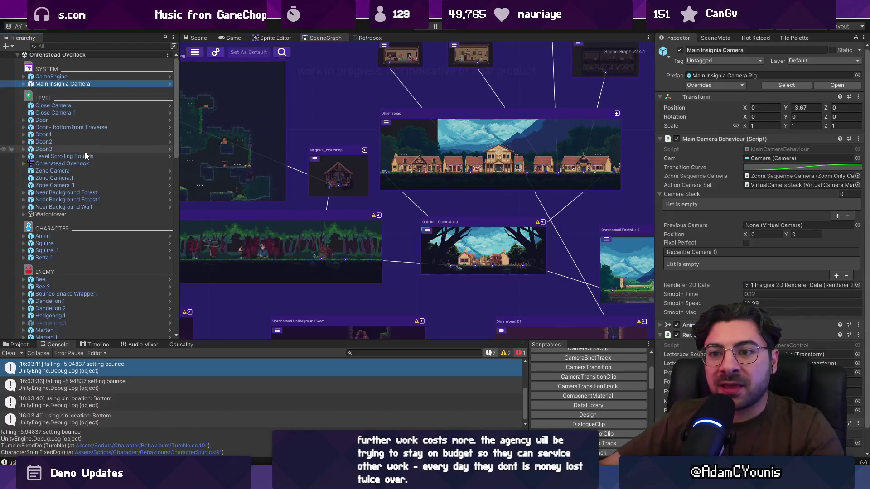
Expand GameEngine and AccessoryEffectLookup to list its effect children.
click(73, 77)
key(Right)
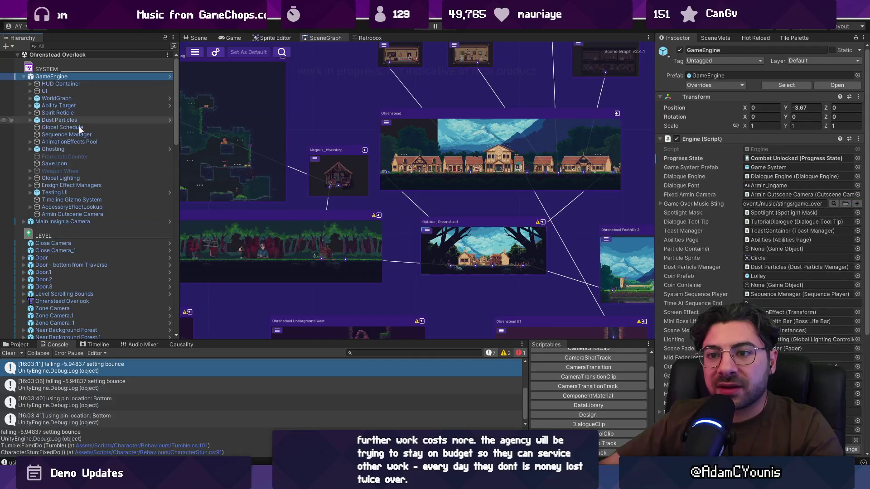
click(76, 186)
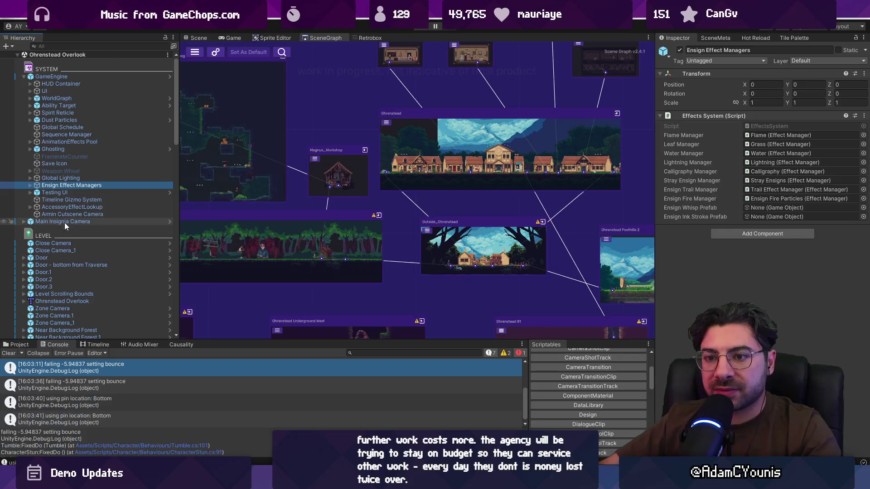
click(64, 208)
key(Right)
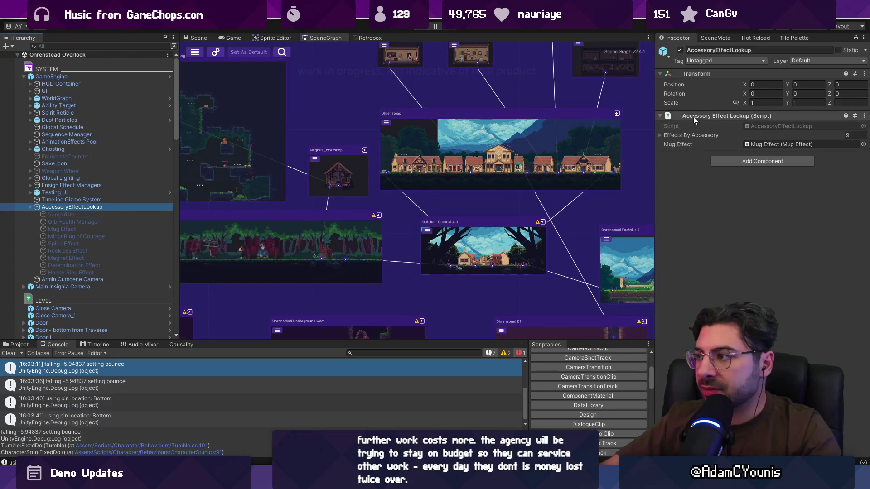
Open the GameEngine prefab, expand AccessoryEffectLookup and select Honey Ring Effect.
click(169, 76)
key(Right)
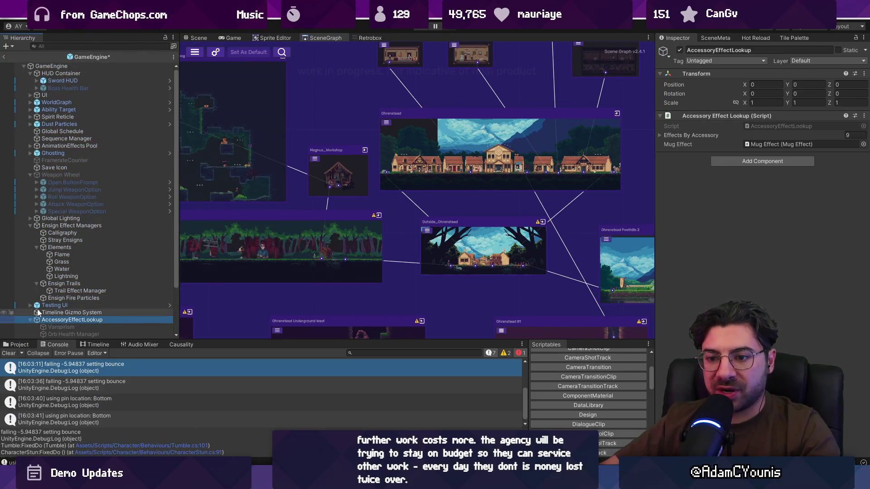
scroll(55, 292, down, 3)
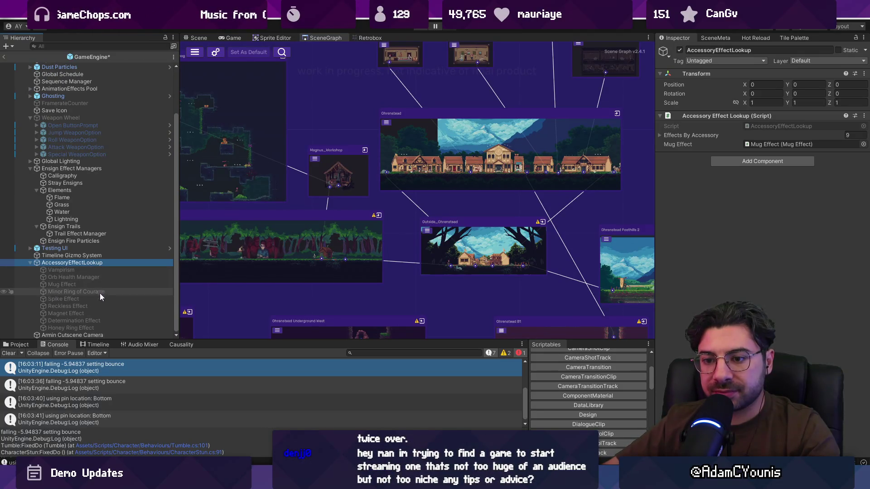
click(99, 326)
Duplicate Honey Ring Effect and rename the copy 'Defense Up Effect'.
key(ctrl+d)
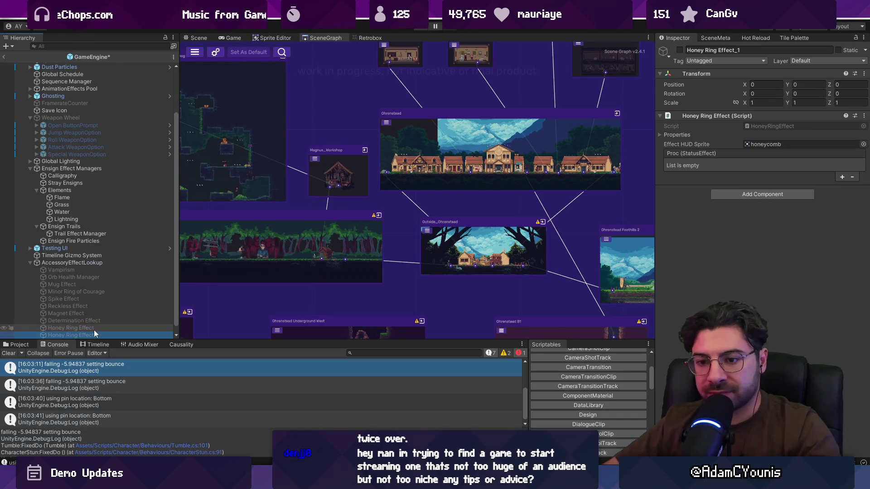
key(F2)
text(Defense u)
key(BackSpace)
text(Up Effect)
key(Return)
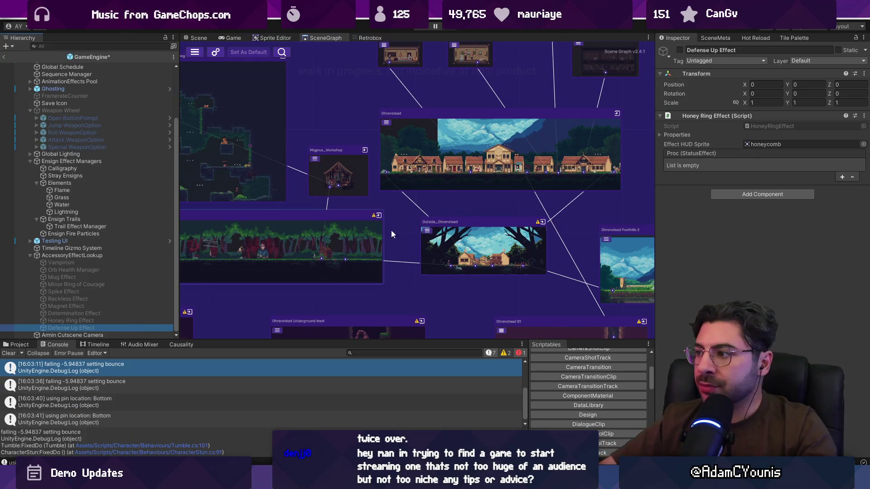
Open HoneyRingEffect.cs via Edit Script and check its base class.
right_click(708, 116)
click(698, 127)
double_click(760, 125)
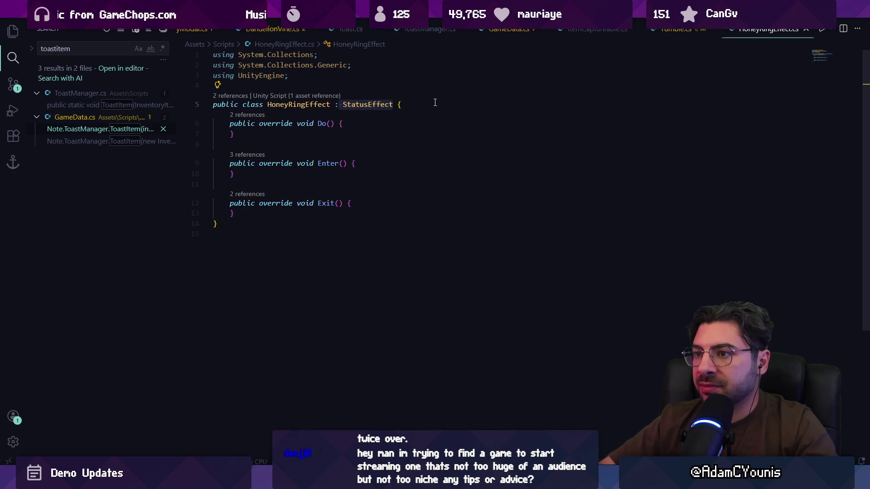
Close HoneyRingEffect.cs and remove the copied Honey Ring Effect component.
click(804, 29)
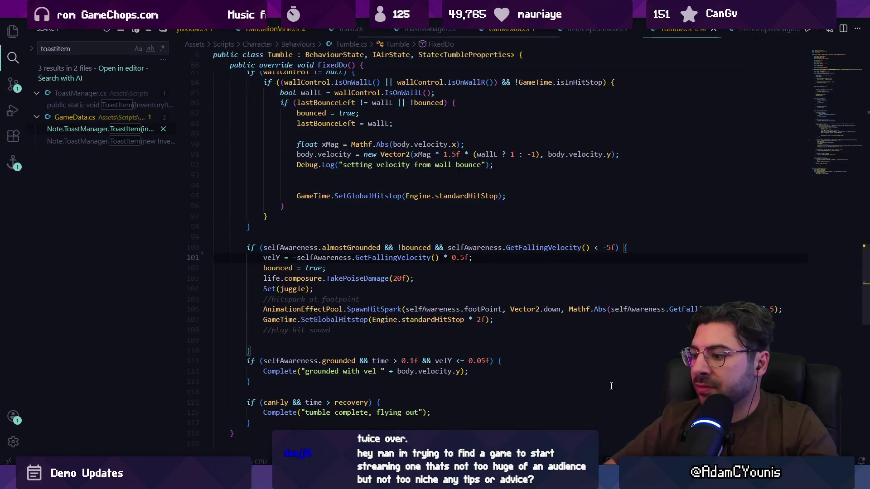
key(alt+Tab)
right_click(730, 118)
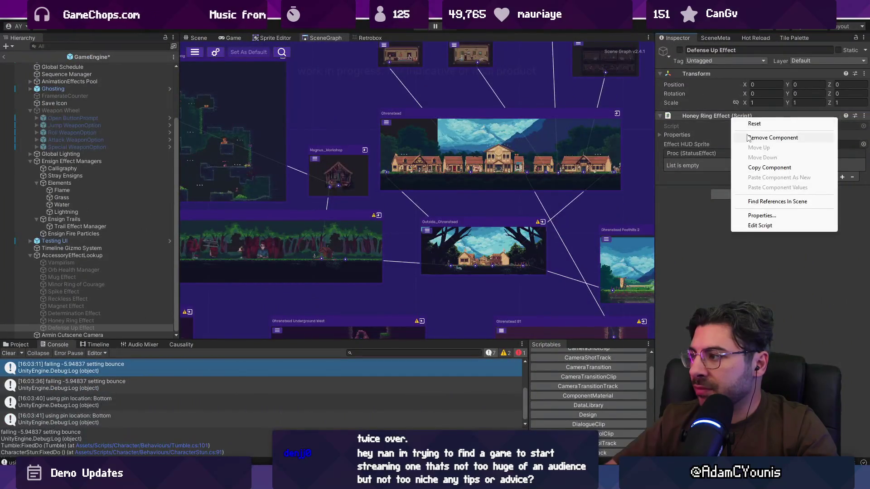
click(745, 137)
Create and attach a new DefenseUpEffect script, then open it in the editor.
click(755, 120)
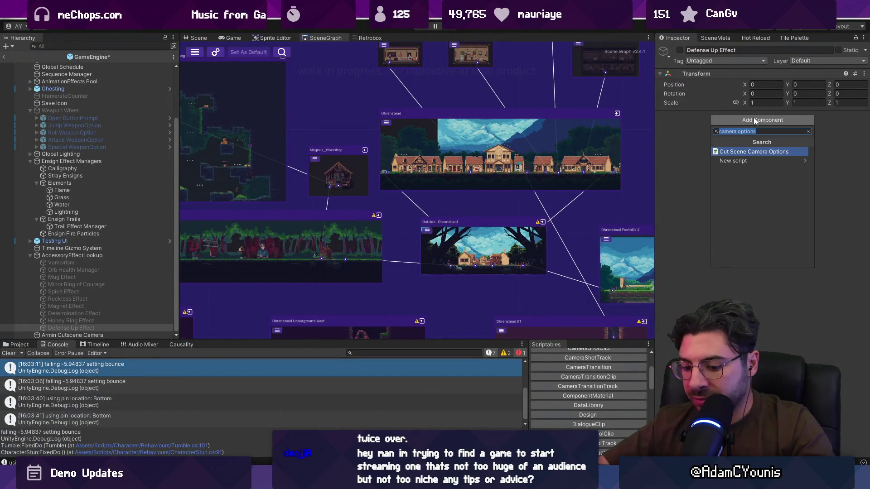
text(Defense)
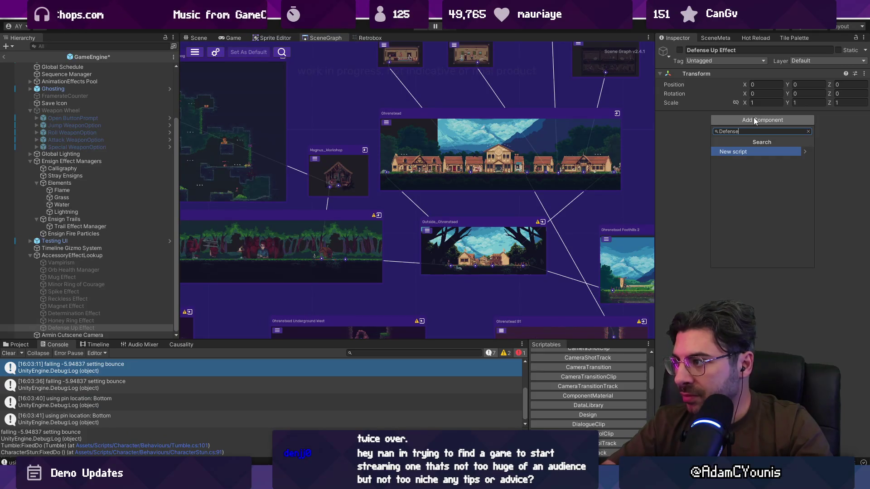
text(UpEffect)
key(Return)
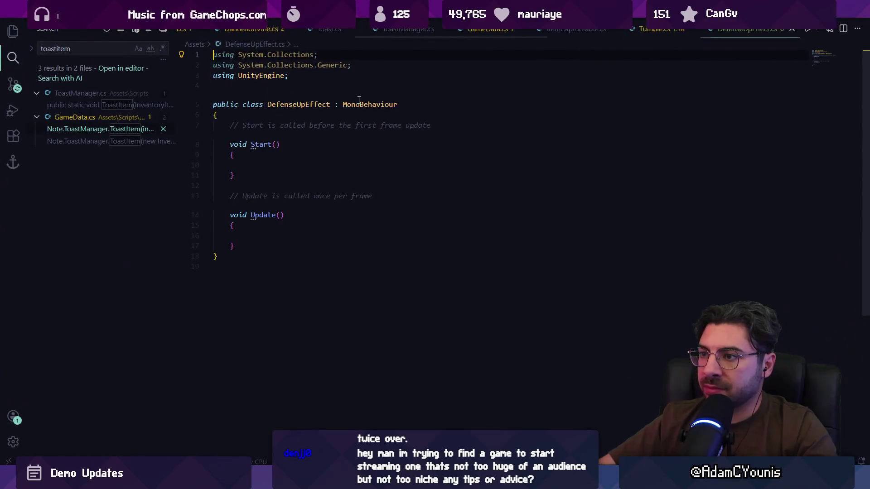
double_click(362, 104)
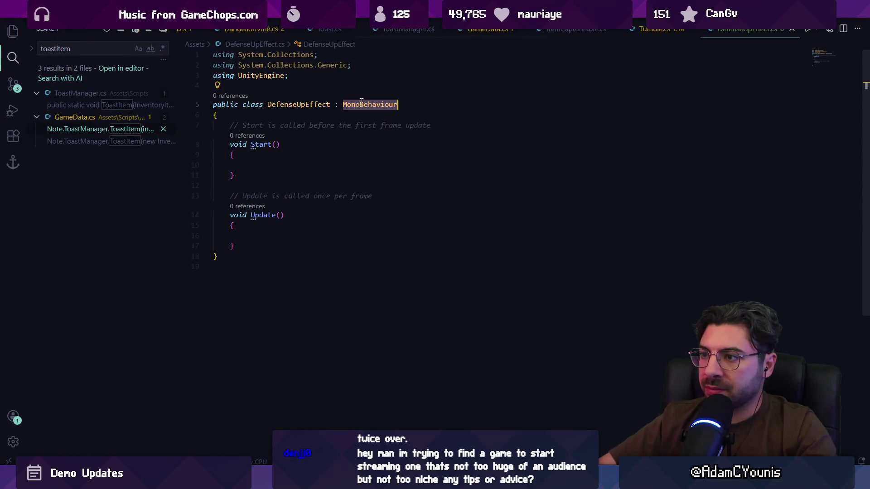
Make DefenseUpEffect derive from StatusEffect and implement its abstract members via Quick Fix.
text(StatusEffect)
key(ctrl+s)
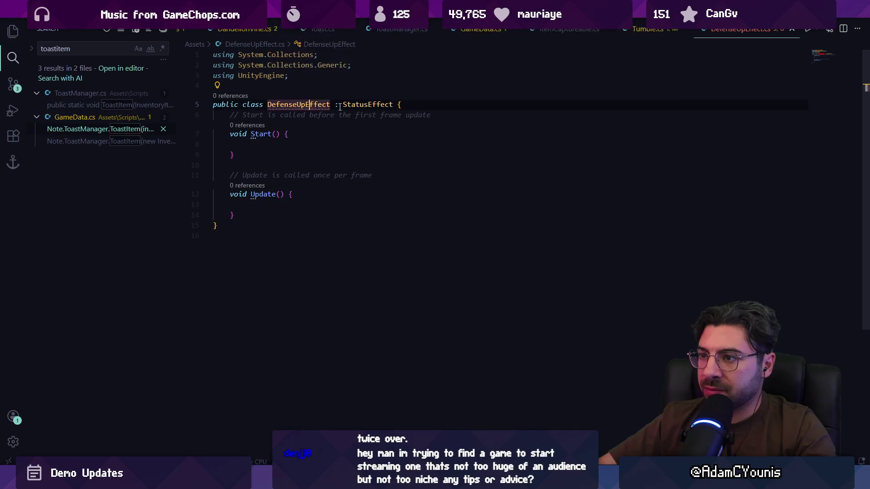
mouse_move(311, 107)
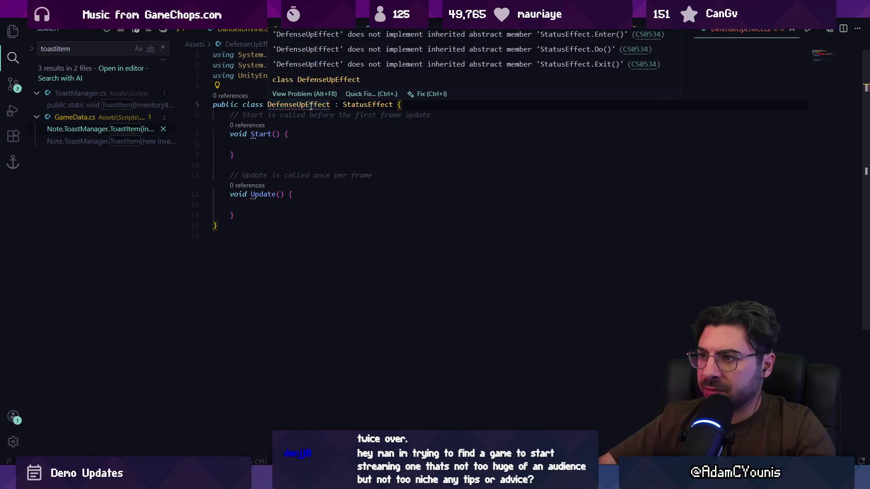
click(220, 86)
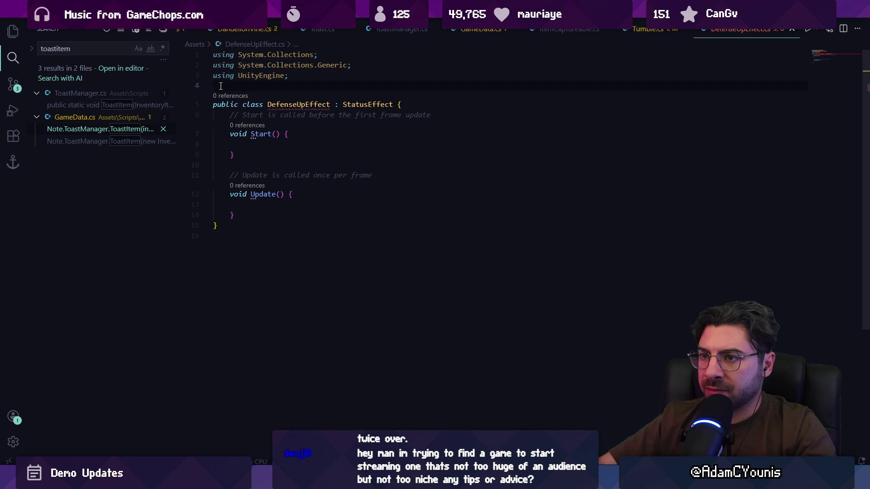
click(230, 96)
click(313, 104)
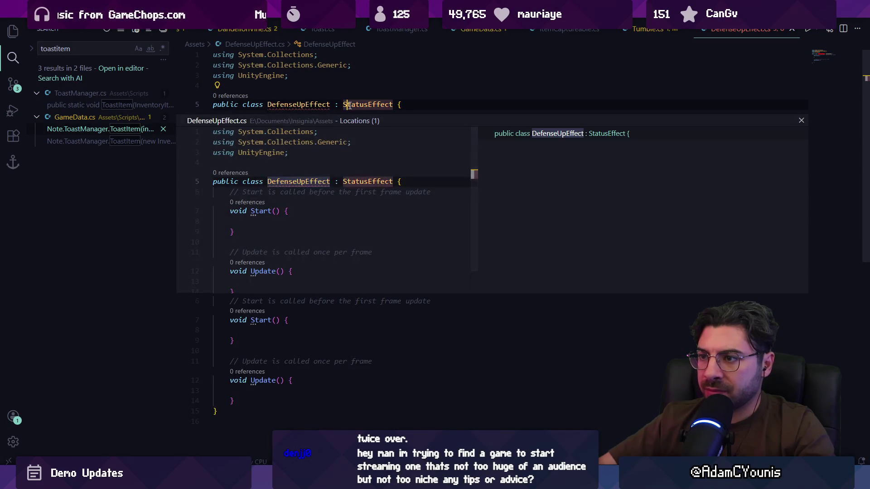
key(Escape)
click(218, 85)
click(245, 131)
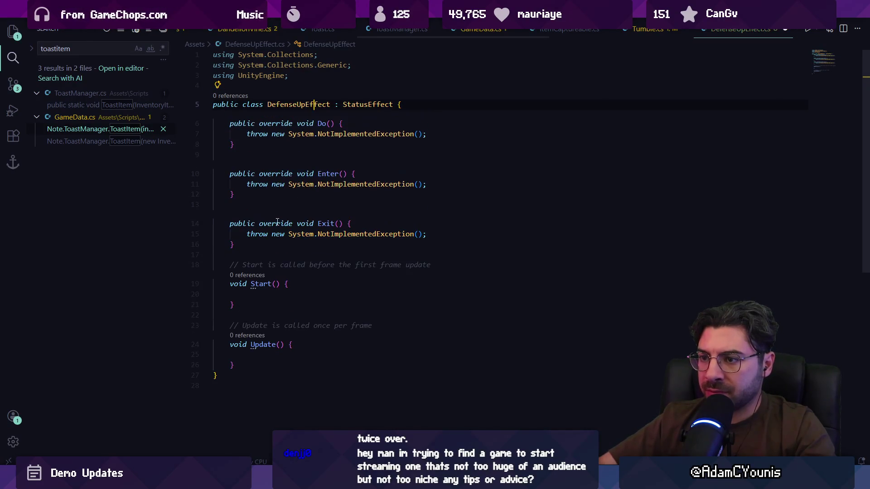
Remove the NotImplementedException throws from Exit, Enter and Do and save the script.
triple_click(357, 234)
key(ctrl+x)
key(Up)
key(Up)
key(Up)
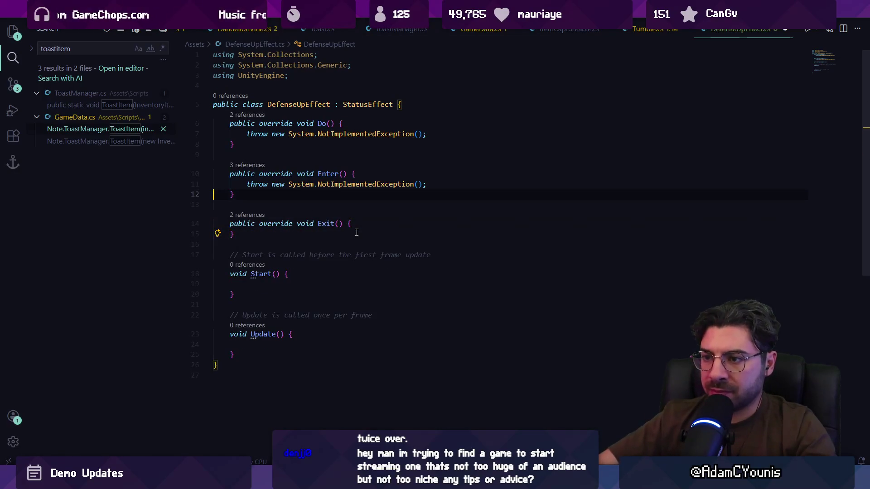
key(Up)
key(ctrl+x)
key(Up)
key(Up)
key(Up)
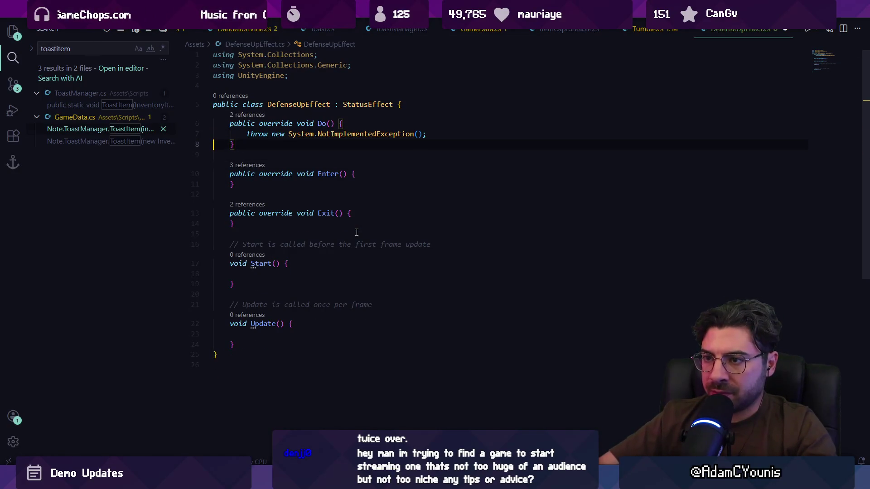
key(Up)
key(ctrl+x)
key(ctrl+s)
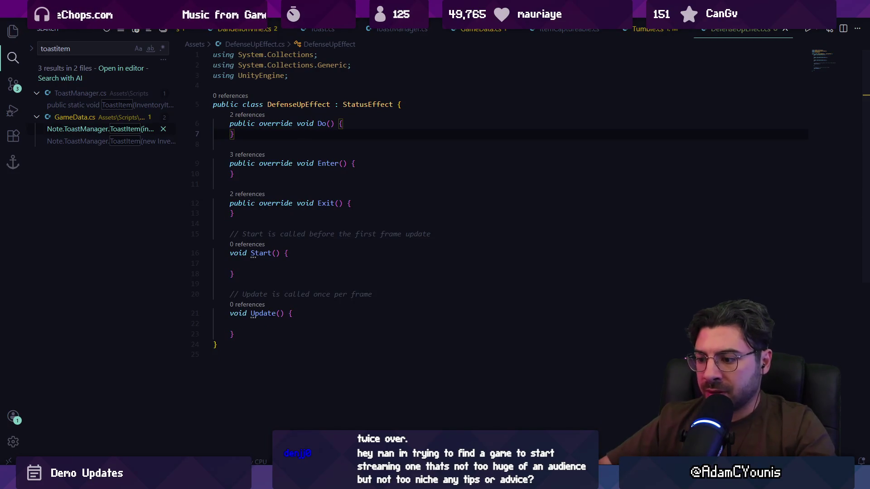
key(alt+Tab)
click(72, 255)
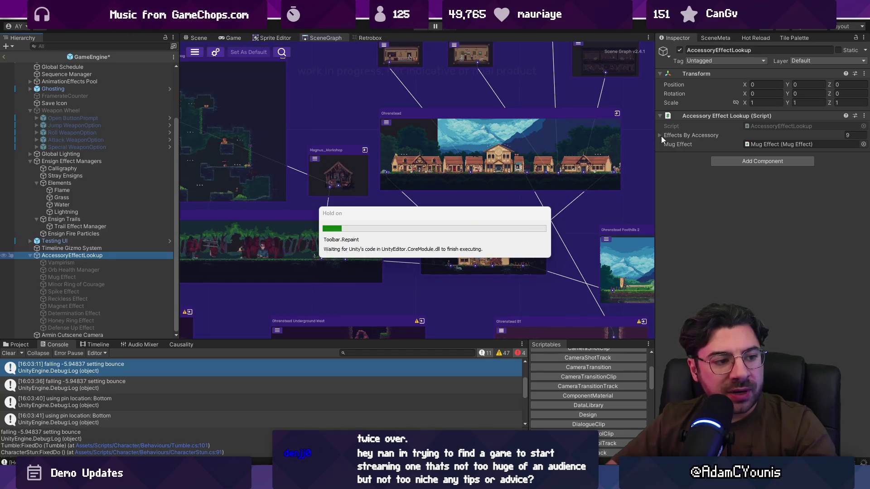
Add a tenth Effects By Accessory entry with Defense Up Effect as its Effect Script.
click(661, 136)
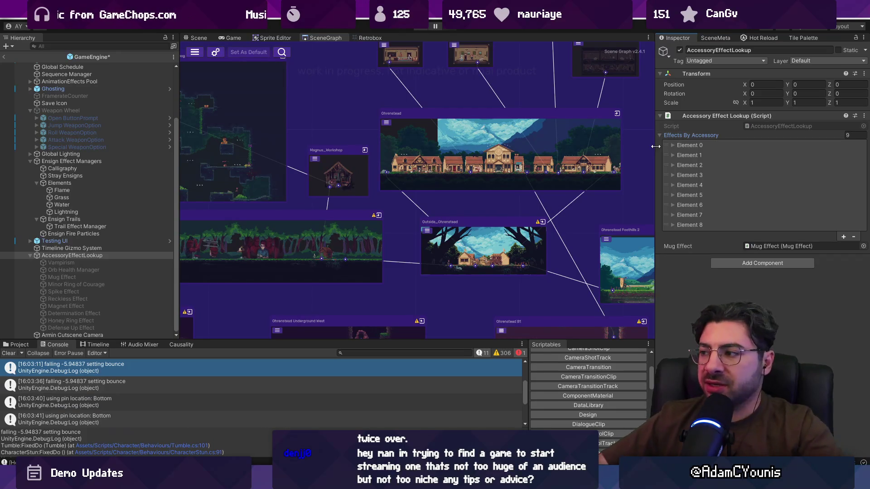
click(684, 225)
click(683, 225)
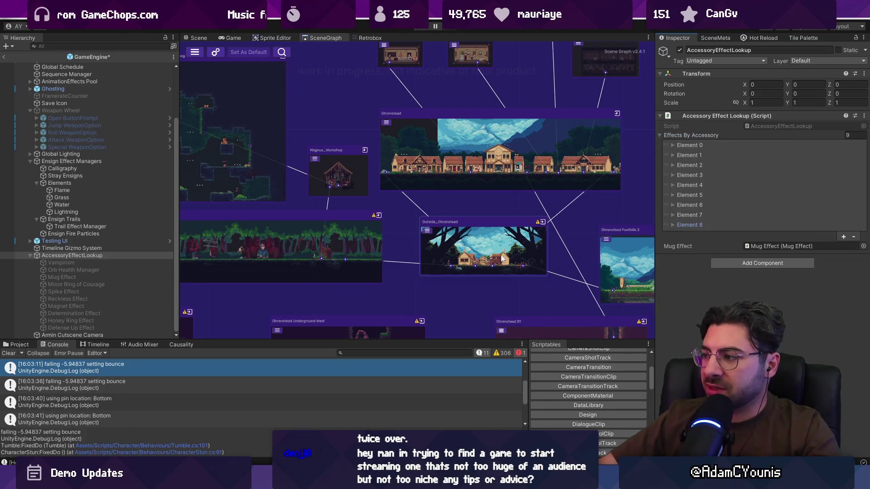
mouse_move(104, 328)
mouse_down()
mouse_move(453, 204)
mouse_move(707, 170)
mouse_move(702, 136)
mouse_move(716, 129)
mouse_move(833, 212)
mouse_move(770, 217)
mouse_up()
click(673, 235)
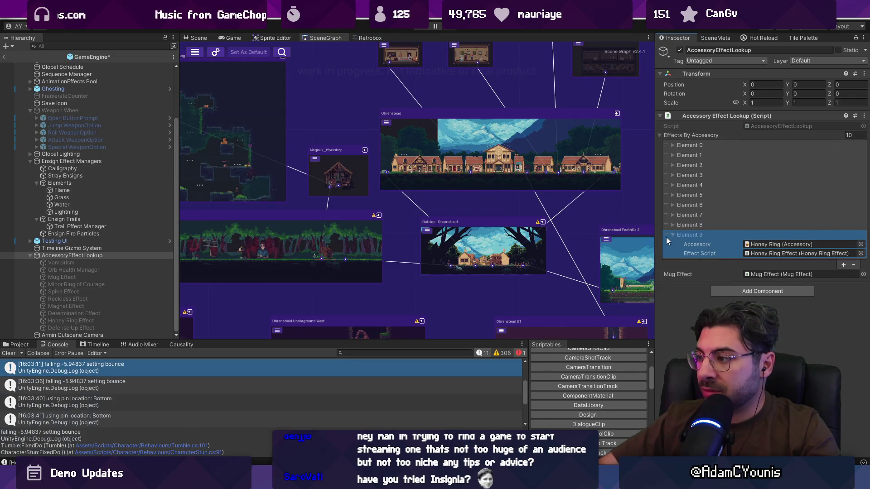
drag(115, 328, 785, 254)
Set Element 9's accessory to Iron Pauldron and review the other lookup entries.
click(861, 244)
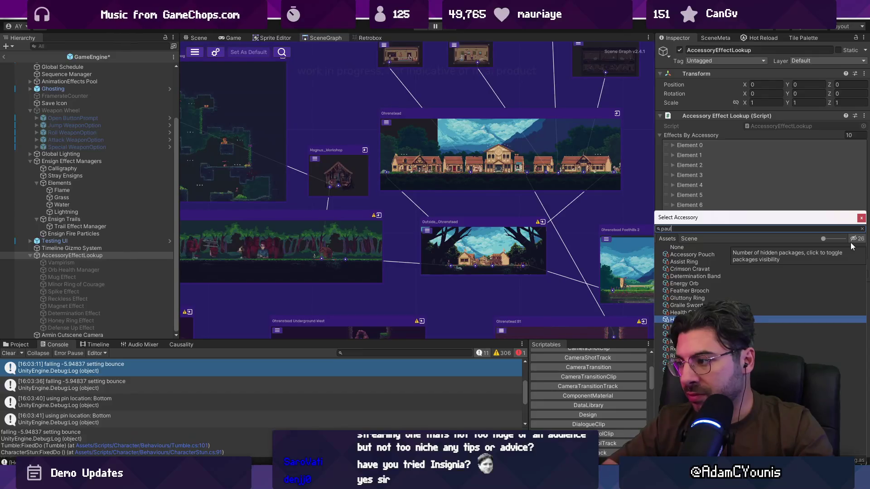
text(iron)
key(Return)
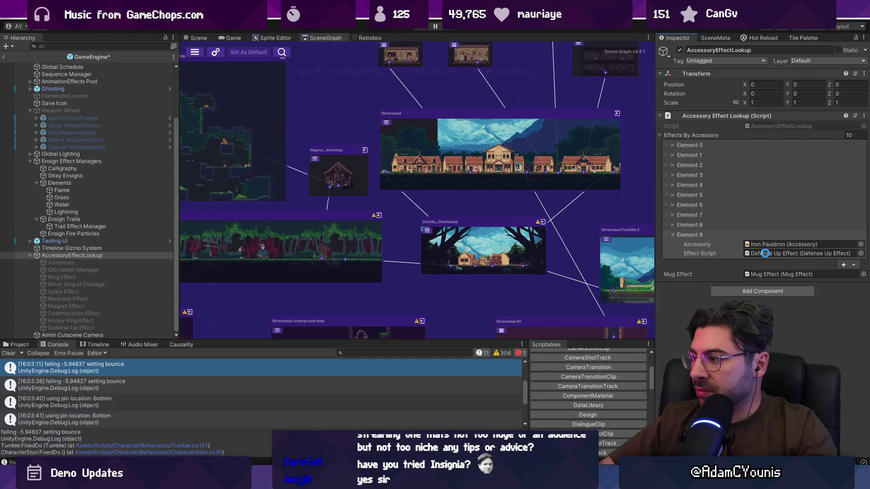
click(672, 224)
click(673, 224)
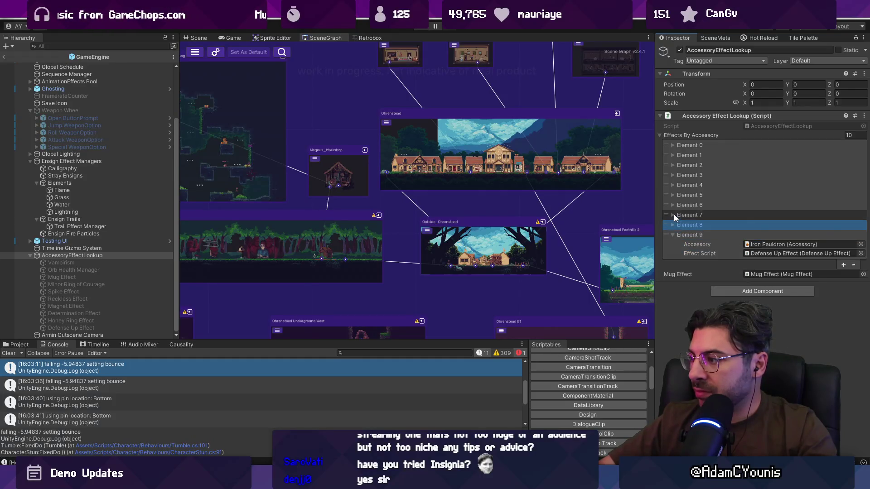
click(674, 215)
click(673, 214)
click(675, 206)
Search the sprite picker for a 'defense' or 'shield' icon, then reselect Magnet Effect.
double_click(792, 225)
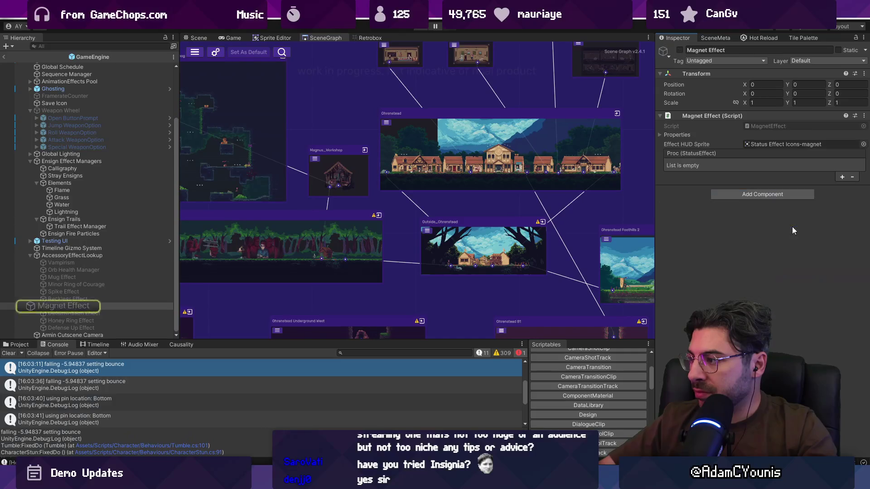
click(113, 329)
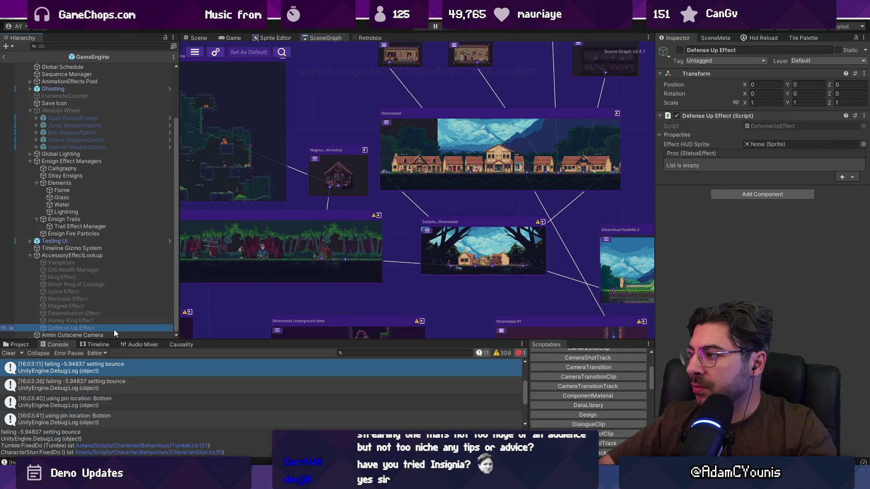
click(862, 144)
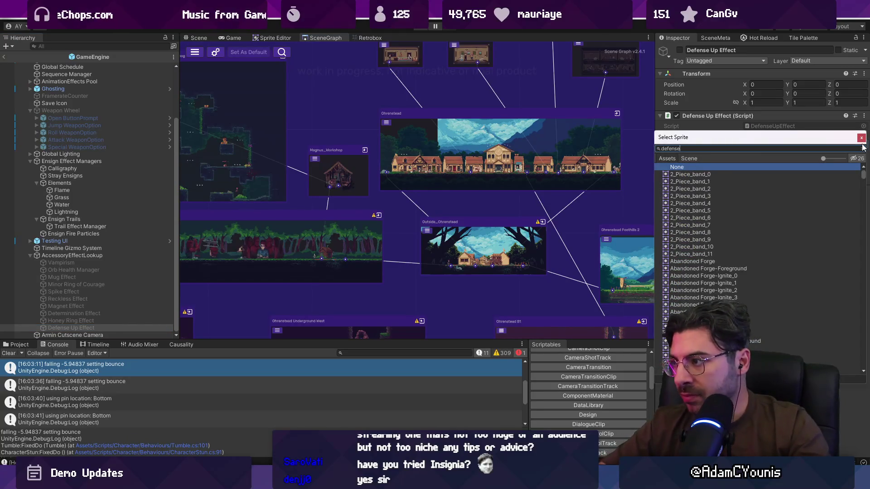
text(defense)
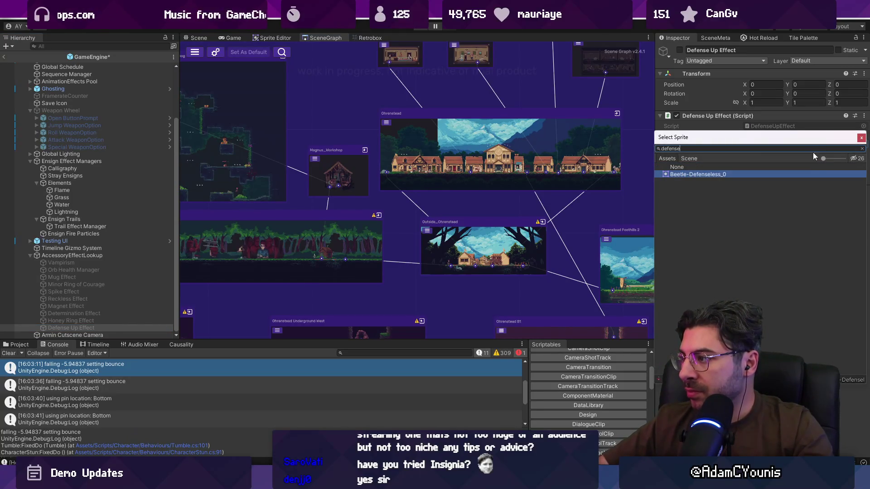
key(ctrl+a)
text(shield)
scroll(740, 205, down, 15)
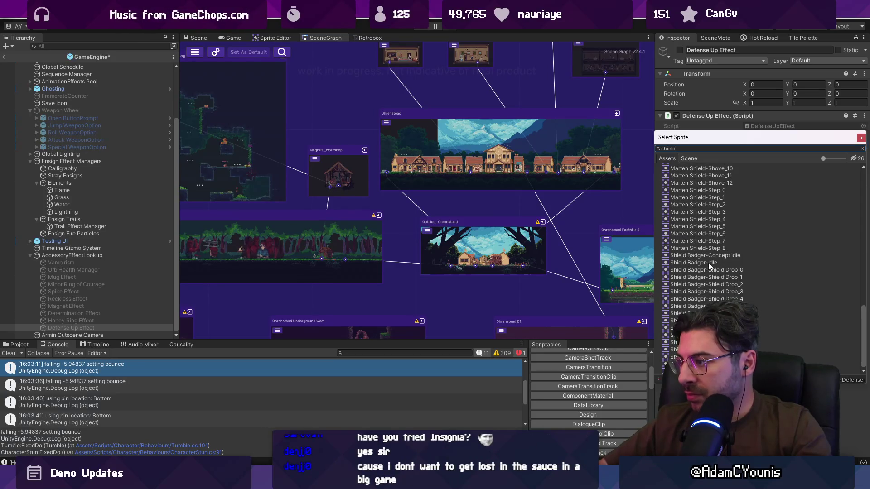
key(Escape)
click(106, 306)
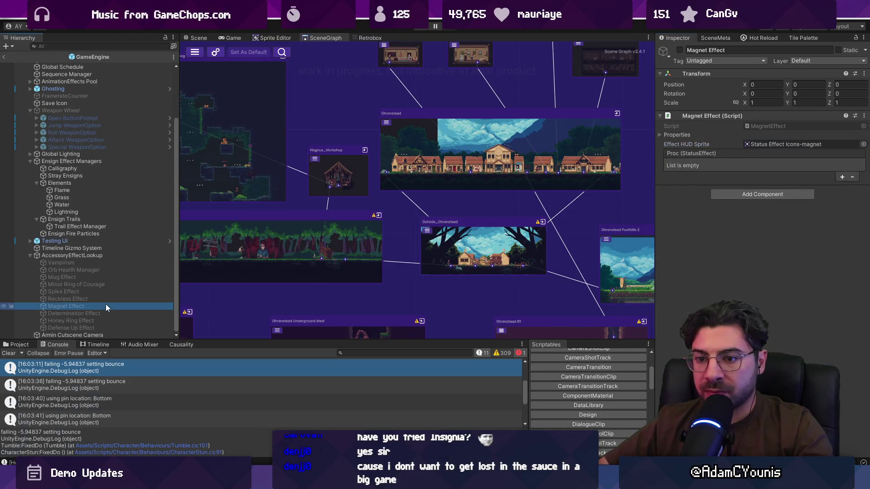
Ping the magnet HUD icon sprite to reveal its folder among the project assets.
click(756, 144)
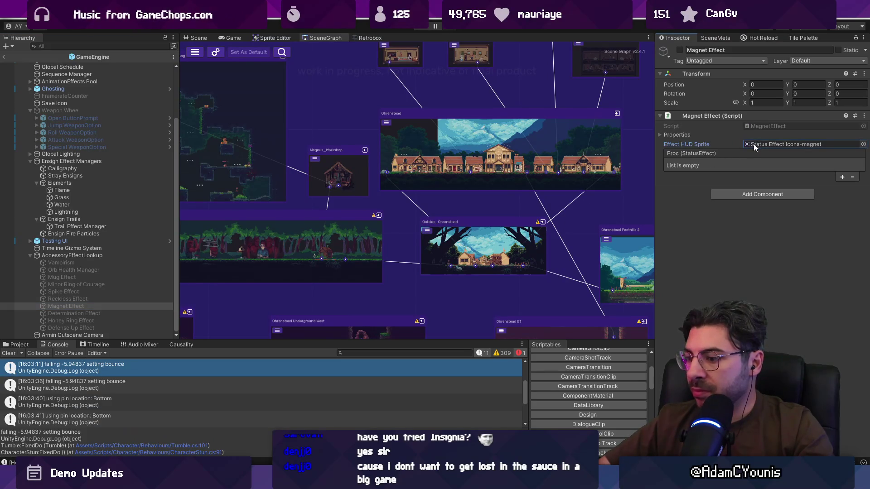
key(ctrl+5)
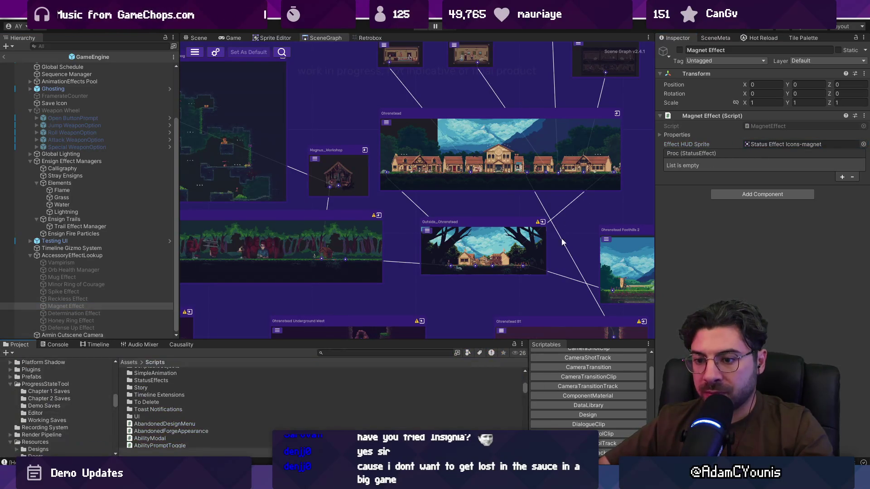
click(786, 144)
Open Status Effect Container in Aseprite, close it, then open the Status Effect Icons sheet.
click(159, 372)
double_click(159, 372)
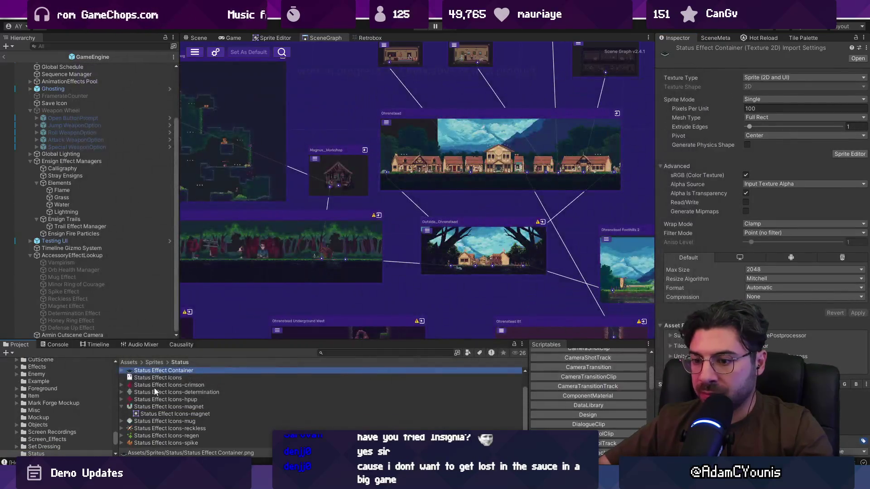
double_click(155, 373)
scroll(504, 180, up, 2)
key(ctrl+q)
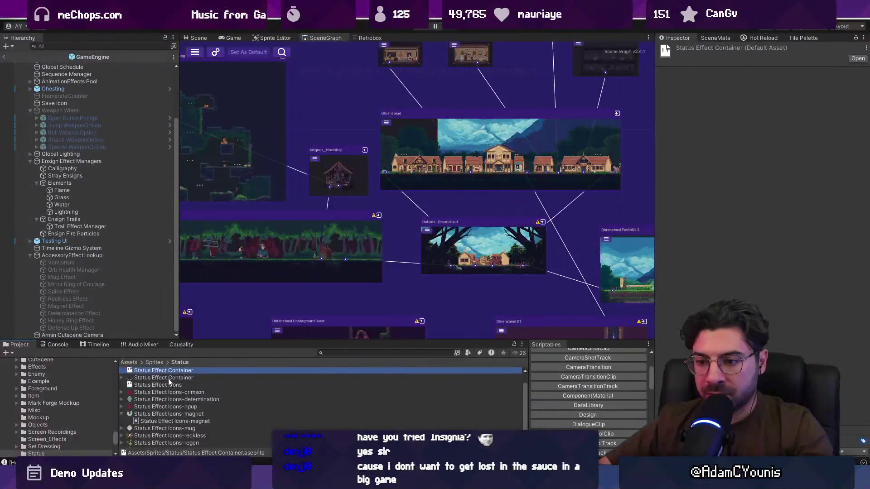
click(169, 383)
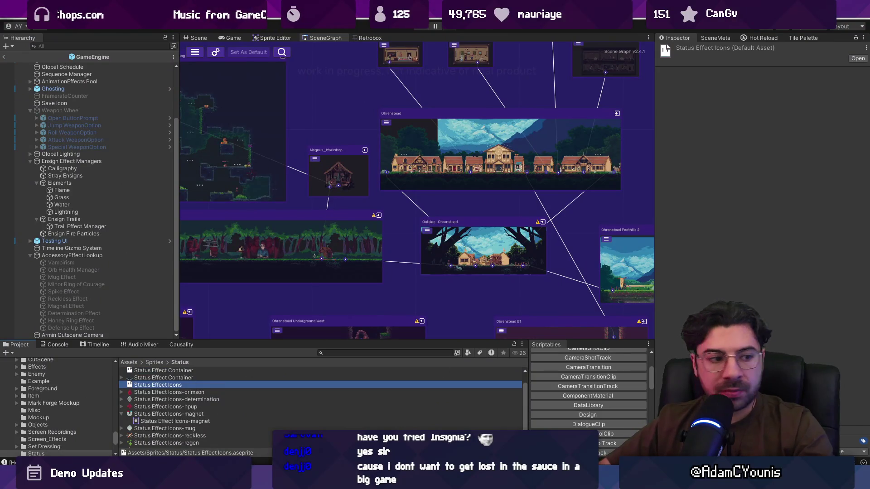
double_click(169, 384)
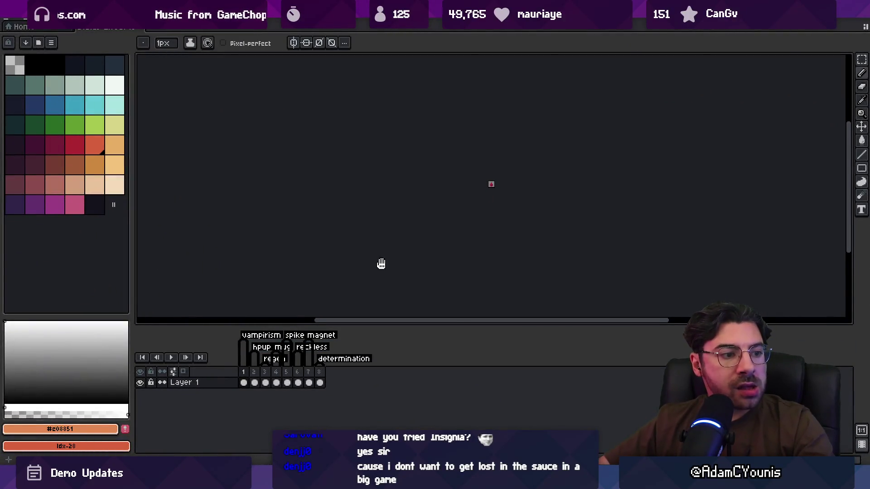
Review frames 1–8 of the icon sheet, briefly checking back in Unity.
scroll(491, 190, up, 4)
mouse_move(244, 372)
mouse_down()
mouse_move(331, 371)
mouse_move(226, 376)
mouse_move(342, 381)
mouse_up()
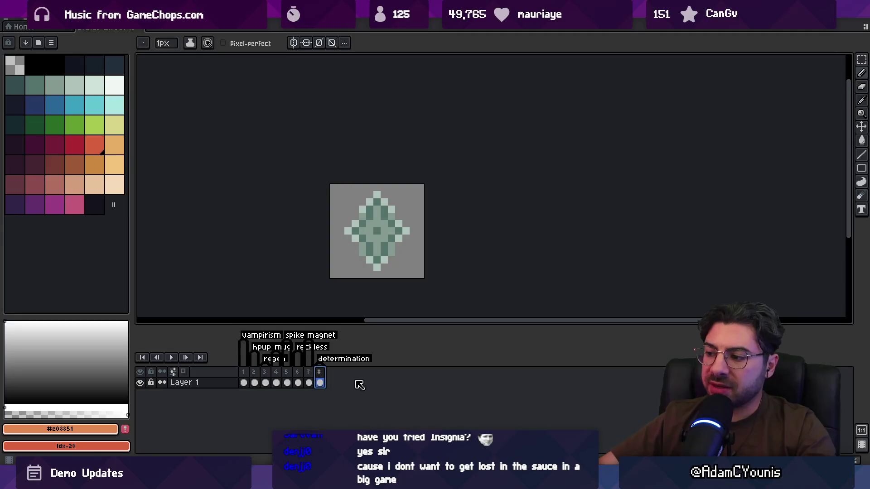
key(alt+Tab)
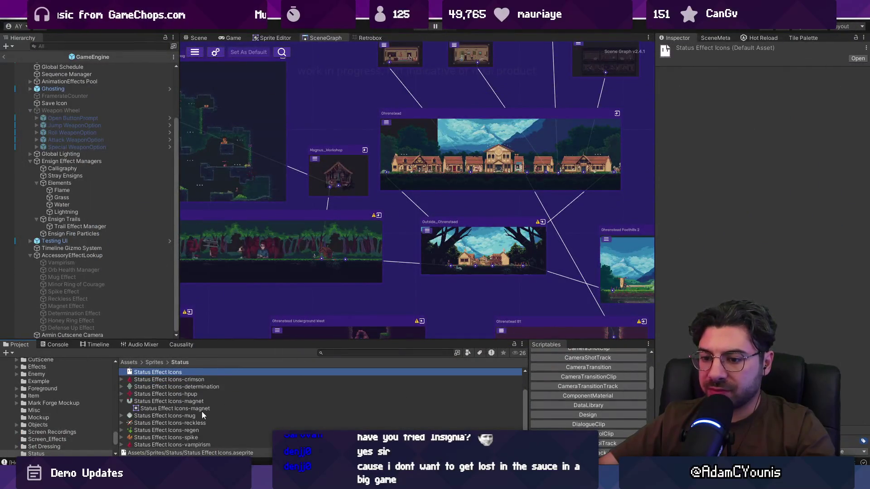
scroll(170, 418, up, 2)
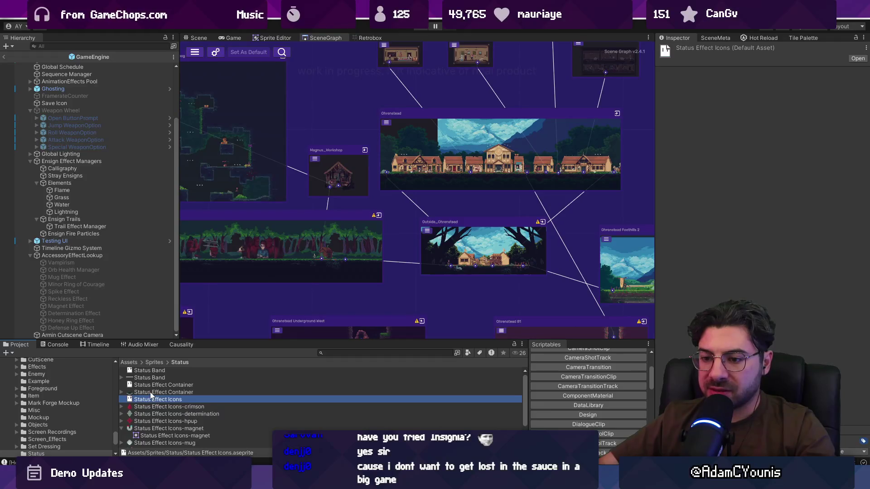
key(alt+Tab)
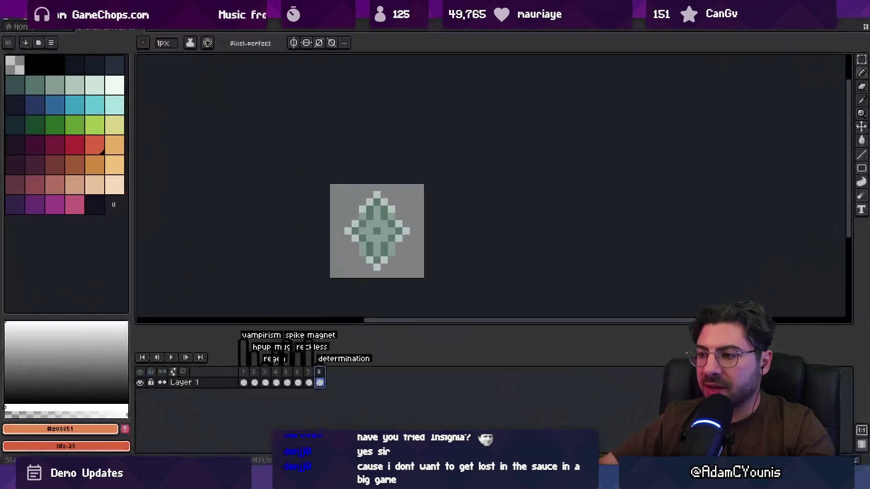
mouse_move(309, 383)
mouse_down()
mouse_move(283, 384)
mouse_move(302, 387)
mouse_up()
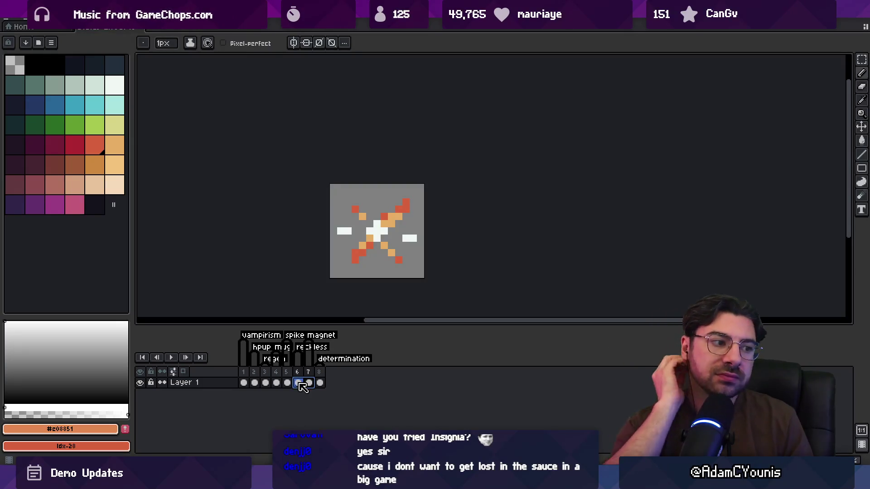
Duplicate the green diamond frame as a new frame 9 and select it.
click(320, 383)
key(alt+n)
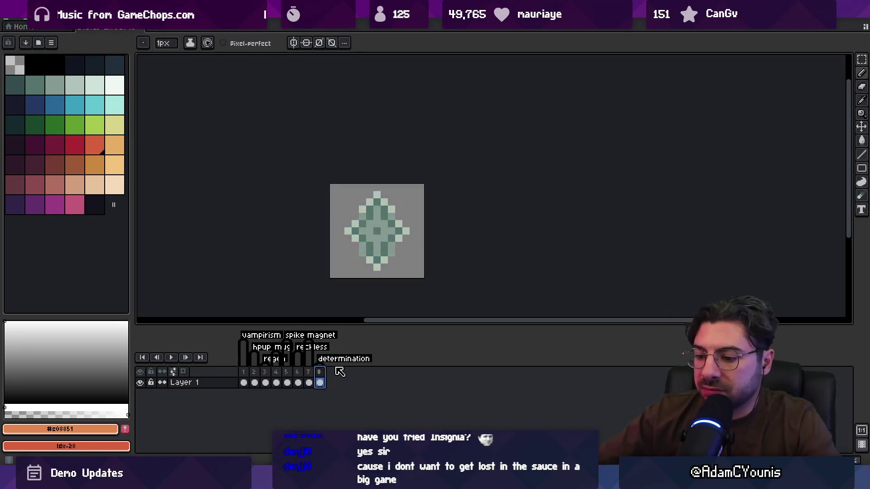
click(330, 374)
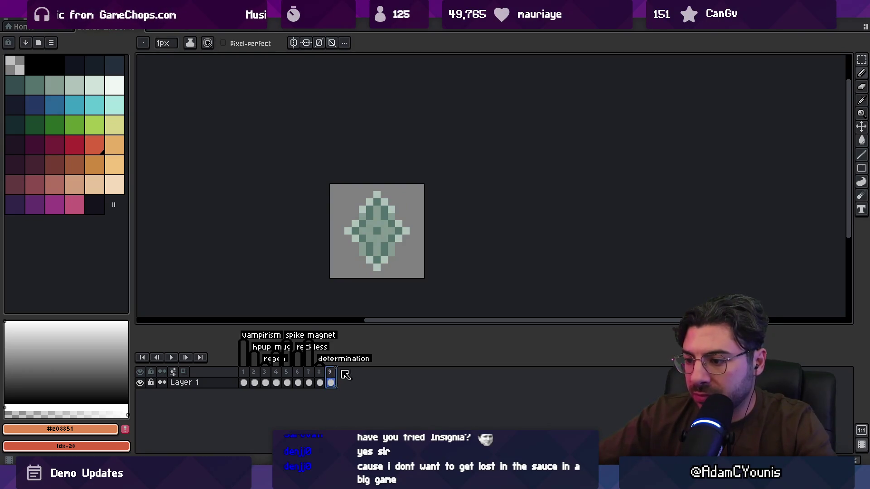
right_click(334, 375)
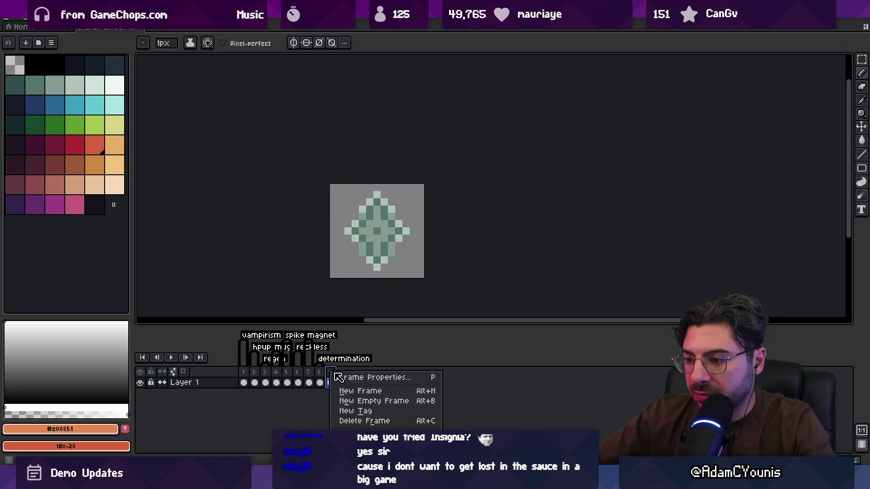
Tag frame 9 as 'defense-up' and switch to the wider eraser.
click(352, 410)
text(defense-up)
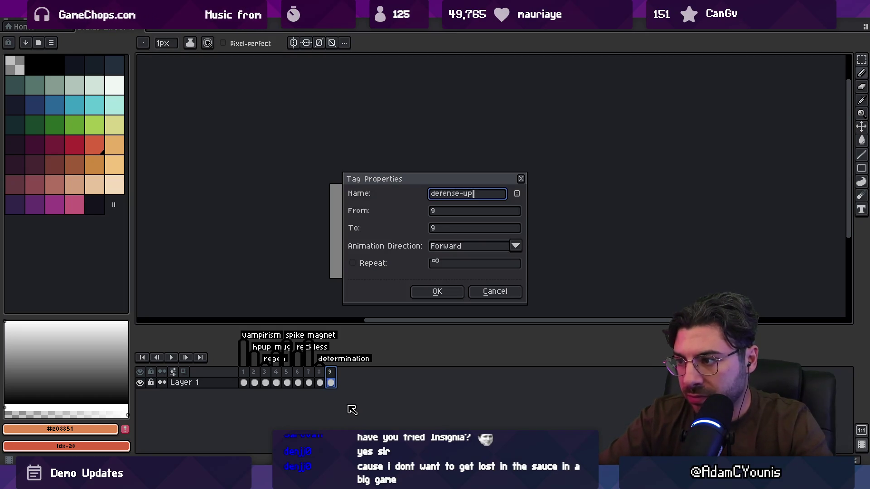
key(Return)
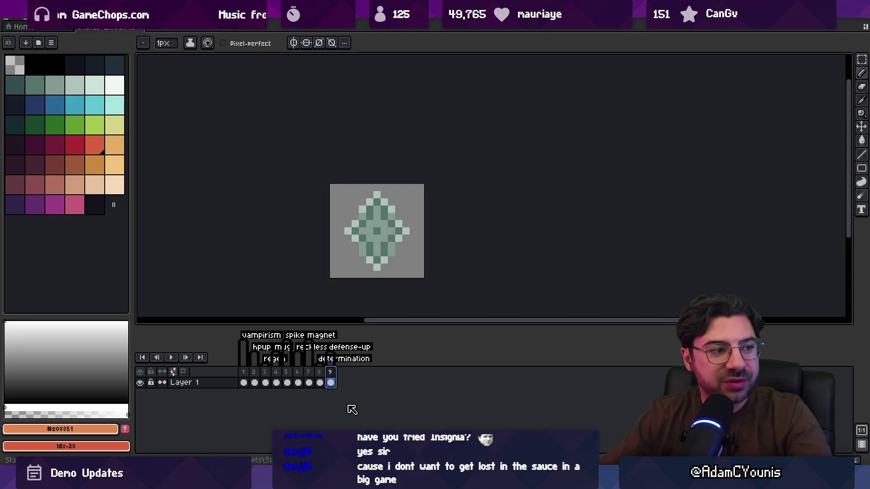
key(e)
scroll(348, 231, up, 2)
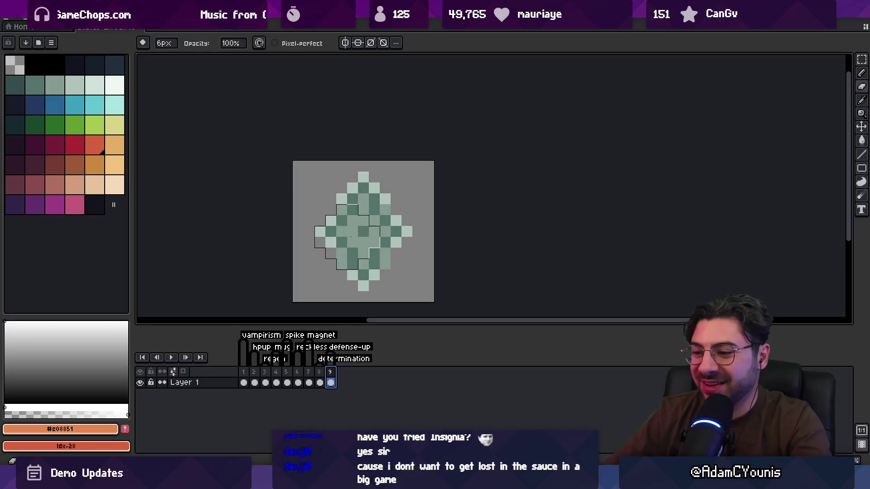
key(Left)
Erase the copied diamond and pencil a green shield outline on frame 9.
mouse_move(349, 308)
mouse_down()
mouse_move(365, 263)
mouse_move(317, 179)
mouse_move(372, 256)
mouse_up()
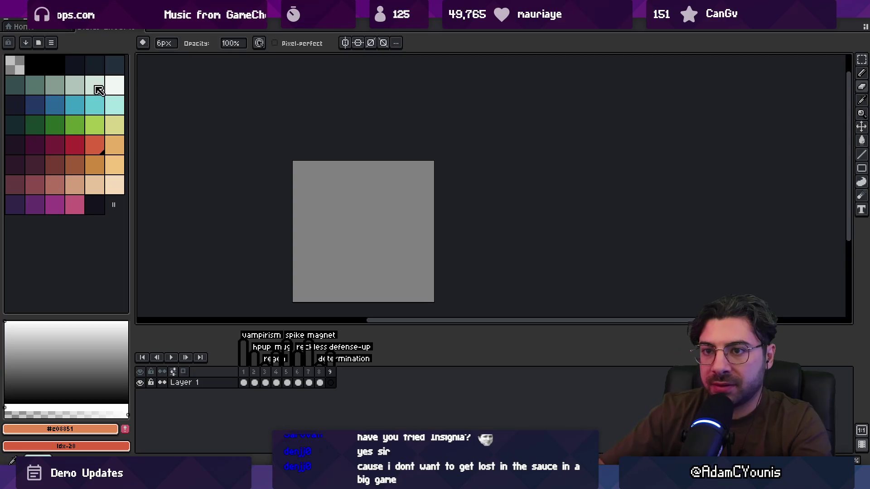
click(41, 87)
key(b)
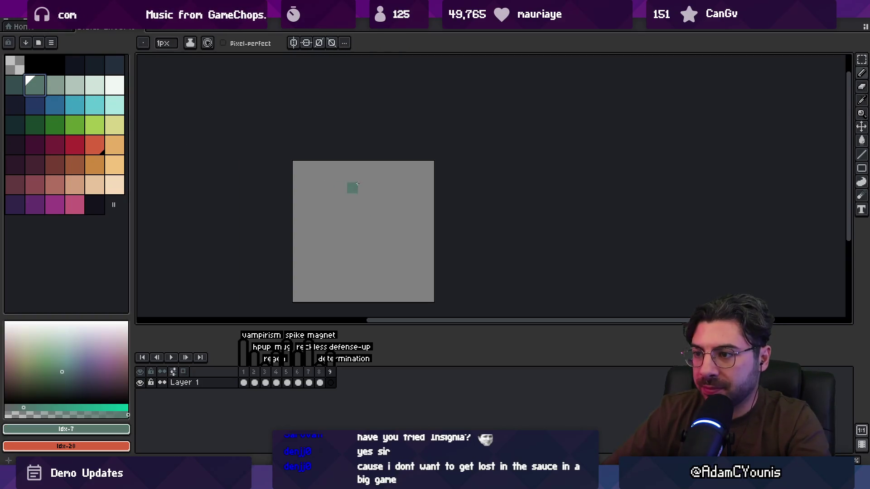
drag(362, 187, 321, 213)
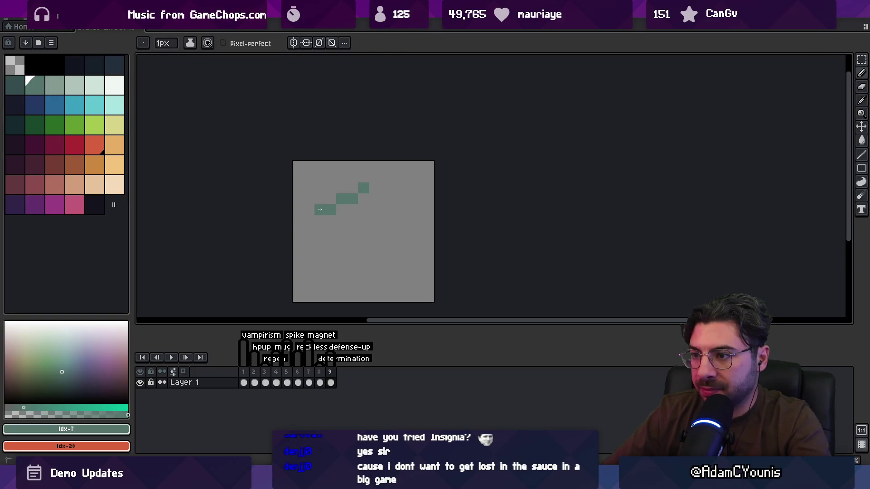
drag(385, 199, 408, 210)
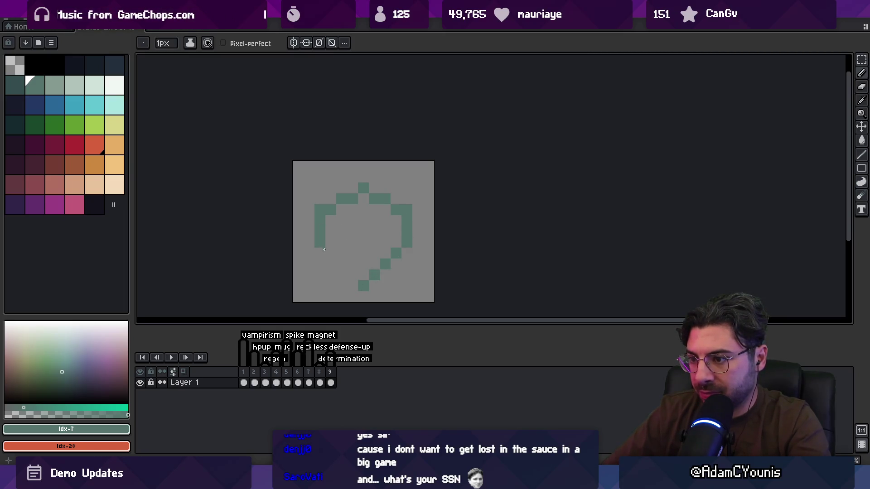
Fill the shield interior with green using the Paint Bucket.
key(g)
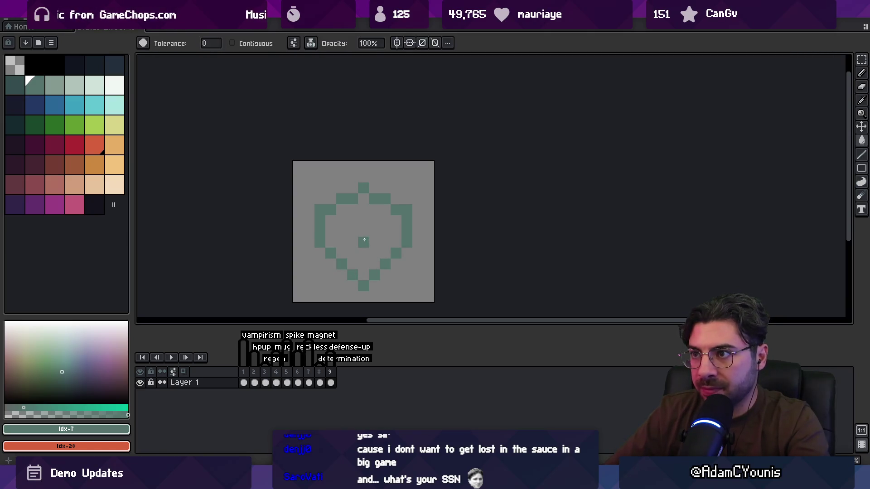
click(365, 240)
key(z)
scroll(390, 231, down, 3)
scroll(402, 223, up, 2)
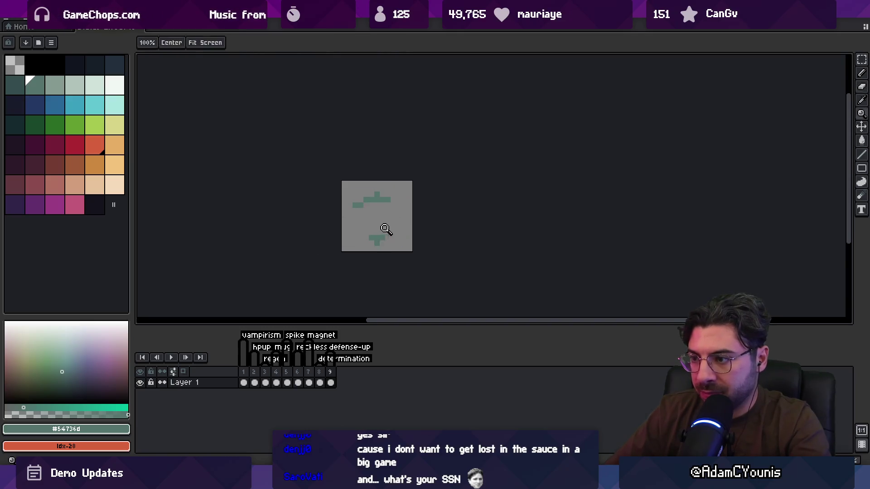
Launch AseBrush from the system search.
scroll(388, 230, up, 3)
key(b)
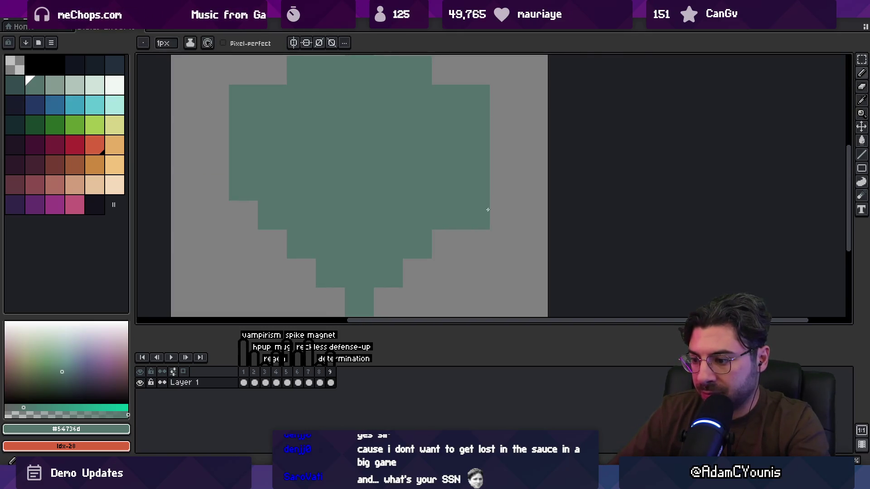
key(super)
text(asebvrush)
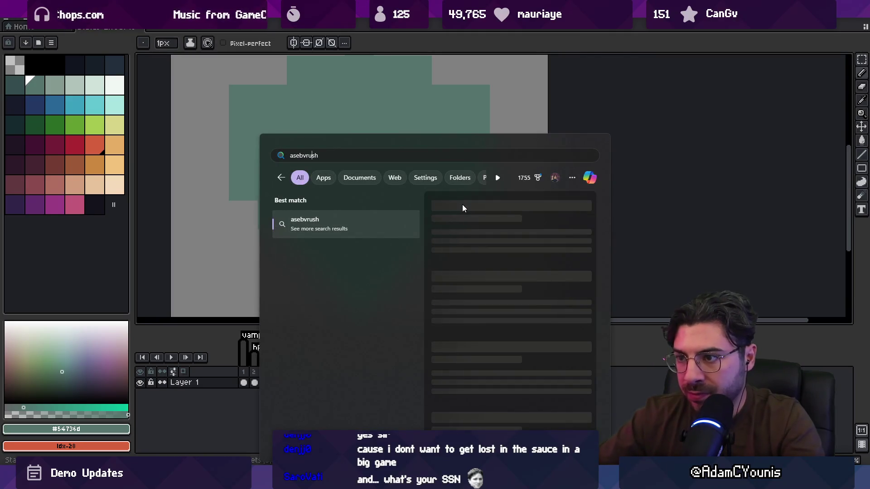
key(Return)
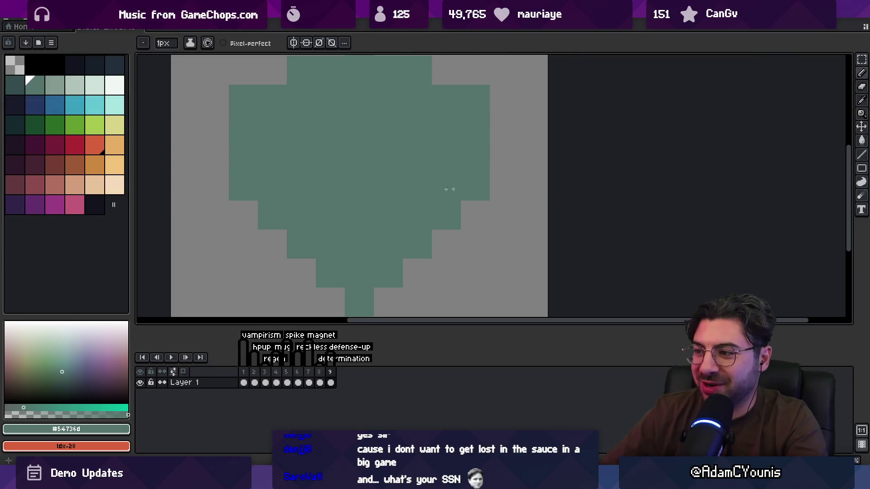
Erase the stray pixel on the shield's edge.
key(e)
click(476, 187)
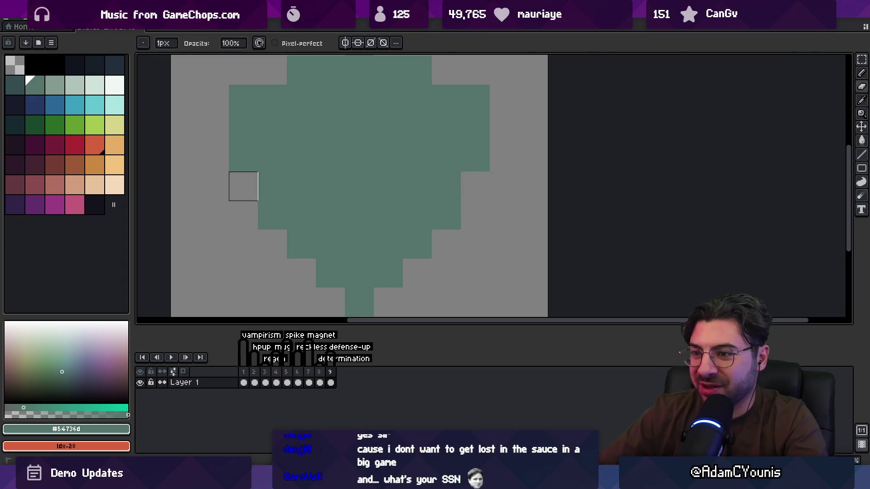
scroll(243, 186, down, 5)
scroll(425, 225, up, 2)
key(b)
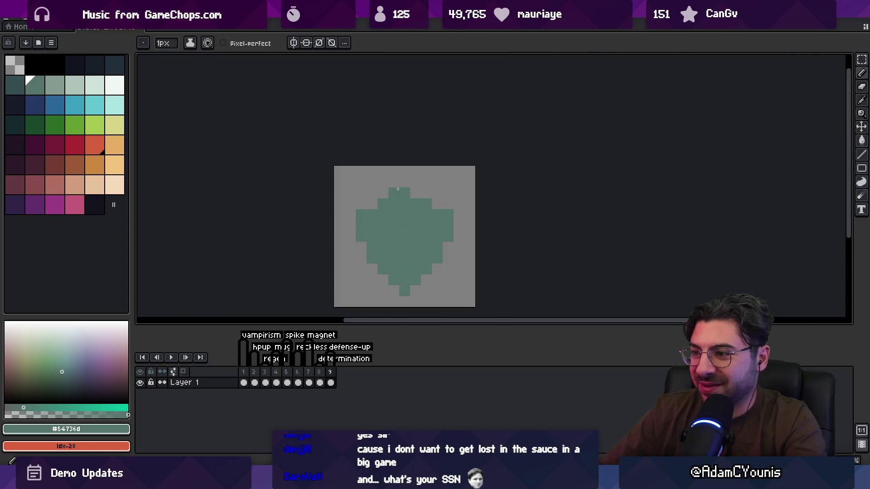
scroll(377, 208, down, 4)
Zoom in on the shield and compare it with frames 6–8 before returning to frame 9.
key(z)
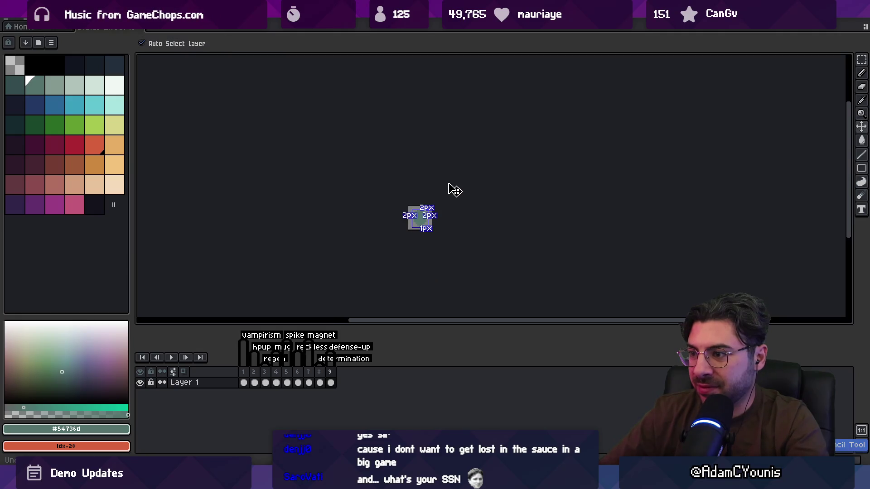
click(429, 217)
key(b)
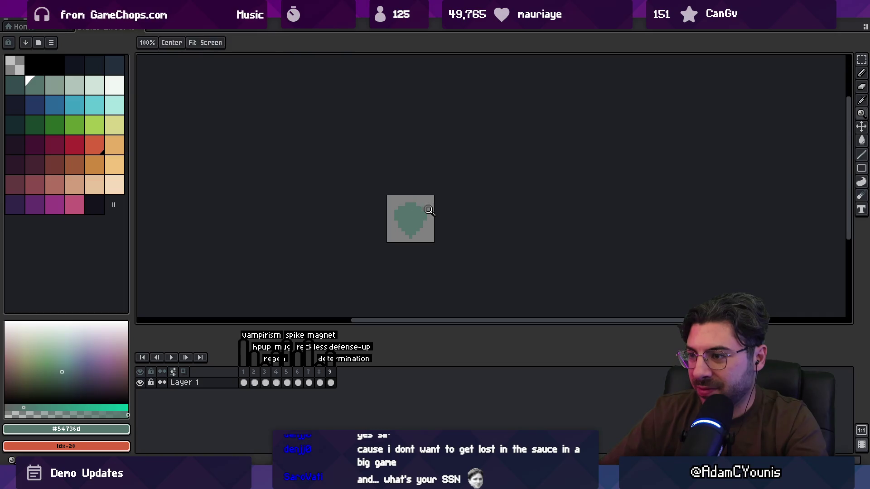
key(z)
scroll(431, 196, down, 2)
scroll(447, 202, up, 3)
mouse_move(319, 383)
mouse_down()
mouse_move(326, 379)
mouse_move(286, 381)
mouse_move(301, 362)
mouse_up()
click(330, 383)
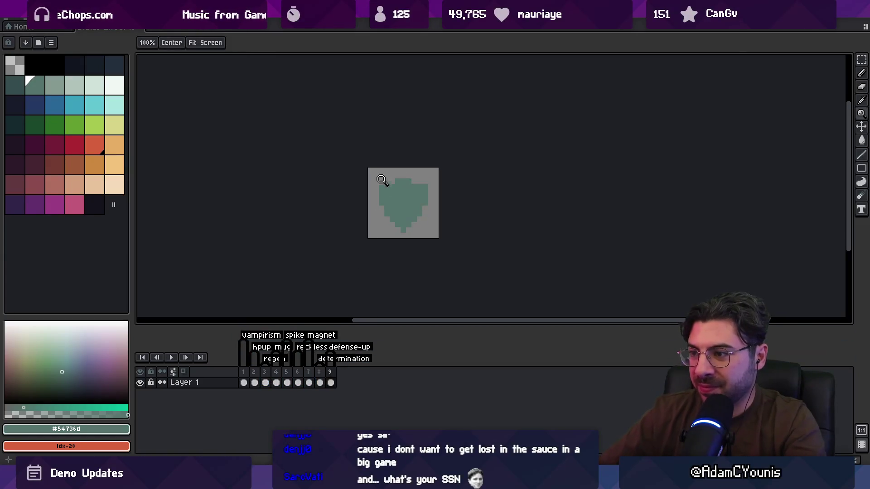
scroll(403, 195, up, 1)
click(75, 85)
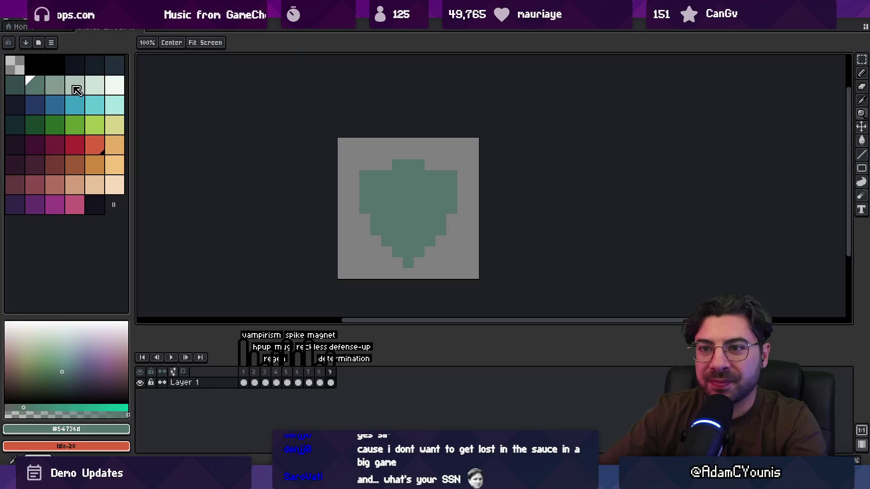
Add a light highlight stroke and recolour the shield interior mid-tone green.
key(b)
click(375, 198)
mouse_move(376, 193)
mouse_down()
mouse_move(387, 231)
mouse_move(405, 243)
mouse_move(425, 221)
mouse_move(434, 184)
mouse_move(394, 190)
mouse_move(414, 222)
mouse_move(421, 217)
mouse_up()
click(54, 84)
click(397, 208)
key(g)
click(397, 208)
key(z)
scroll(421, 195, down, 3)
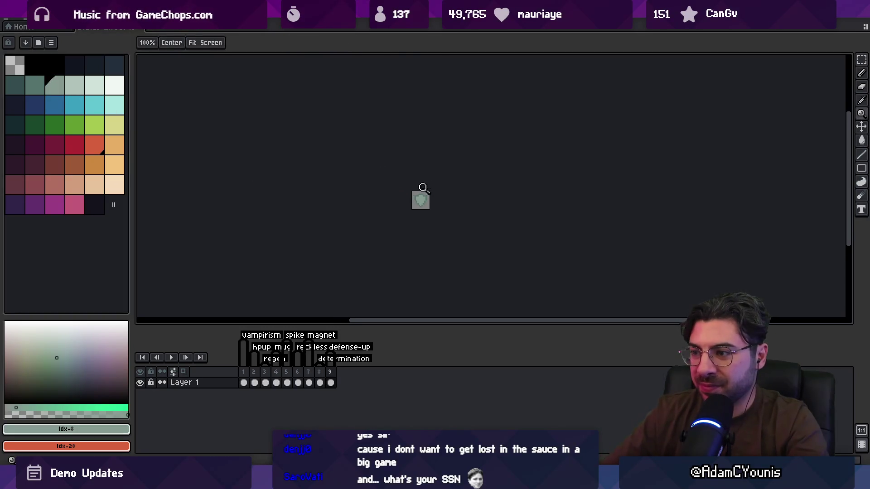
scroll(444, 192, up, 3)
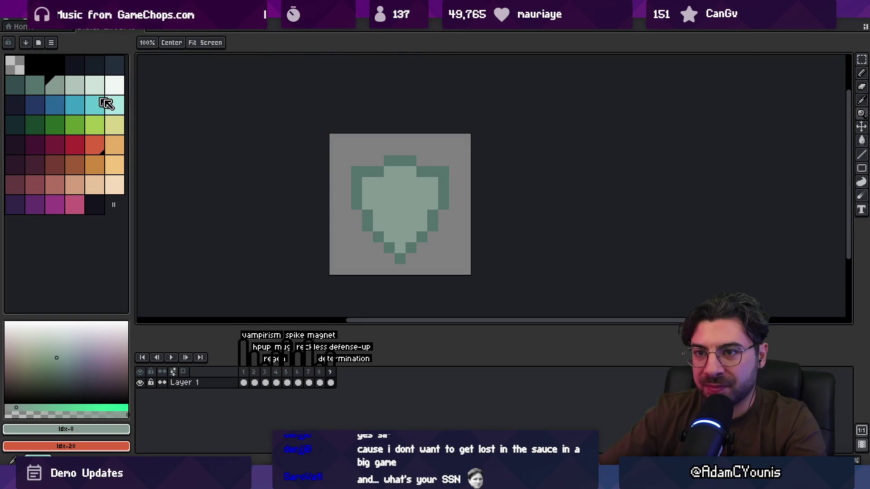
Draw a three-line light diagonal highlight across the shield, judging it zoomed out.
key(b)
click(85, 93)
drag(378, 182, 422, 221)
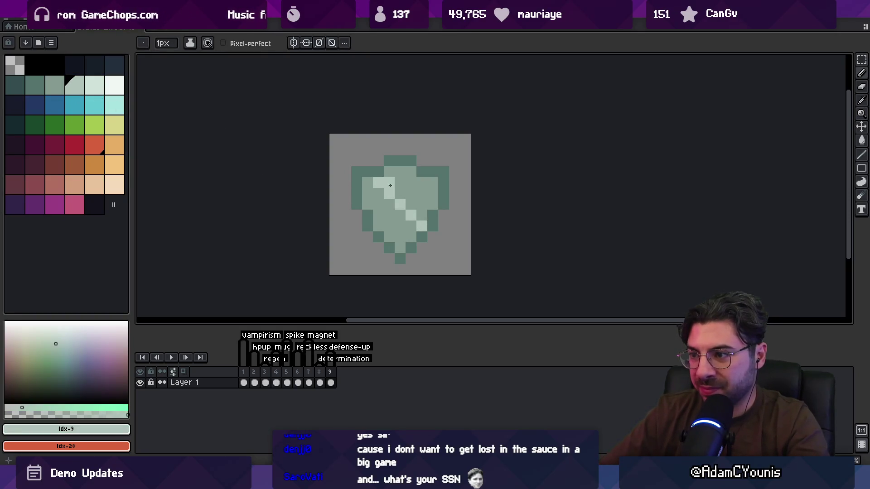
drag(391, 186, 421, 214)
drag(388, 174, 425, 205)
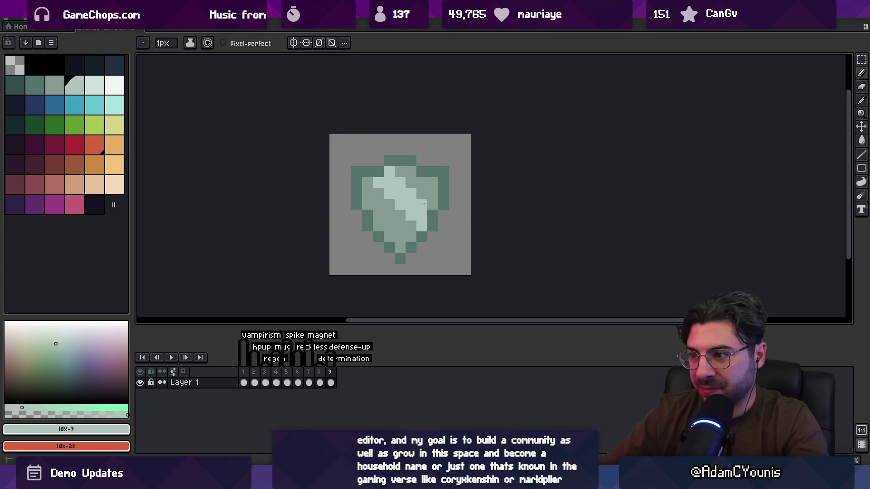
key(z)
right_click(399, 178)
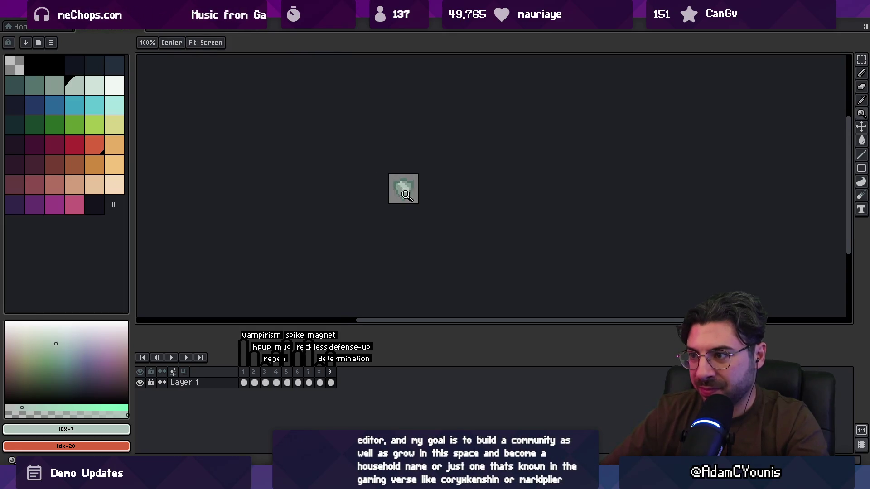
click(403, 189)
right_click(392, 150)
key(v)
key(b)
scroll(422, 154, up, 5)
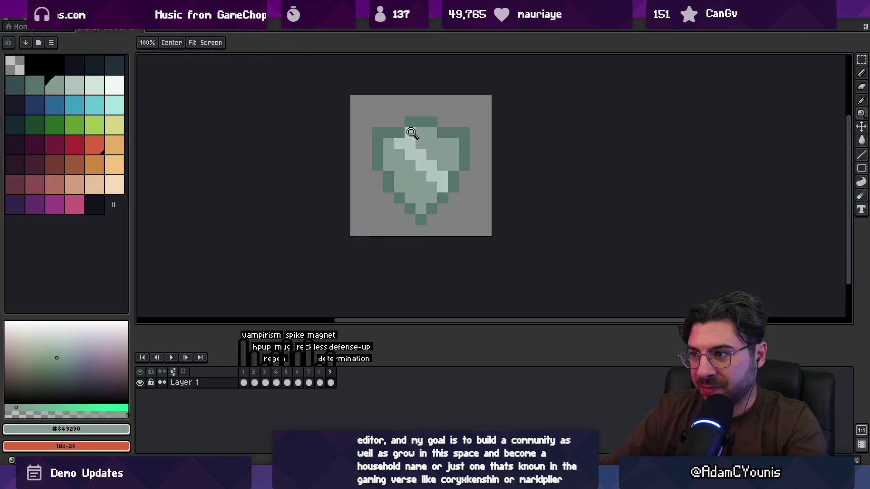
Paint a light #b0c4ba cross with a vertical stripe and horizontal bar.
drag(421, 152, 433, 177)
alt+click(442, 187)
drag(421, 132, 417, 206)
mouse_move(389, 154)
mouse_down()
mouse_move(388, 165)
mouse_move(453, 166)
mouse_move(448, 174)
mouse_up()
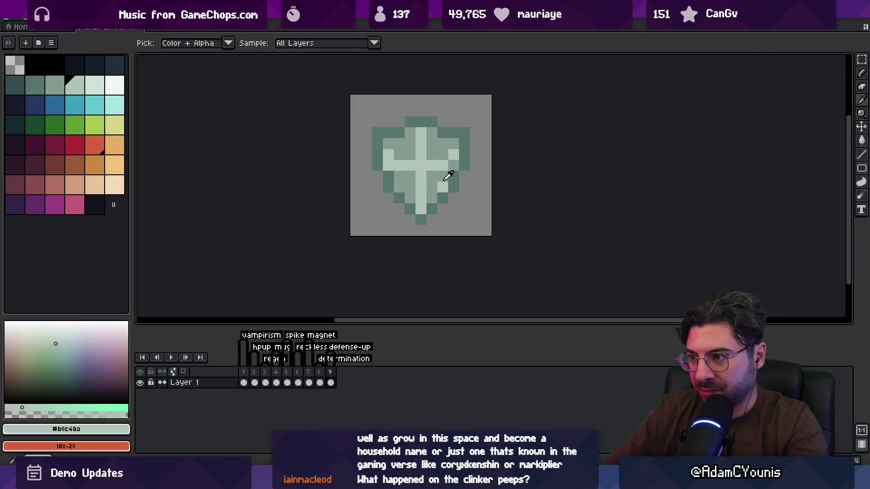
alt+click(425, 168)
scroll(411, 140, down, 5)
scroll(453, 158, up, 5)
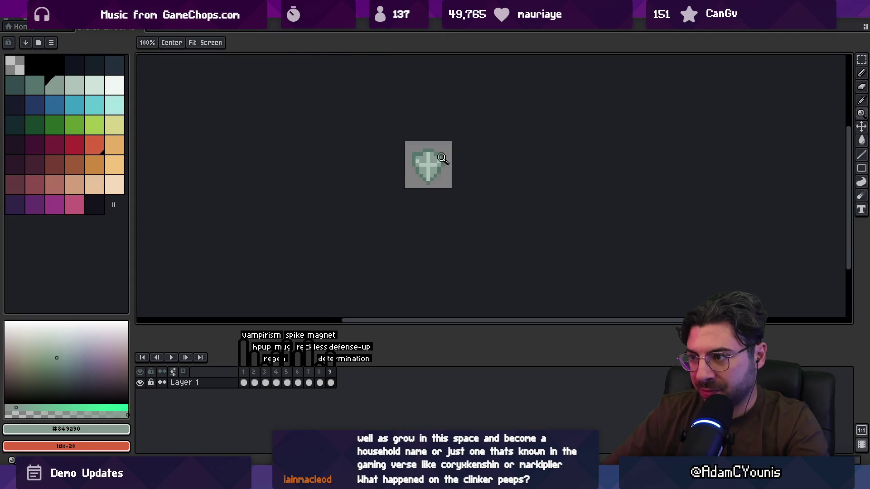
Refine the cross rows in light #b0c4ba and mid-tone #849a90, then return to Unity.
alt+click(442, 167)
mouse_move(416, 160)
mouse_down()
mouse_move(453, 159)
mouse_move(433, 141)
mouse_move(457, 148)
mouse_move(473, 208)
mouse_up()
scroll(412, 147, down, 5)
scroll(459, 156, up, 5)
alt+click(456, 162)
mouse_move(487, 149)
mouse_down()
mouse_move(447, 150)
mouse_move(502, 149)
mouse_up()
scroll(475, 147, down, 5)
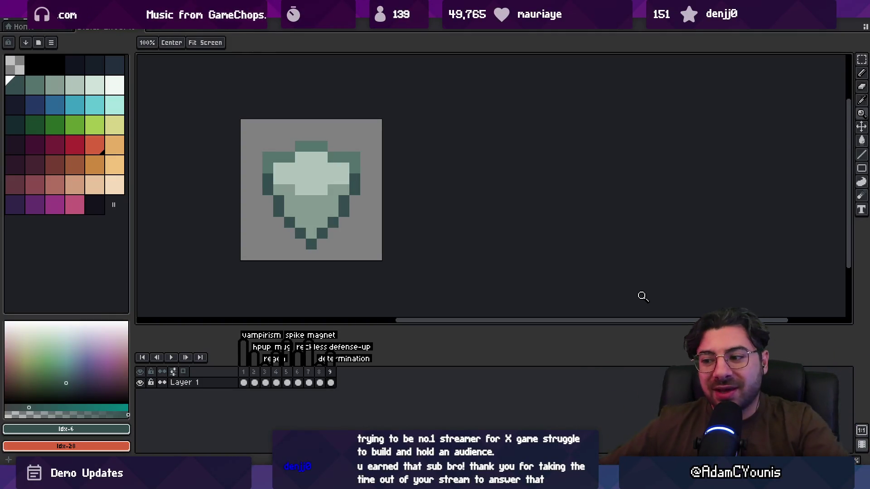
key(alt+Tab)
Find the defense-up icon with a 'defense up' search and reimport it as a Single sprite.
click(370, 353)
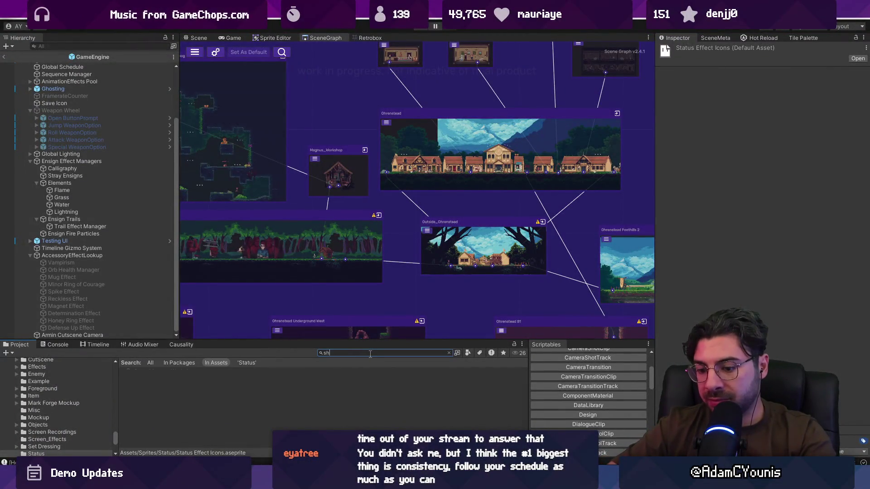
key(BackSpace)
key(BackSpace)
text(defense up)
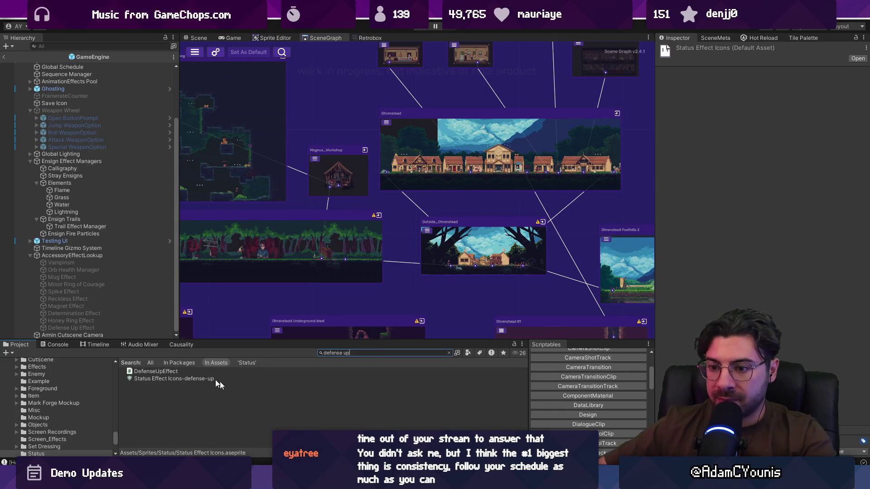
click(216, 380)
click(770, 99)
click(769, 113)
click(857, 313)
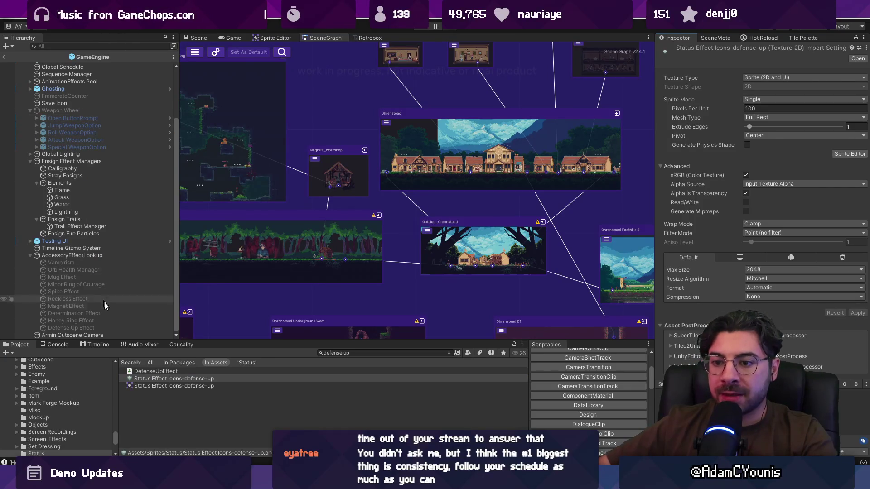
Set it as Defense Up Effect's Effect HUD Sprite, save, and start the playtest.
click(110, 327)
mouse_move(222, 385)
mouse_down()
mouse_move(498, 226)
mouse_move(797, 136)
mouse_move(793, 144)
mouse_up()
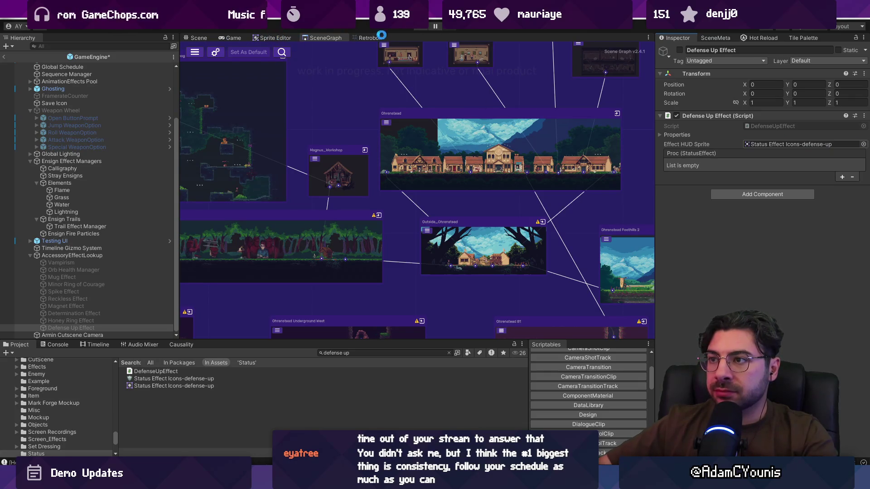
click(423, 28)
click(458, 277)
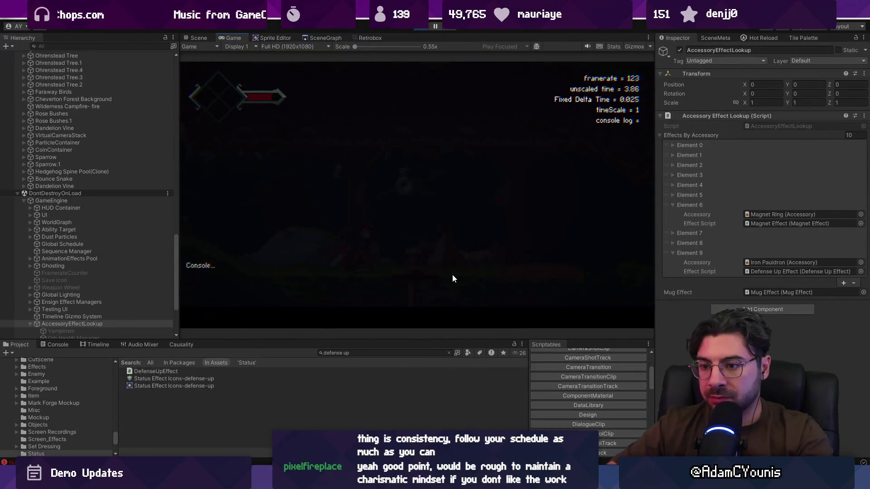
Run a spawn command from the debug console and pick up the dropped item.
key(Escape)
key(grave)
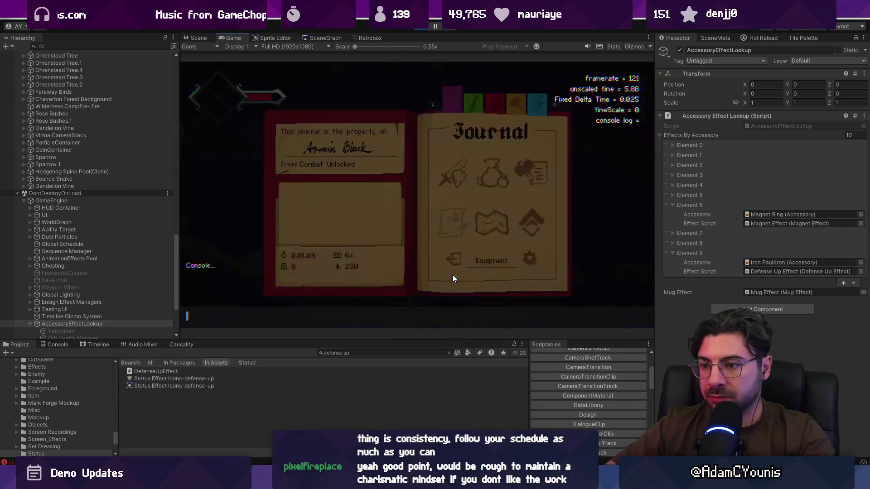
text(spawn item Iron)
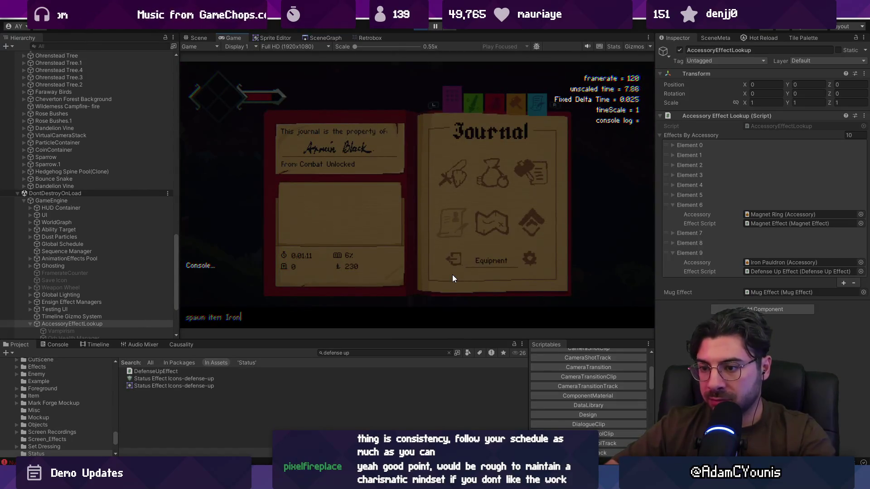
text(uld)
text(on)
key(Return)
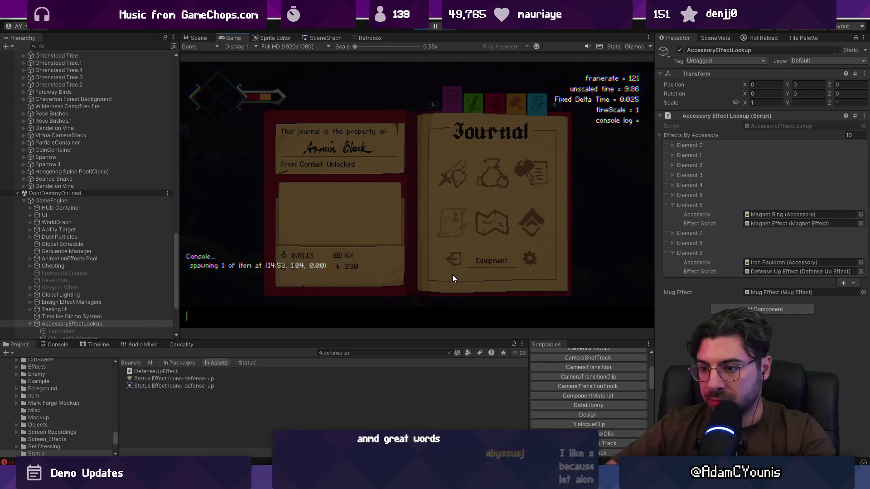
key(grave)
key(Escape)
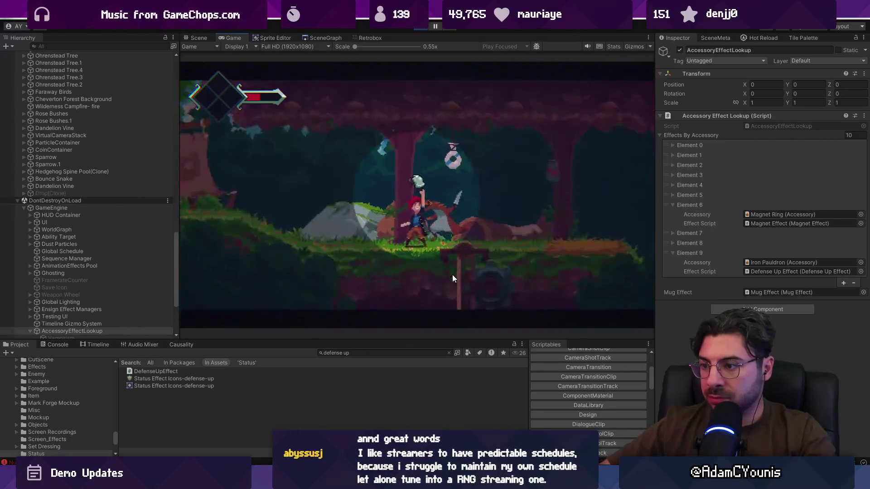
key(Left)
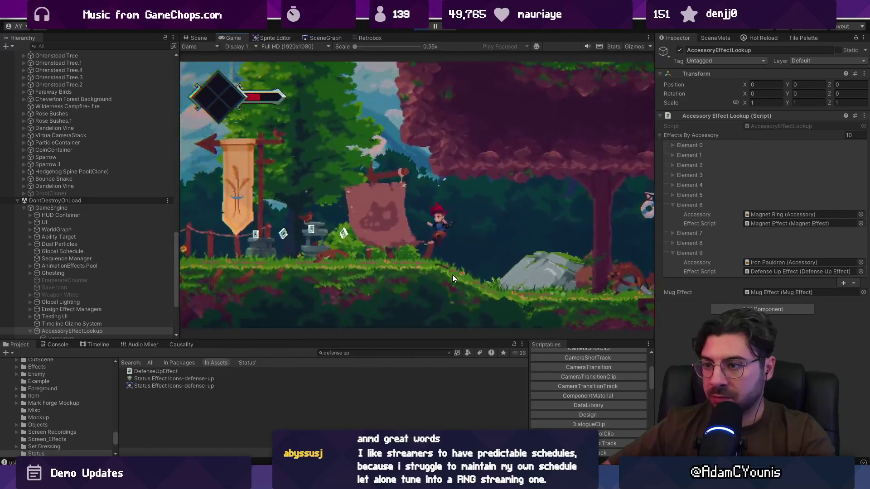
Open the Journal and browse the equipped items.
key(Escape)
key(Right)
key(Up)
key(Down)
key(Up)
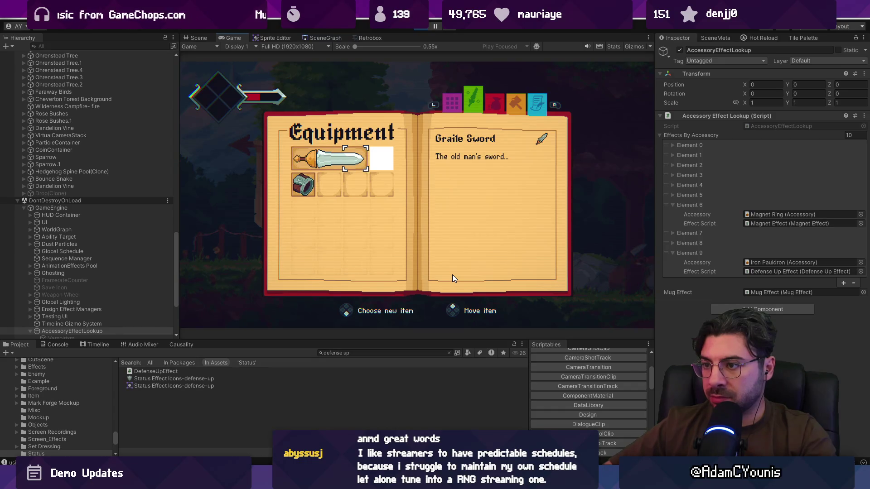
Spawn the pauldron pickup with 'spawn item Accessory PPauldron' in the console.
key(Escape)
key(grave)
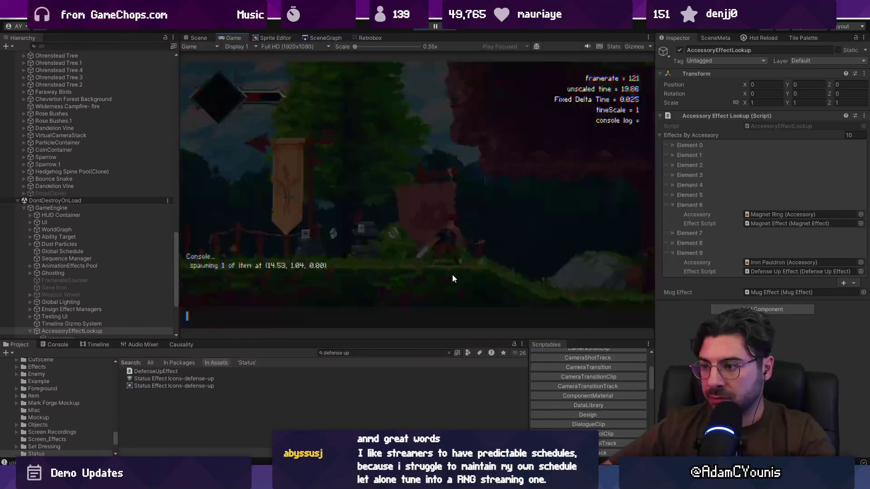
text(spawn item Accessory P)
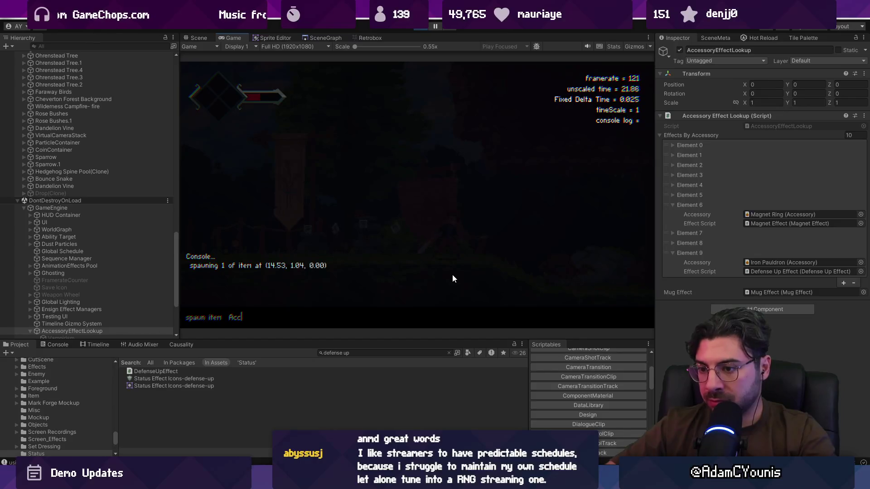
text(Pauldron)
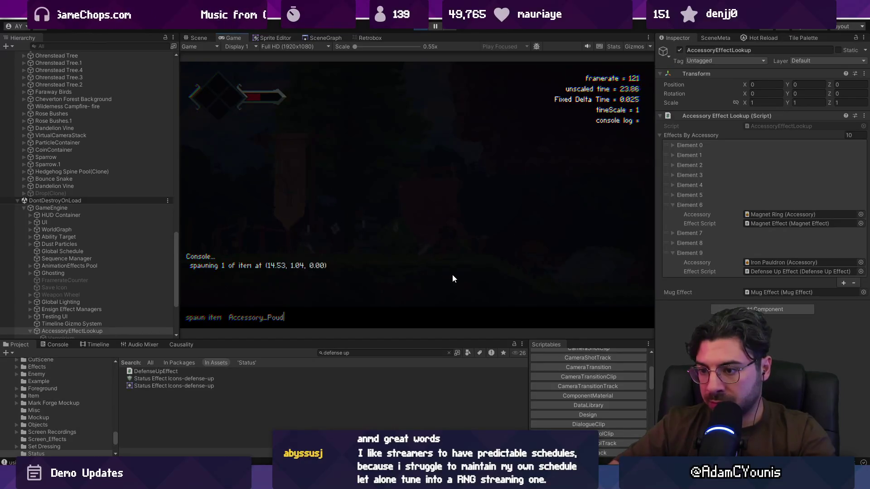
key(Return)
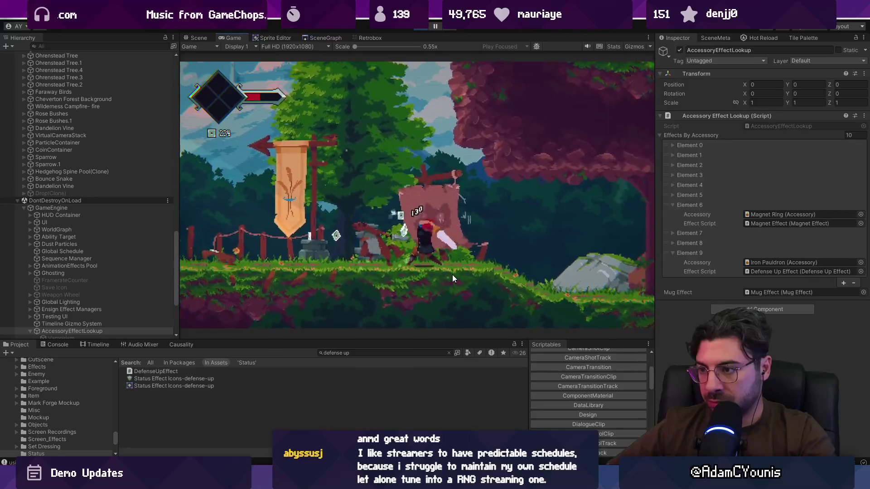
key(grave)
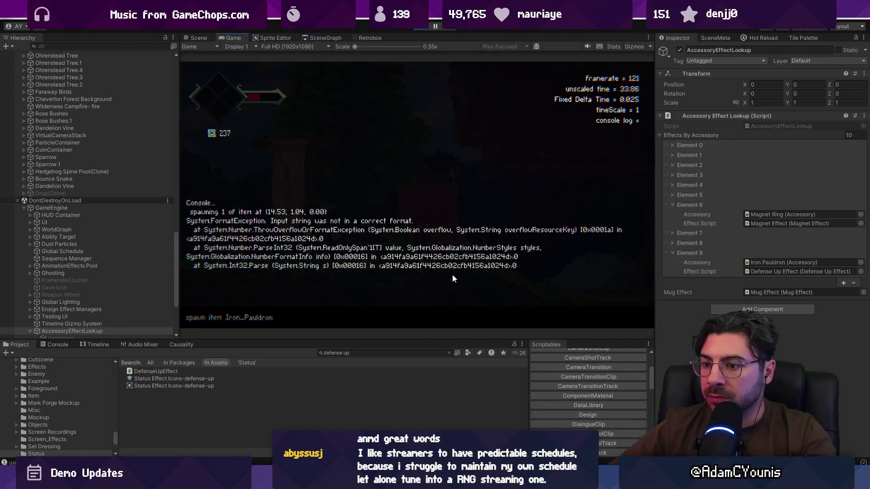
text(tem Accessory)
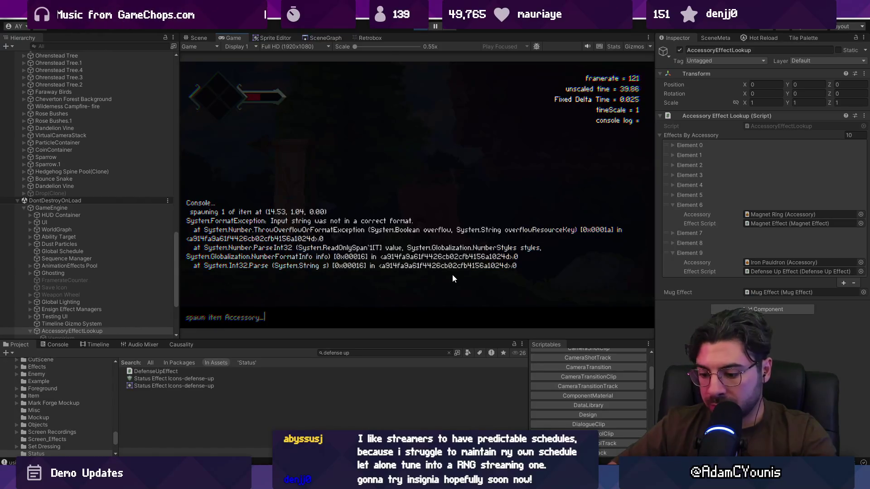
key(Return)
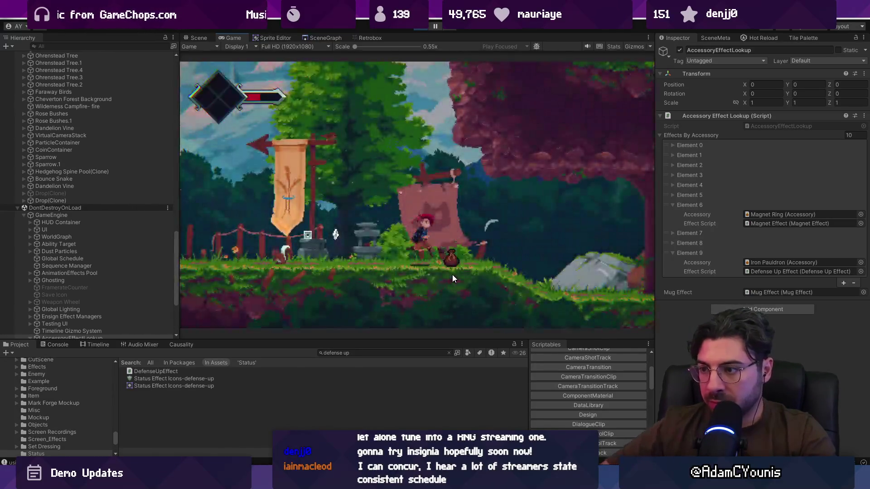
Equip the Iron Pauldron in the new accessory slot from the Equipment list.
key(Return)
key(Tab)
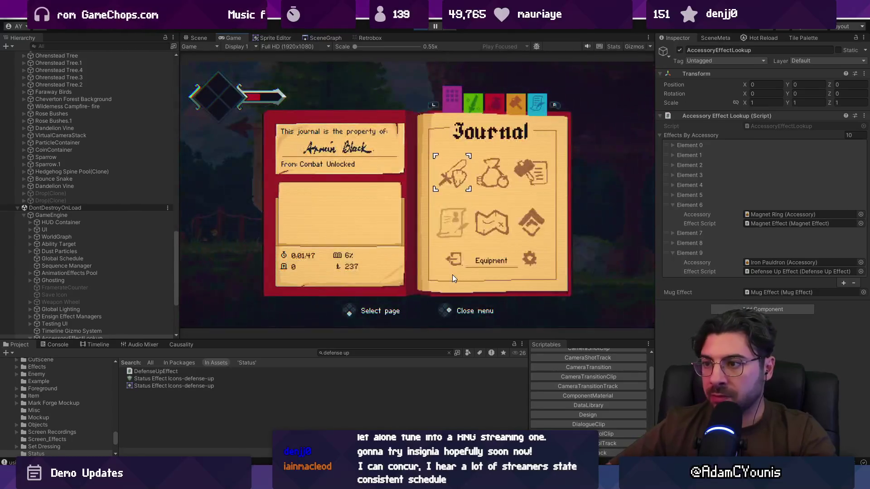
key(Return)
key(Return)
key(Down)
key(Down)
key(Right)
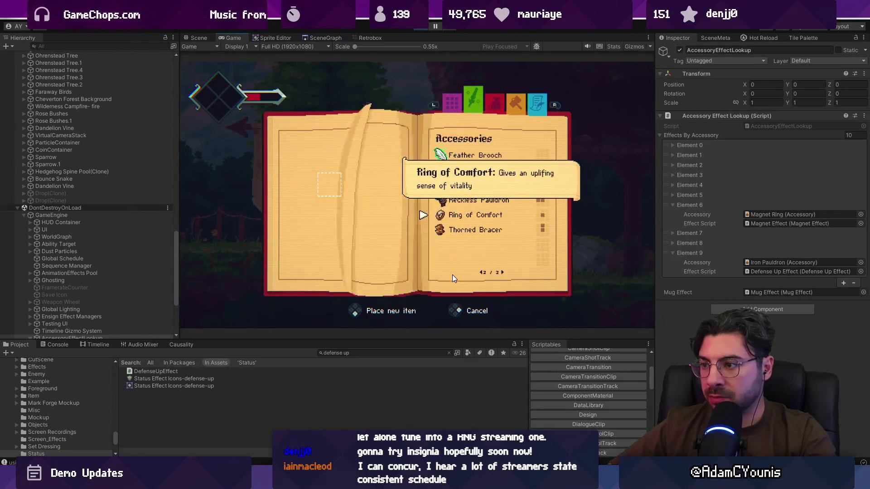
key(Up)
key(Up)
key(Up)
key(Left)
key(Down)
key(Down)
key(Down)
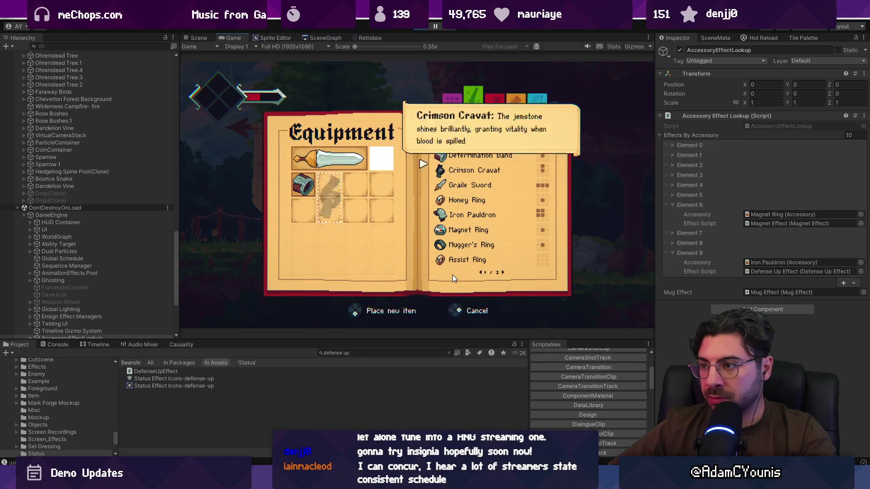
key(Up)
key(Up)
key(Up)
key(Down)
key(Down)
key(Down)
key(Down)
key(Return)
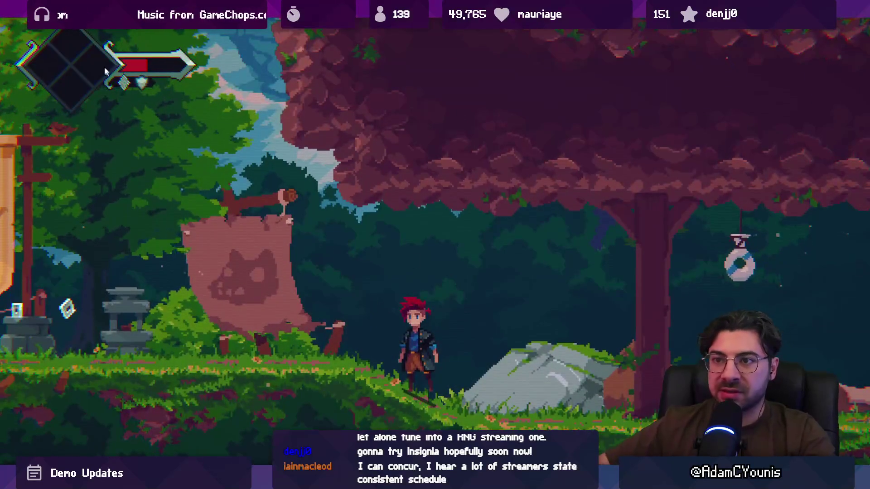
Run right through the forest and attack to test gameplay.
key(Right)
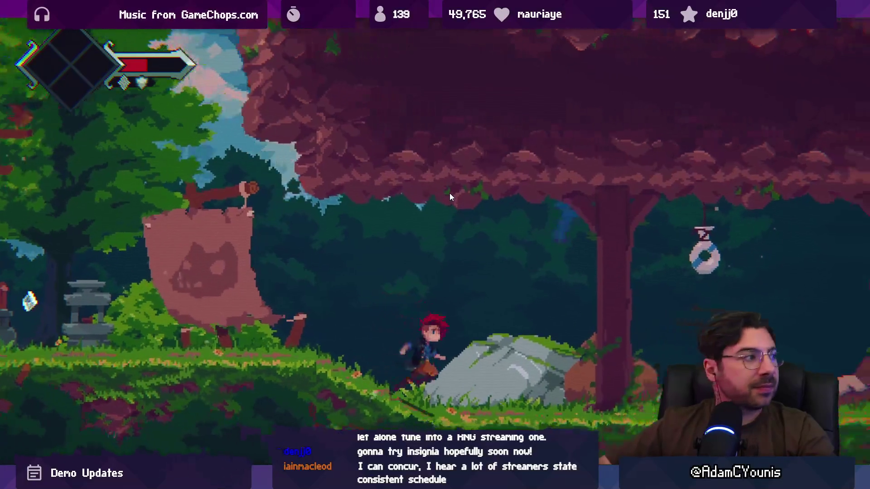
key(x)
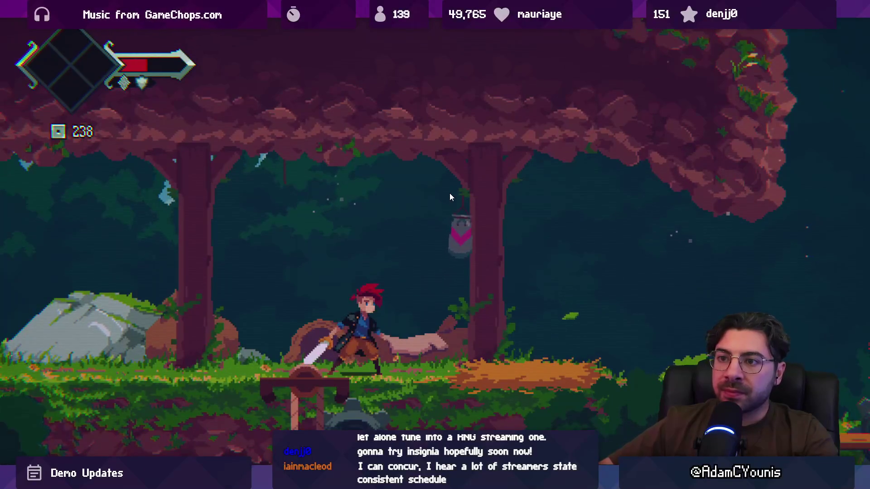
key(alt+Tab)
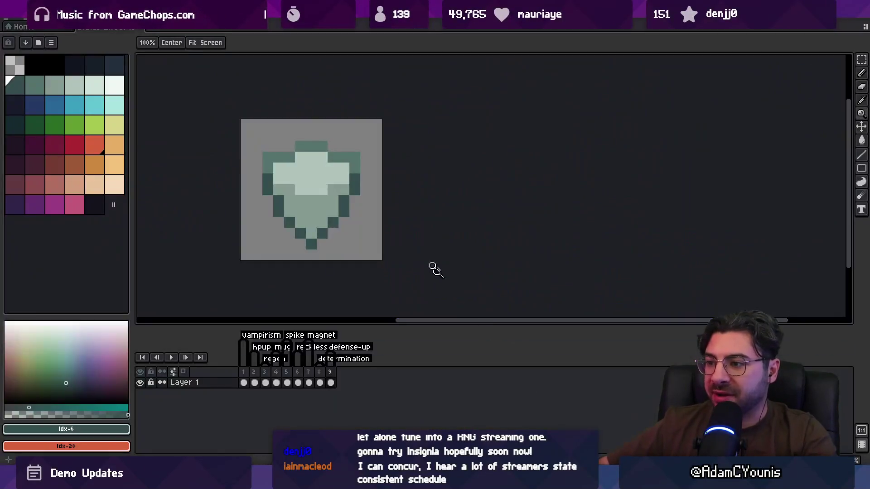
Shift the shield's right half one pixel right and left half one pixel left, then raise it one pixel.
click(330, 180)
key(v)
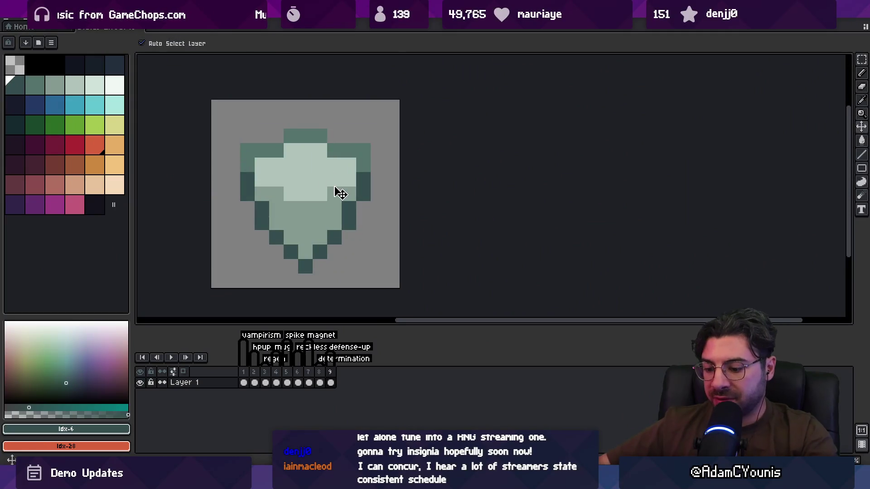
key(m)
drag(298, 114, 385, 288)
drag(324, 229, 340, 229)
key(ctrl+shift+i)
drag(290, 179, 277, 181)
key(Return)
key(b)
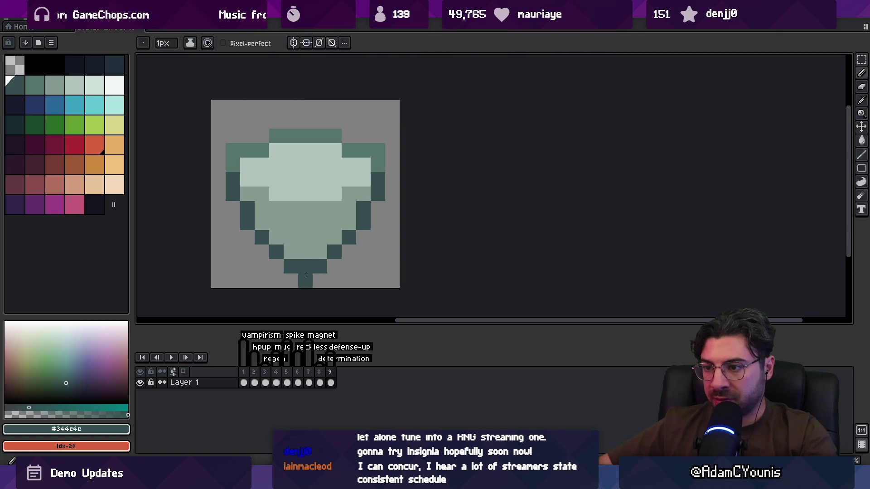
alt+click(305, 251)
key(v)
drag(322, 237, 323, 223)
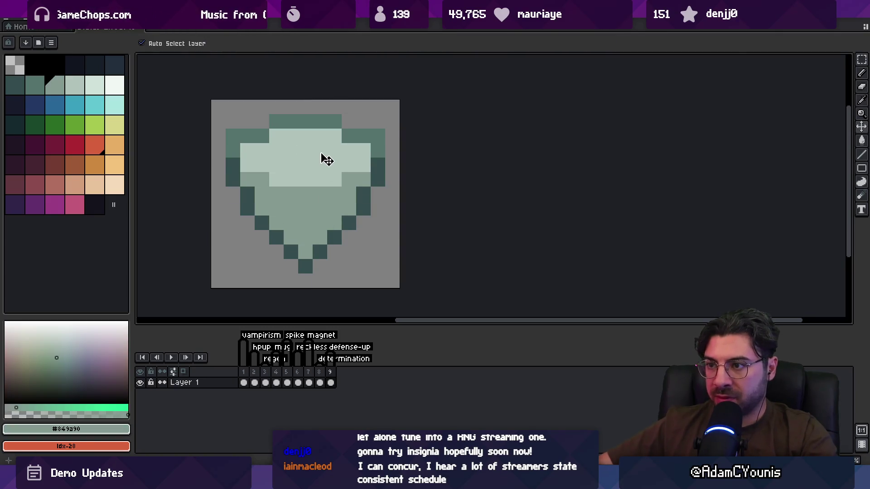
Touch up the dark teal outline pixels at the shield's tip and left edge.
scroll(315, 229, down, 4)
scroll(317, 229, up, 3)
key(b)
alt+click(318, 228)
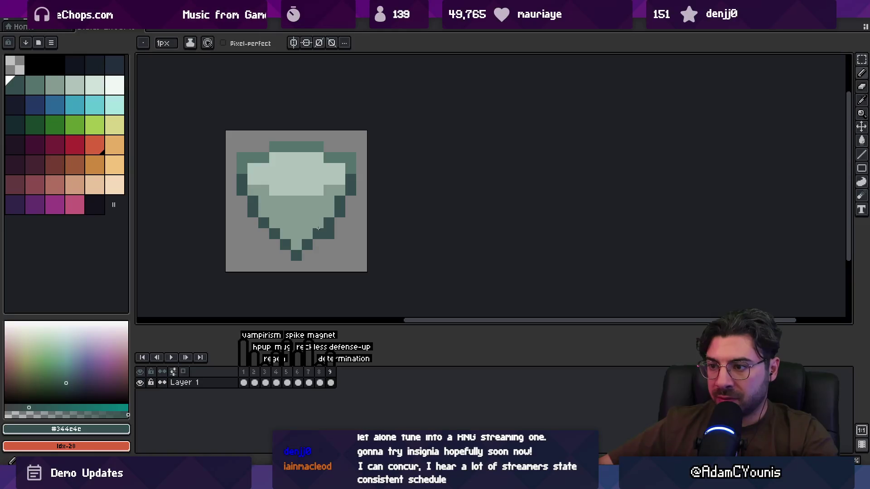
click(306, 252)
key(ctrl+z)
key(m)
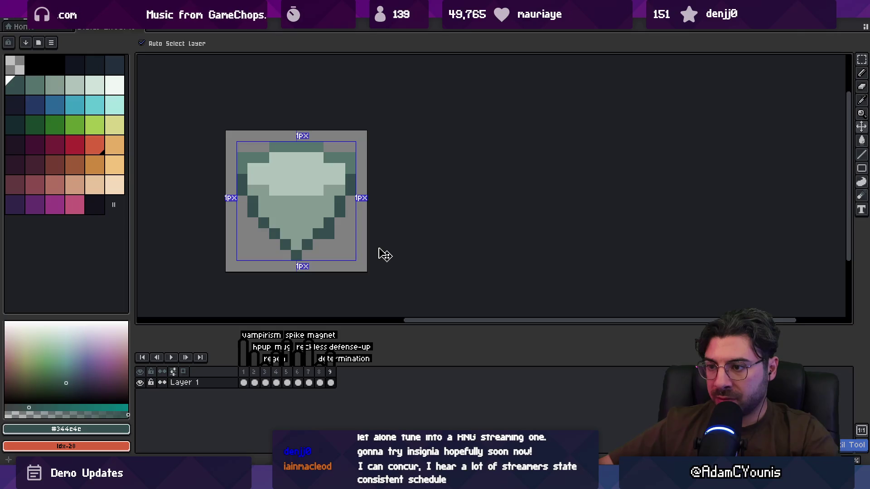
key(b)
scroll(332, 200, down, 5)
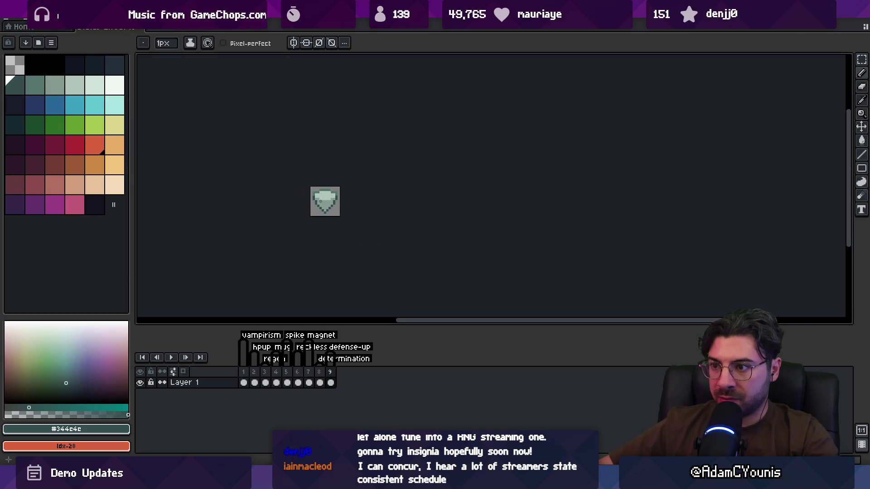
scroll(320, 201, up, 5)
key(m)
key(b)
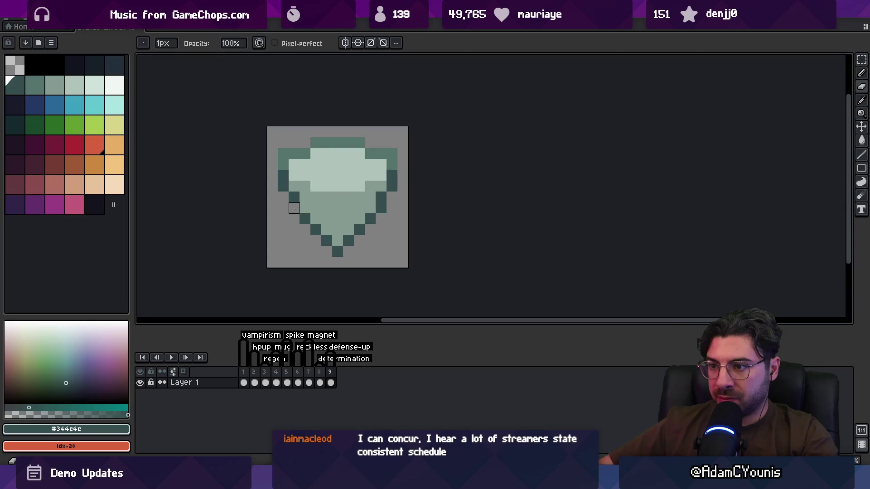
click(292, 185)
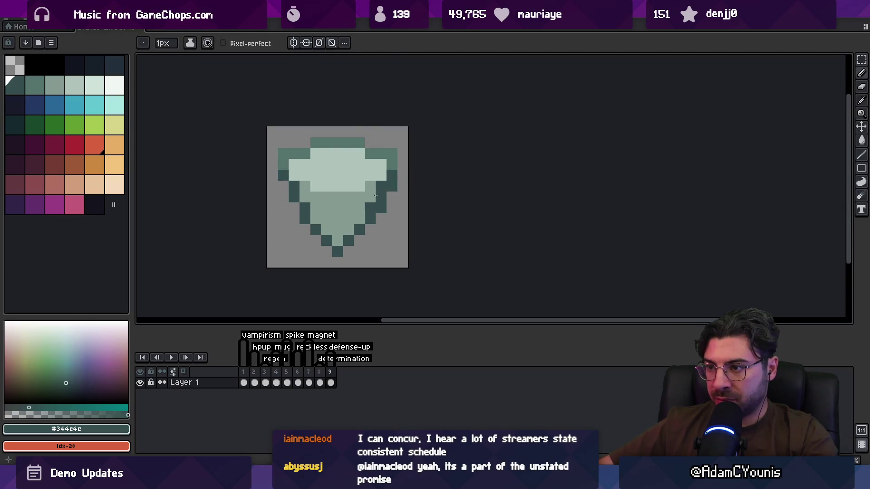
Select the shield's lower tip and move it down one pixel.
key(e)
scroll(408, 198, down, 5)
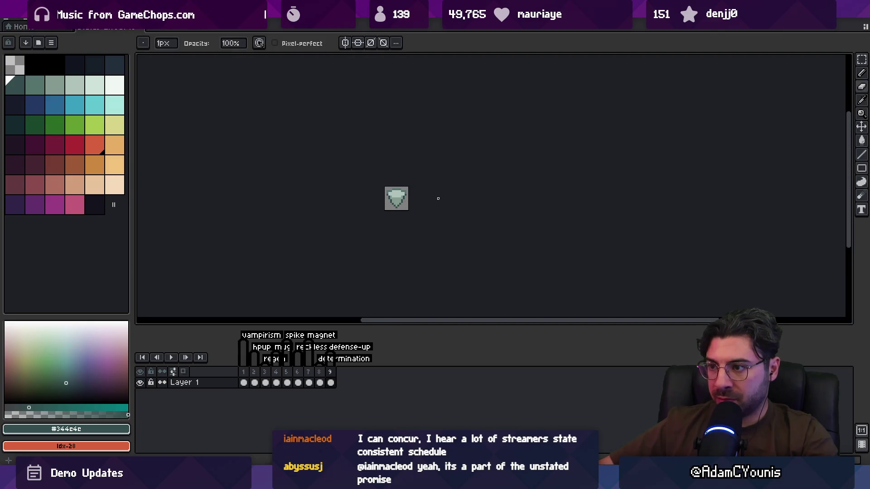
scroll(420, 201, up, 3)
key(v)
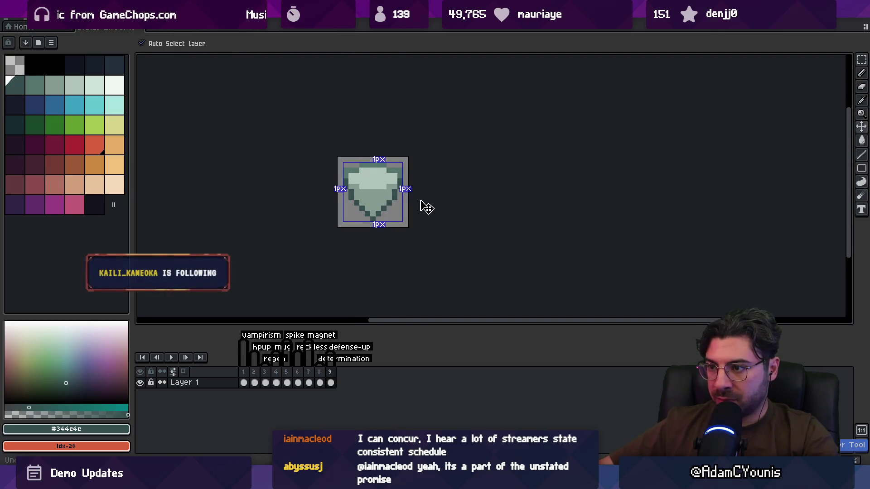
scroll(419, 202, up, 1)
key(r)
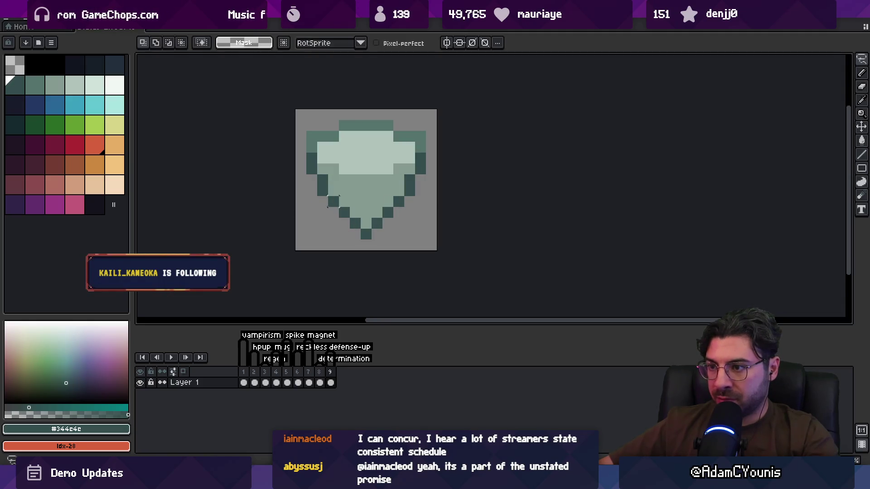
mouse_move(322, 213)
mouse_down()
mouse_move(334, 243)
mouse_move(368, 236)
mouse_up()
key(ctrl+d)
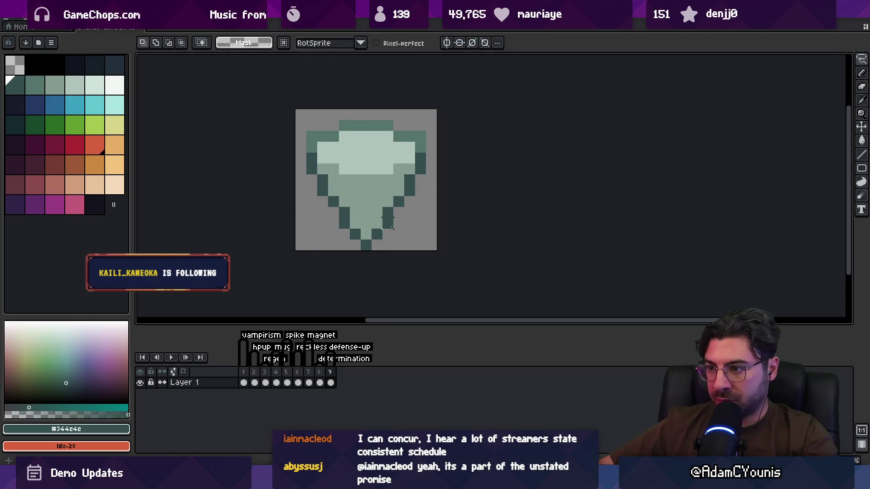
key(b)
Repaint body and outline pixels using the grey-green body colour and dark teal outline.
alt+click(370, 204)
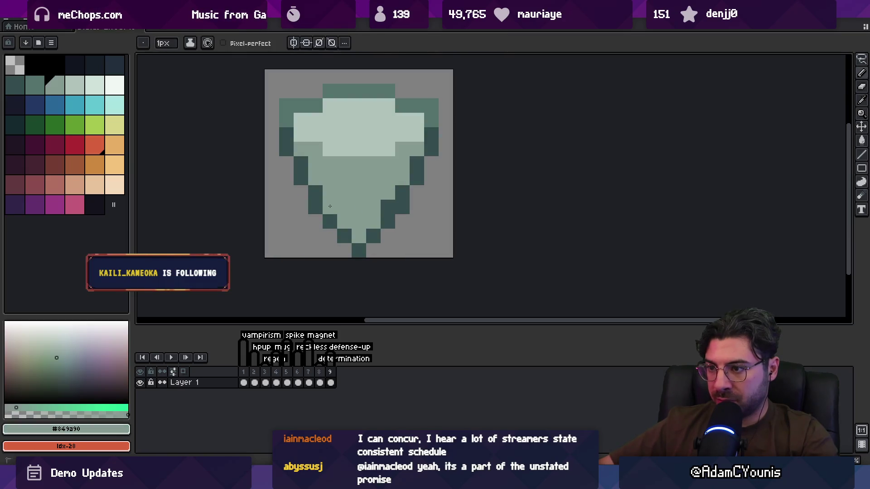
scroll(370, 204, down, 1)
scroll(371, 205, down, 3)
scroll(380, 213, up, 3)
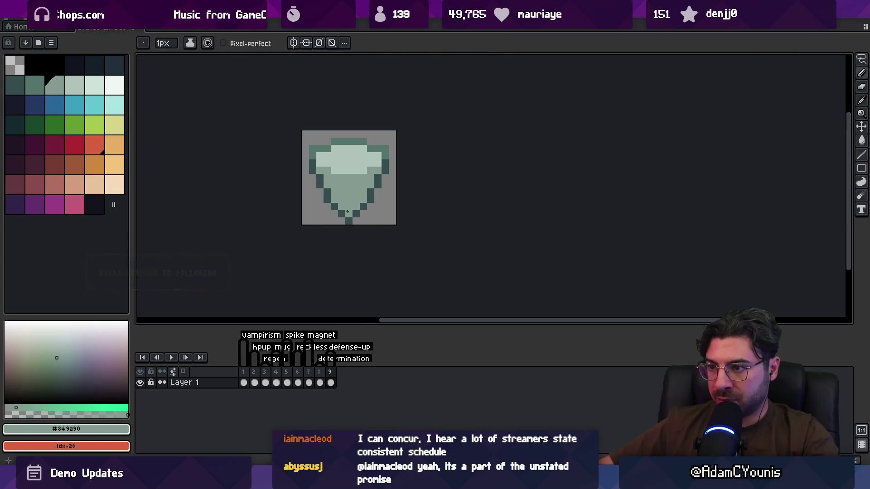
key(v)
key(m)
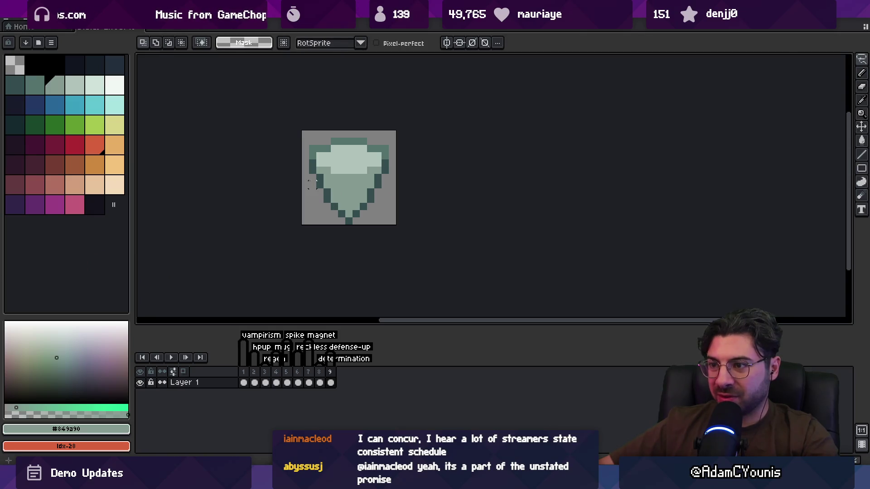
alt+click(313, 177)
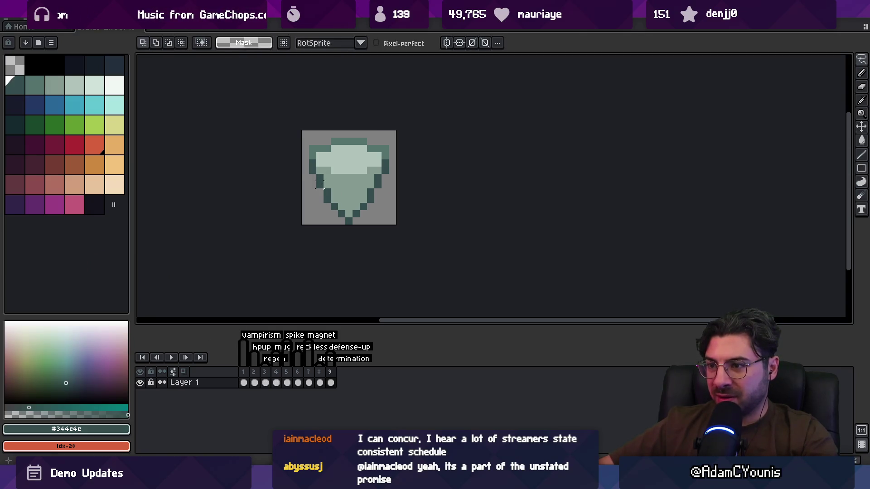
key(b)
alt+click(322, 184)
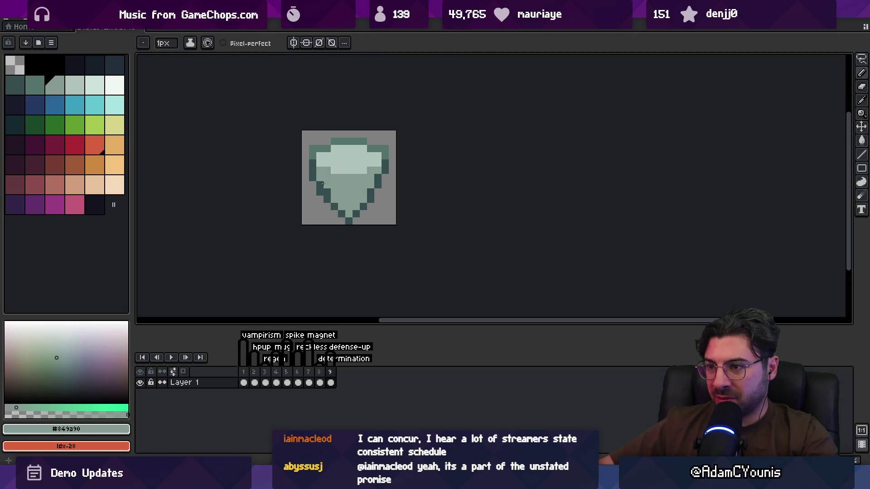
alt+click(384, 176)
alt+click(374, 191)
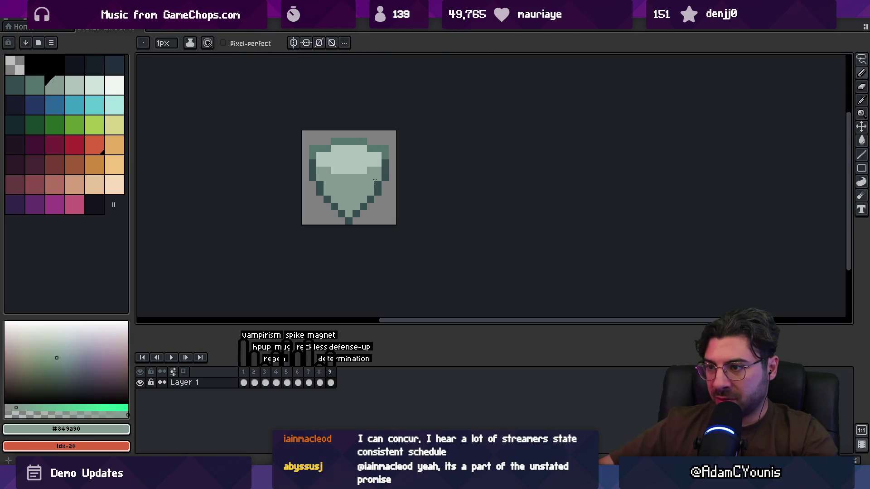
scroll(392, 186, down, 3)
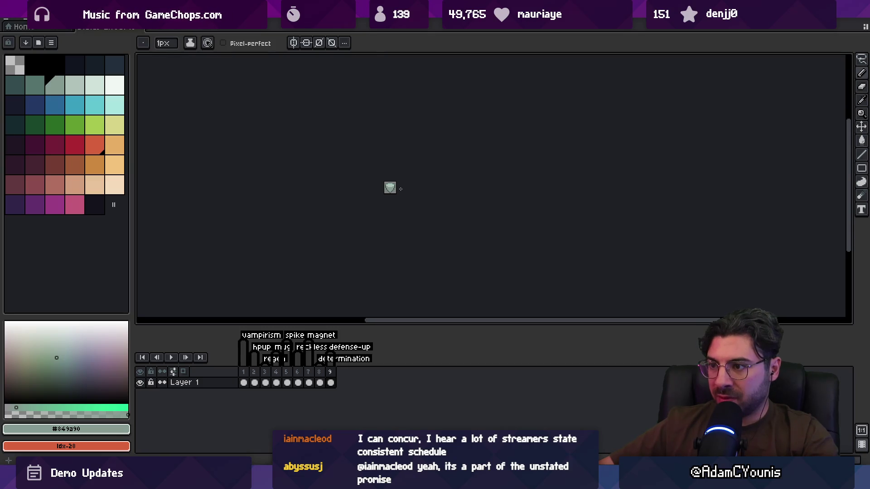
scroll(400, 189, up, 4)
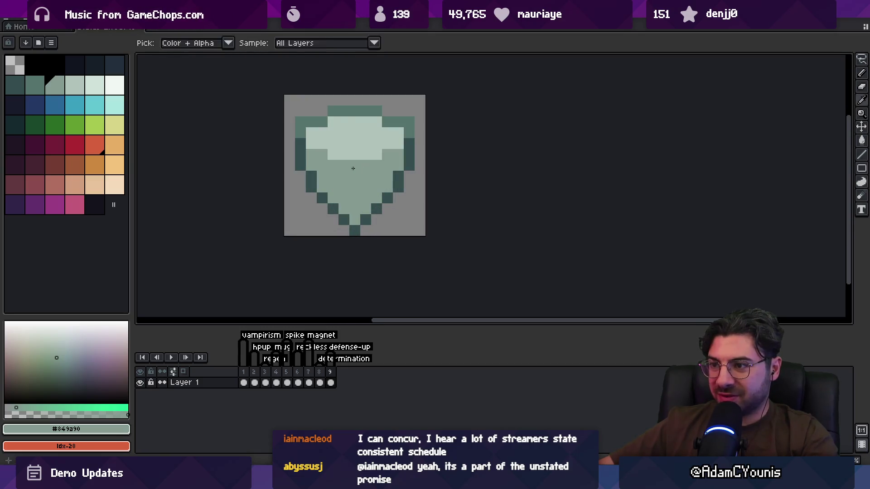
Paint the centre vertical stripe in teal #54736d and darken it where it meets the crossbar.
alt+click(409, 159)
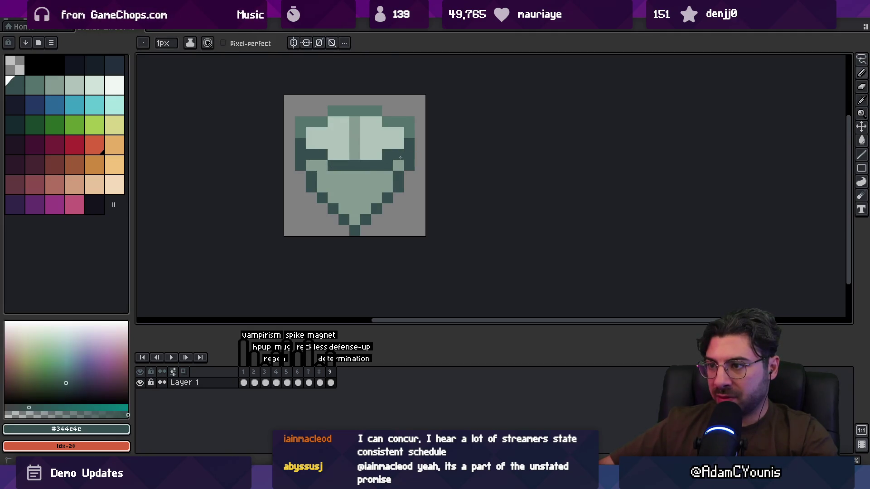
alt+click(380, 109)
drag(355, 122, 356, 158)
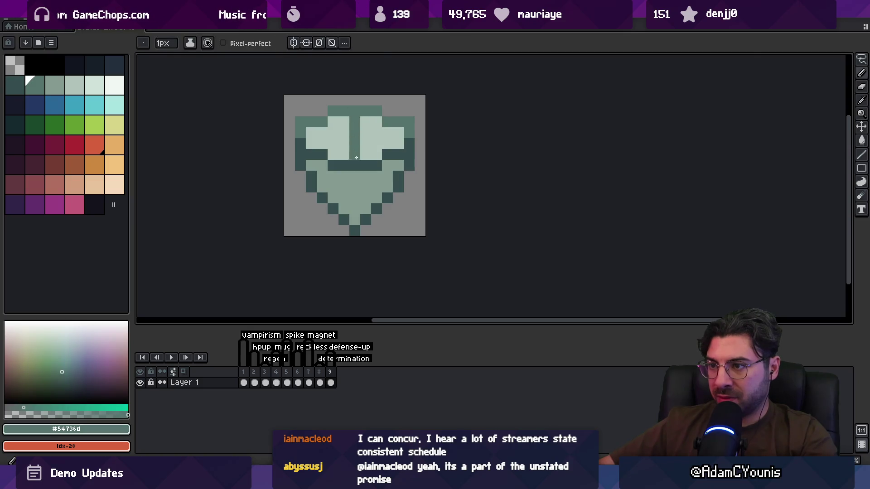
alt+click(356, 217)
click(350, 164)
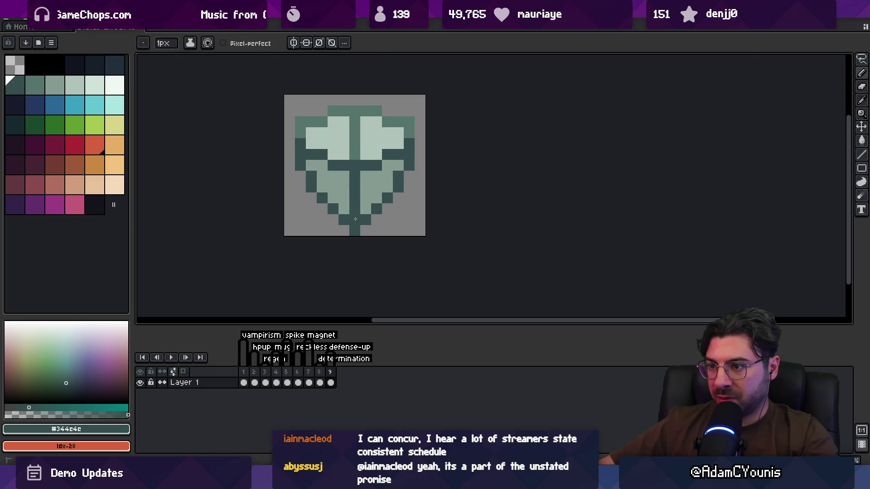
scroll(382, 178, down, 5)
scroll(386, 178, up, 3)
key(v)
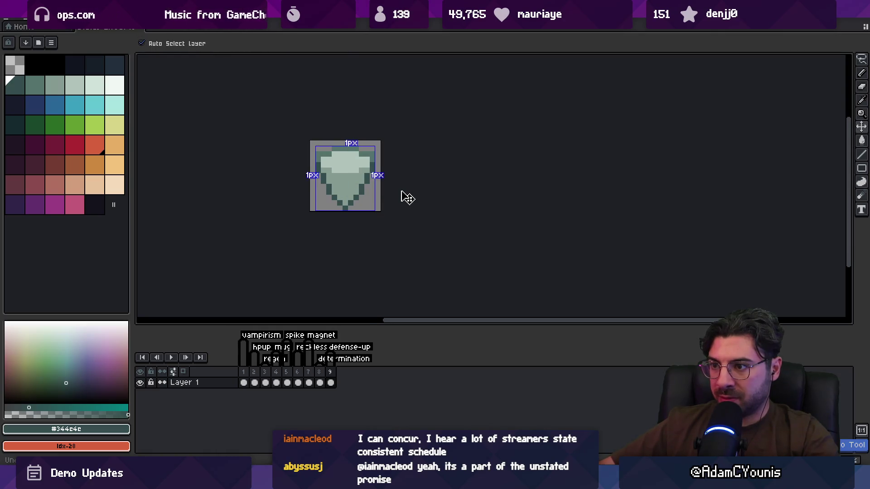
Step back to the symmetric shield and sample the teal #54736d, body #849d90 and light #b0c4ba colours.
key(b)
key(ctrl+z)
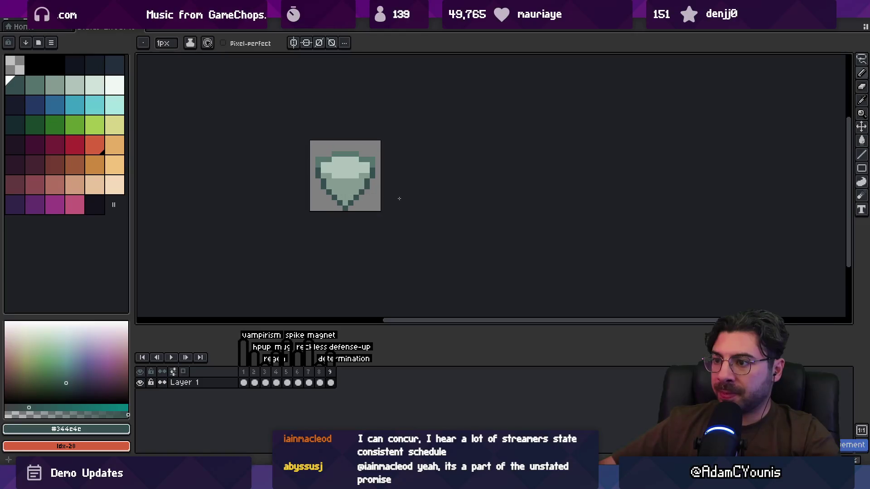
key(ctrl+z)
key(ctrl+z)
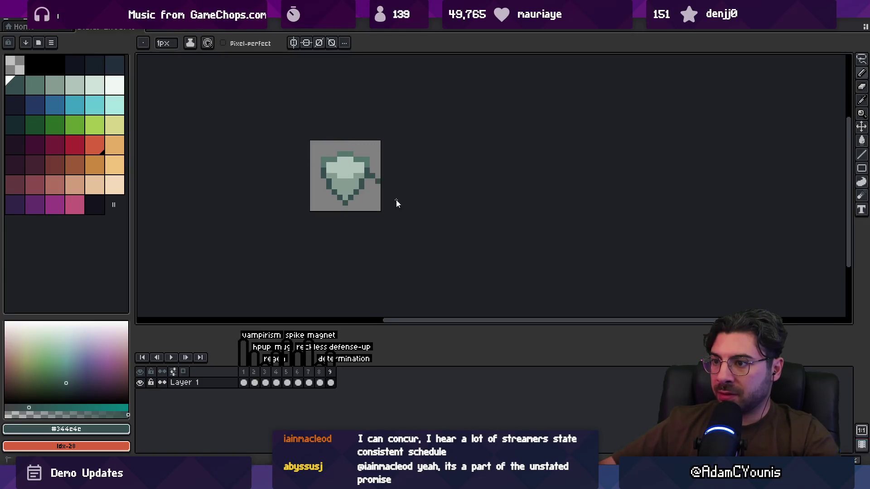
key(ctrl+y)
key(ctrl+y)
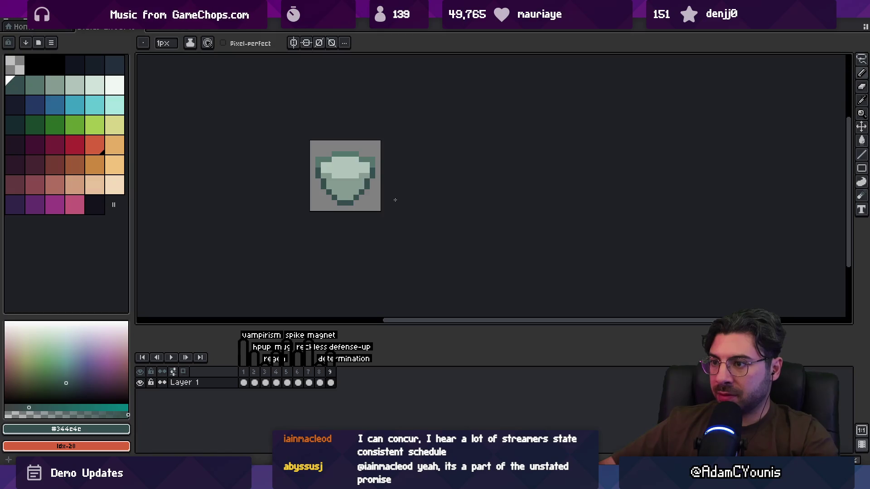
key(ctrl+y)
scroll(346, 154, up, 1)
alt+click(346, 143)
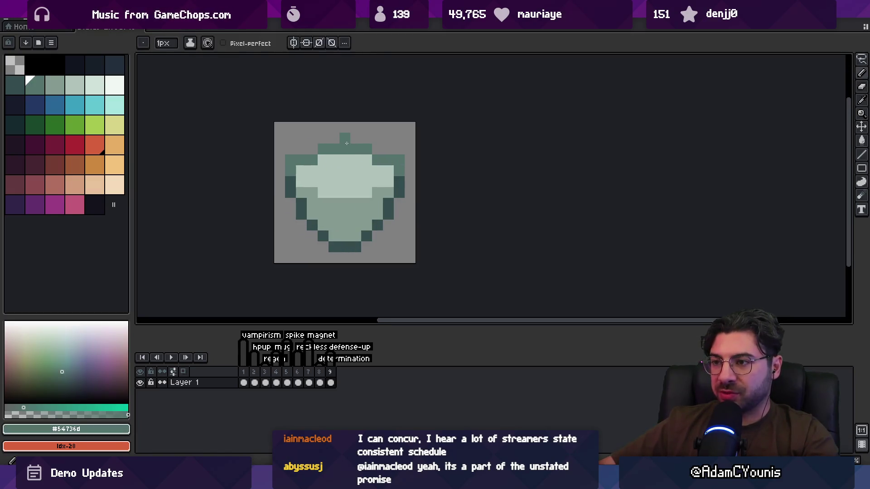
alt+click(340, 200)
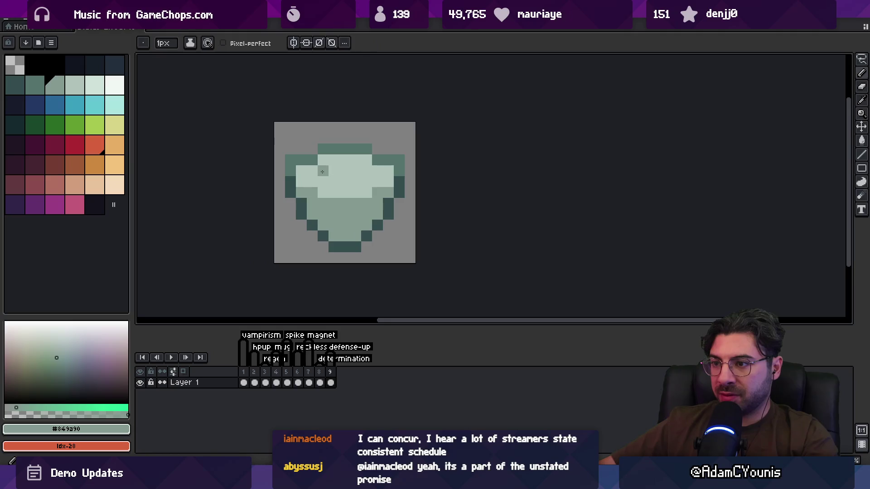
alt+click(336, 178)
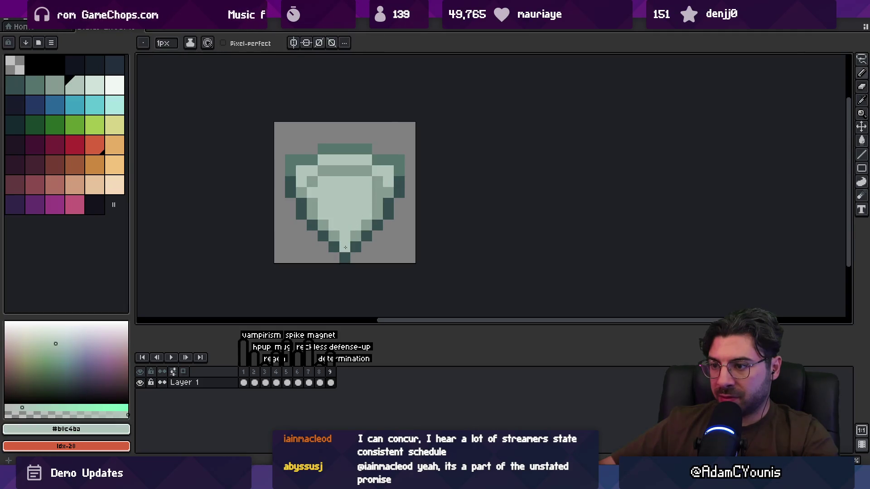
scroll(369, 214, down, 3)
Fill the shield's upper outline with the light colour and the lower outline with body green.
key(v)
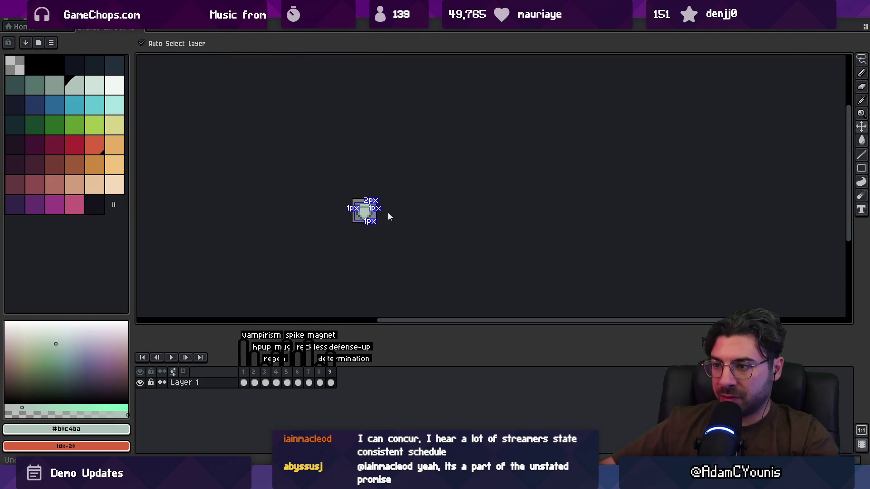
key(b)
key(v)
key(b)
key(v)
key(b)
key(alt+Tab)
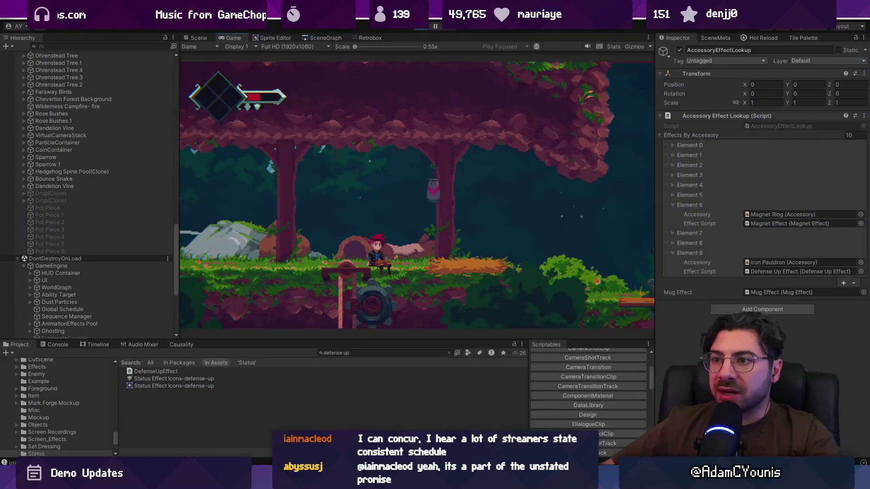
key(alt+Tab)
scroll(376, 222, up, 5)
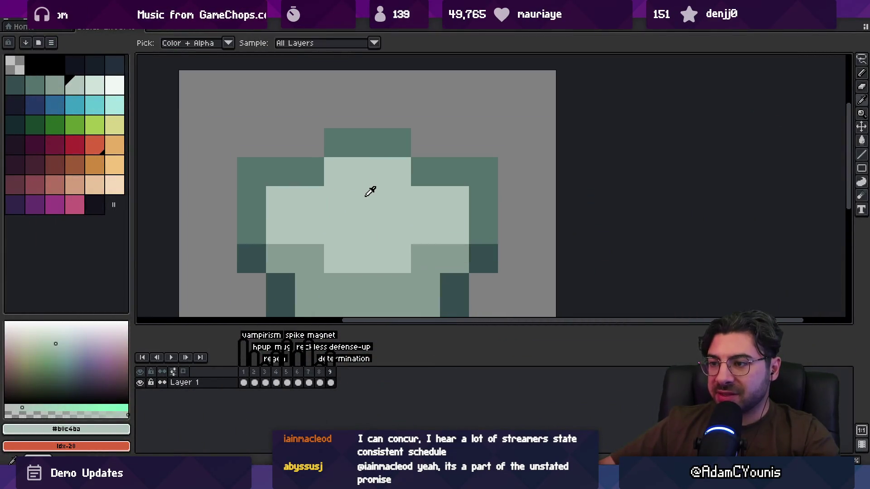
scroll(311, 175, down, 2)
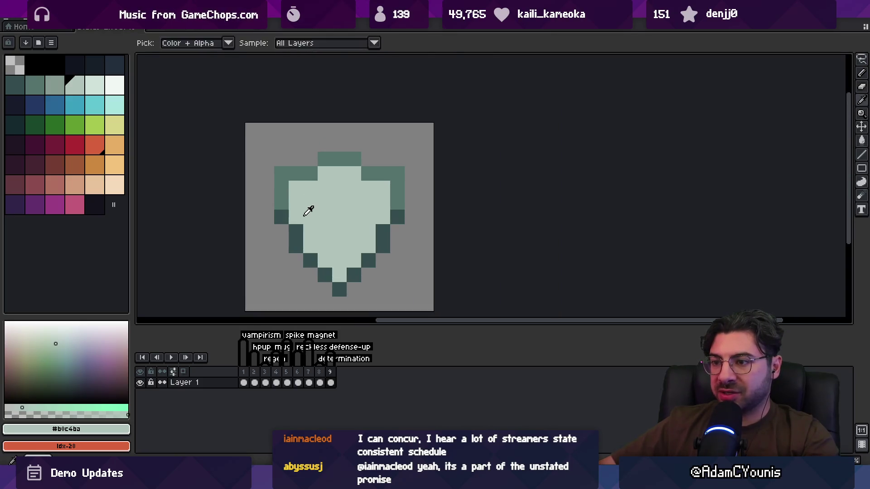
click(285, 187)
alt+click(304, 213)
click(293, 229)
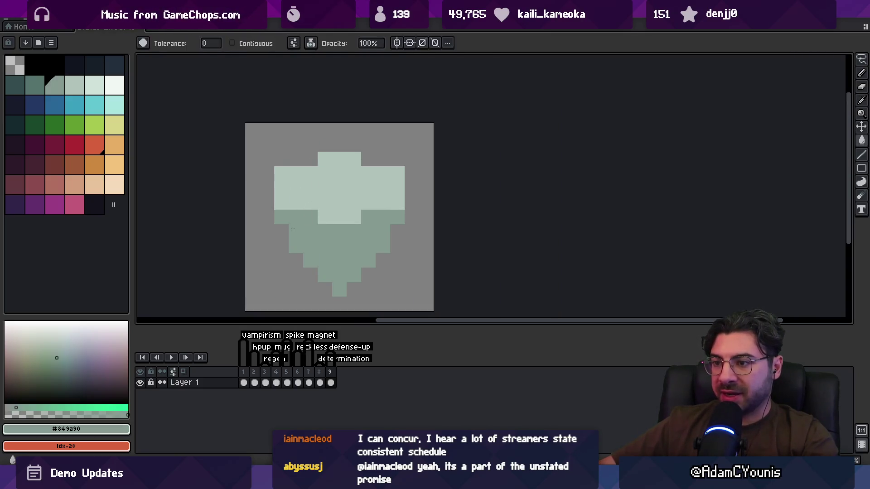
Save the sprite and export it over the existing image file, then return to Unity.
key(ctrl+s)
key(ctrl+alt+shift+s)
click(390, 267)
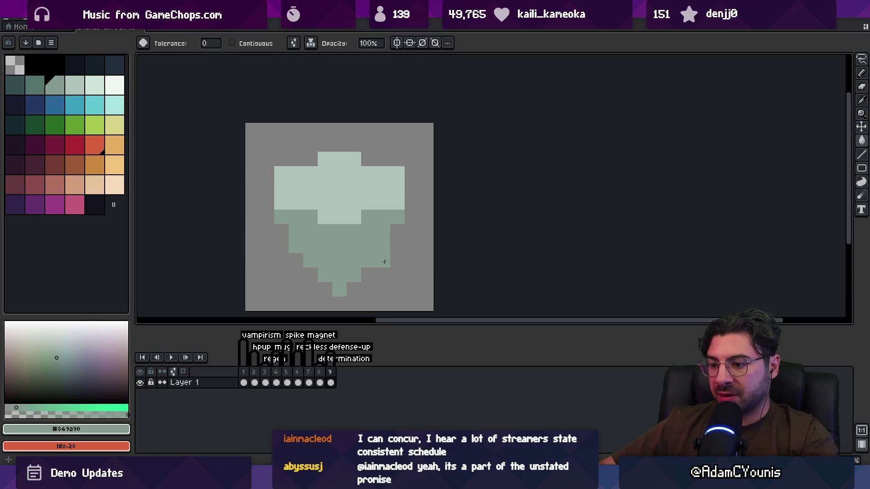
key(Return)
key(alt+Tab)
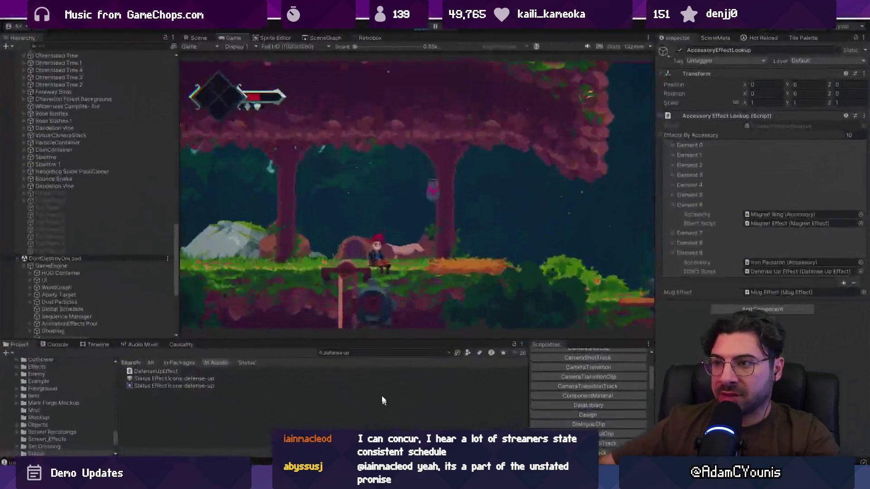
Playtest maximized, running right through the forest level and riding the lift up, then stop play mode.
key(shift+space)
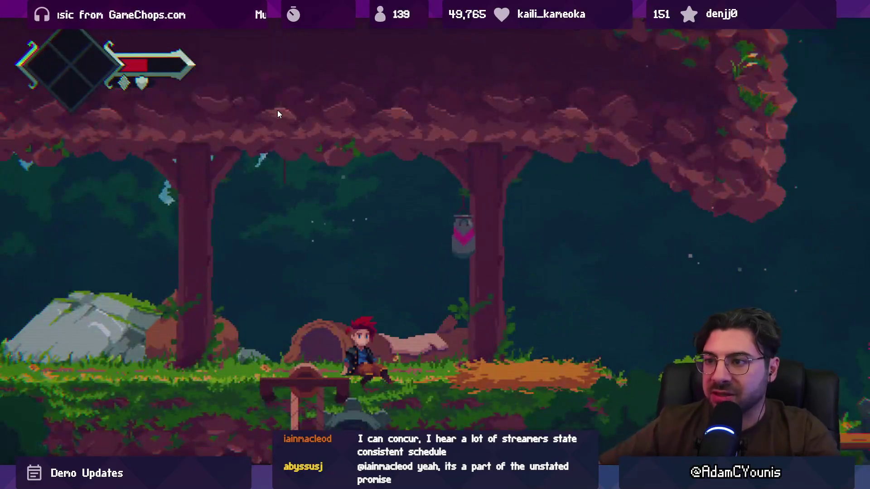
key(Right)
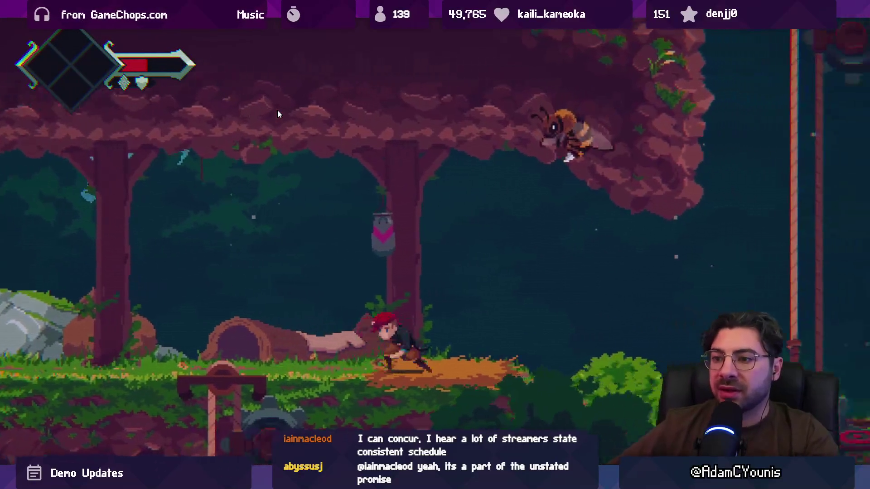
key(Right)
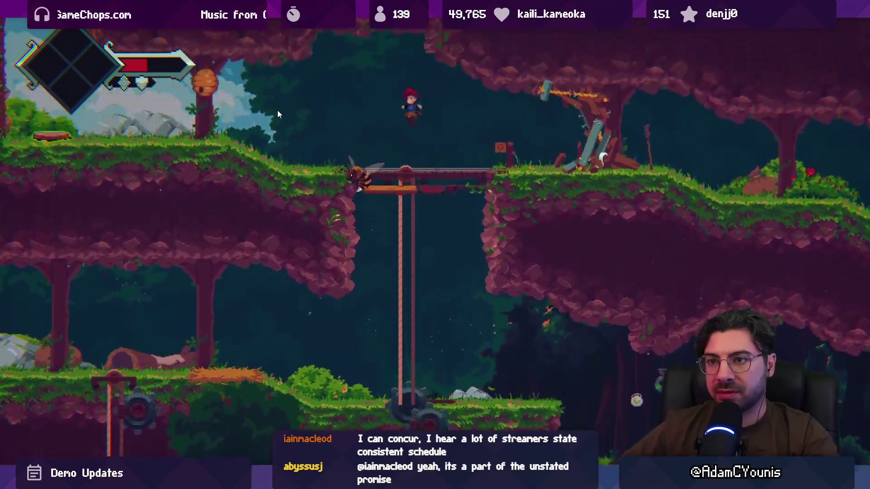
key(Left)
key(Left)
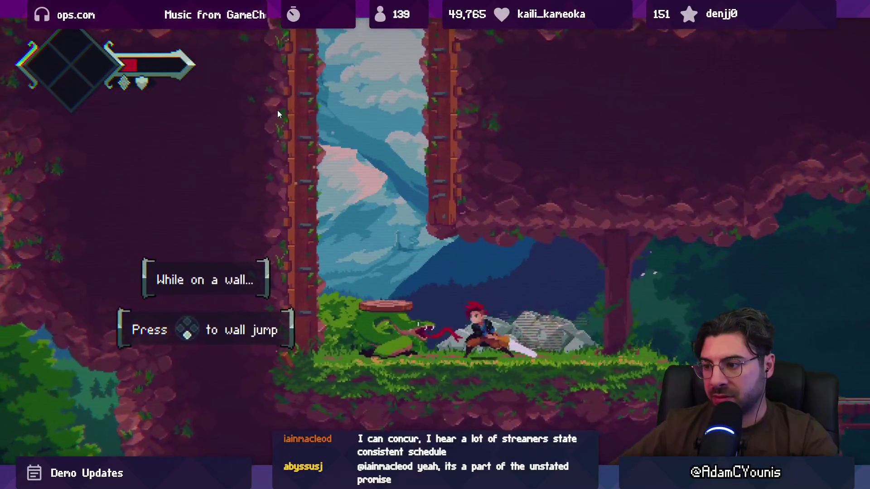
key(shift+space)
click(421, 25)
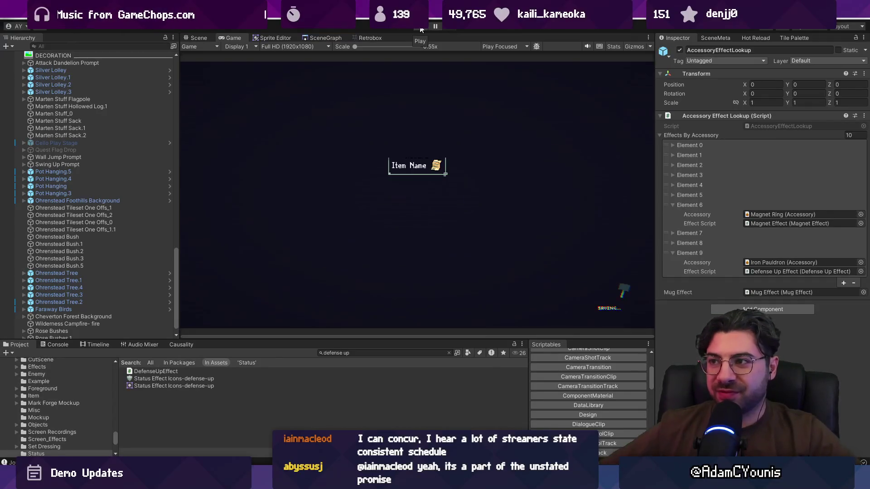
Stage all changes and commit them as 'Adds defense up icon for Iron Pauldron when equipped'.
key(alt+Tab)
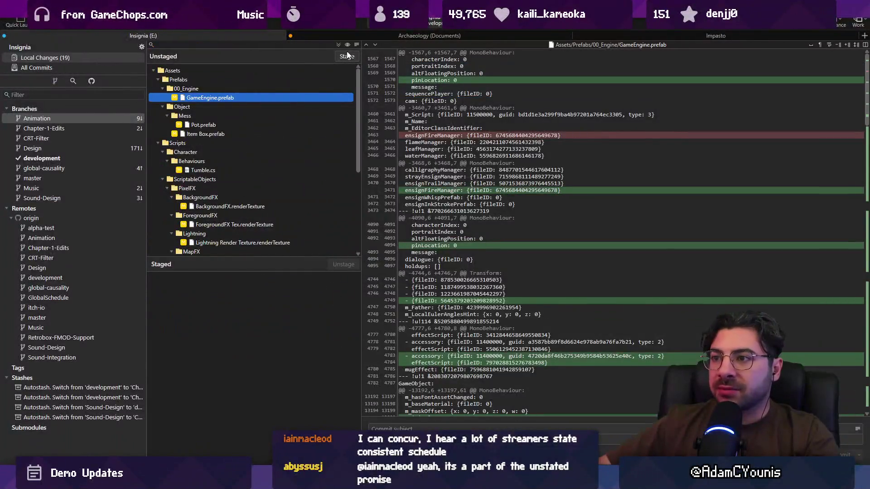
click(347, 55)
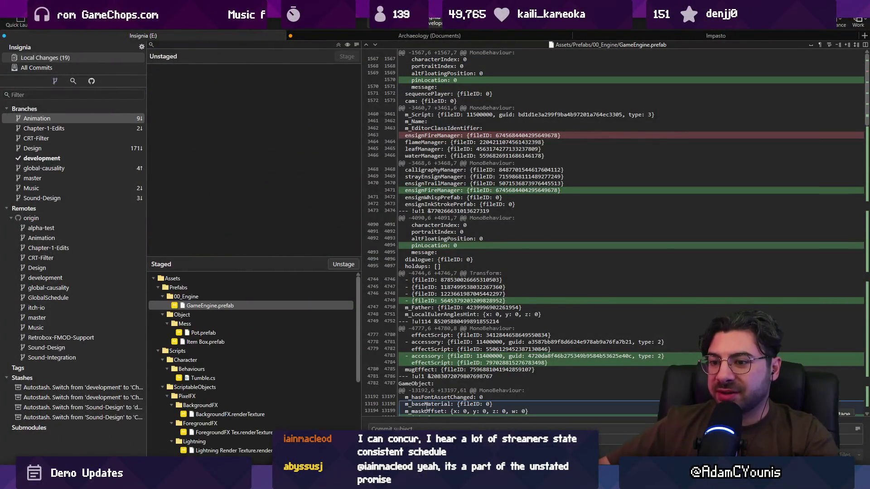
click(426, 429)
text(Adds)
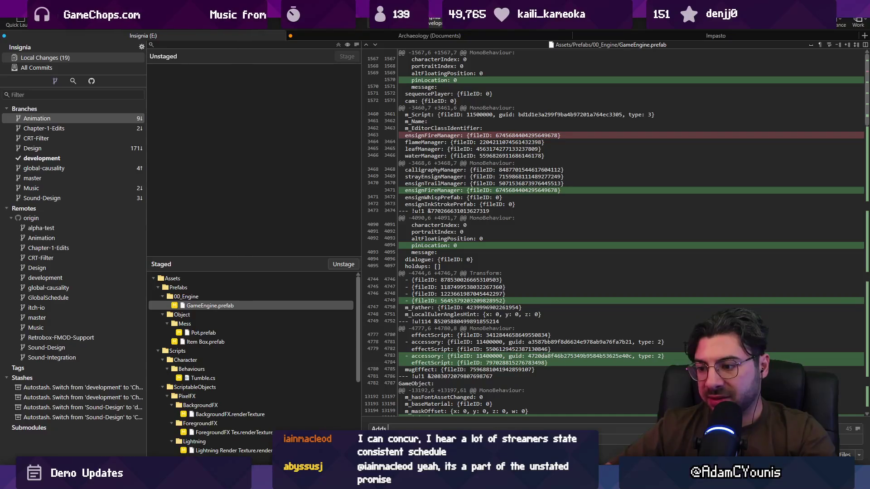
text(fense unl)
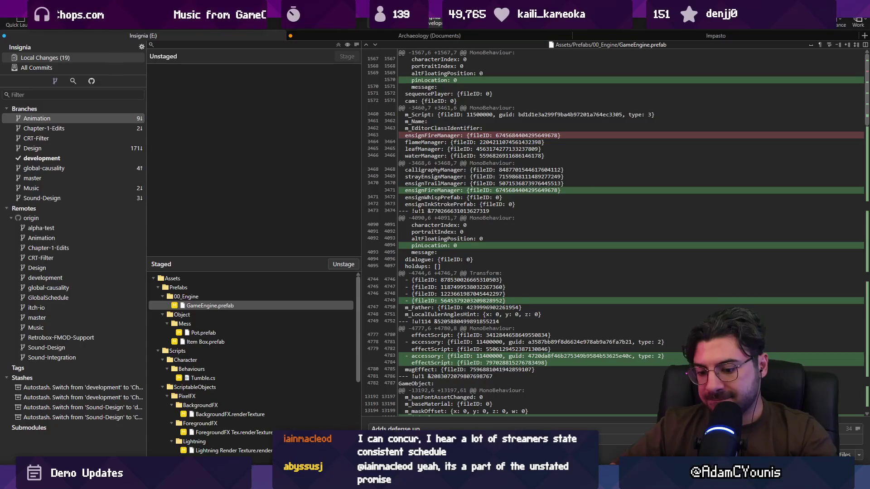
text(icon for Iron Pauldron)
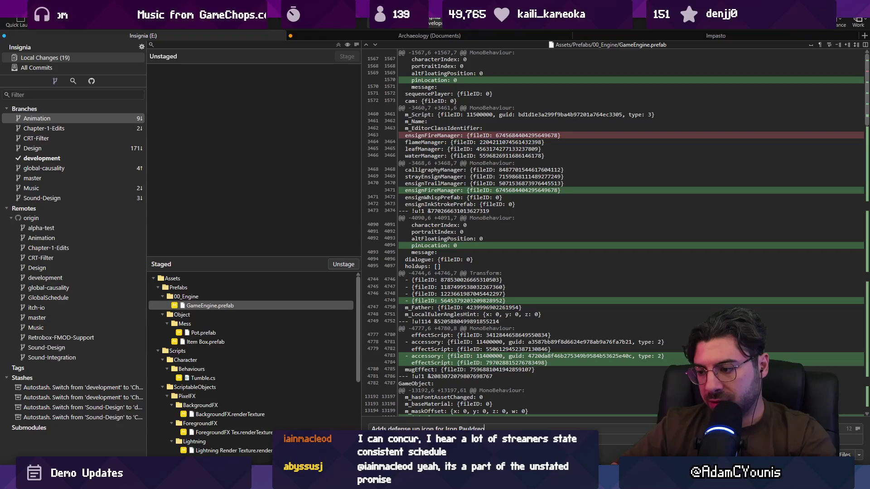
text(s)
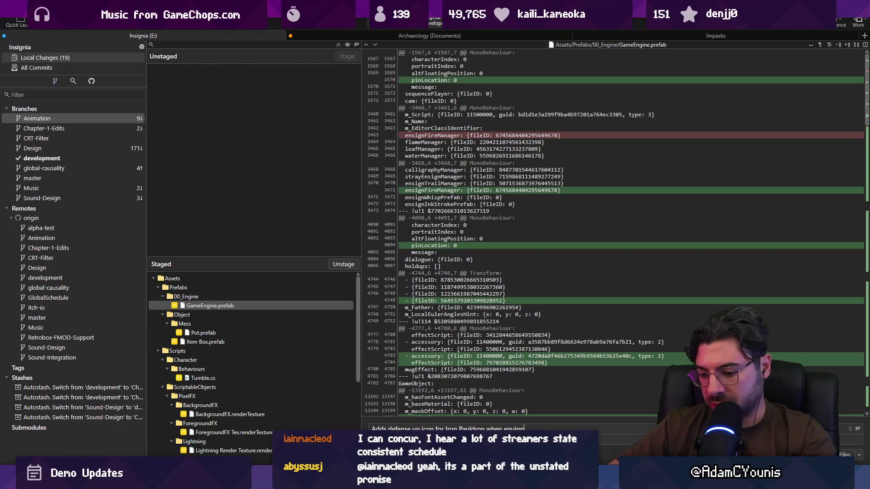
key(ctrl+Return)
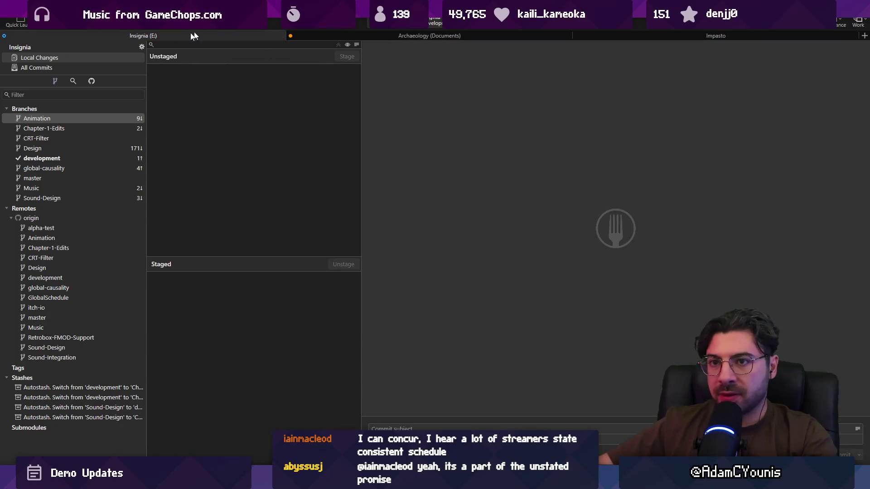
Review the development branch's latest commit in the full commit history.
click(51, 67)
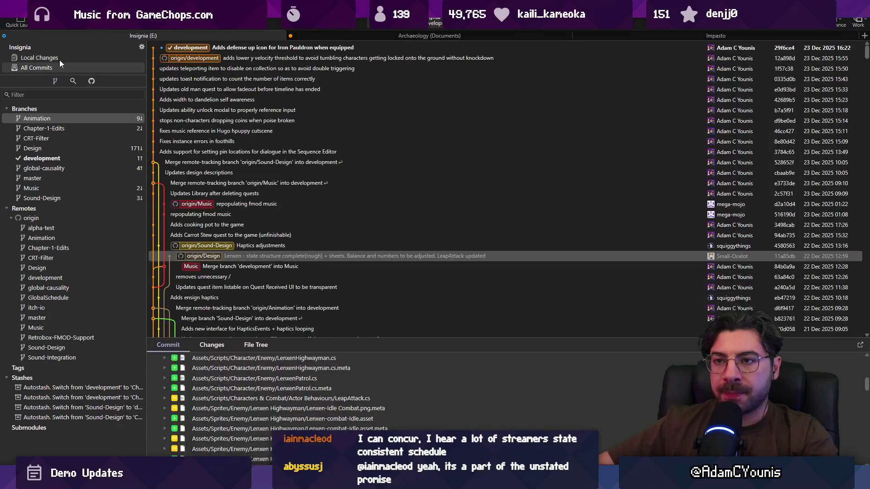
click(57, 160)
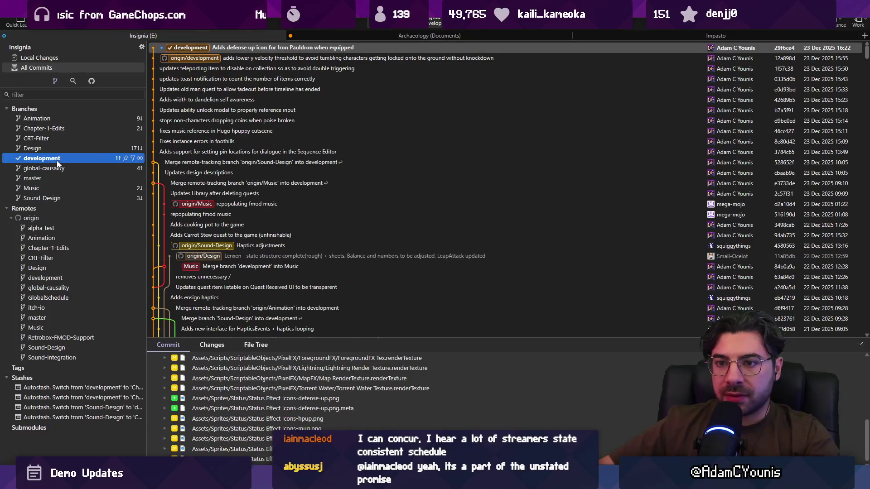
click(45, 58)
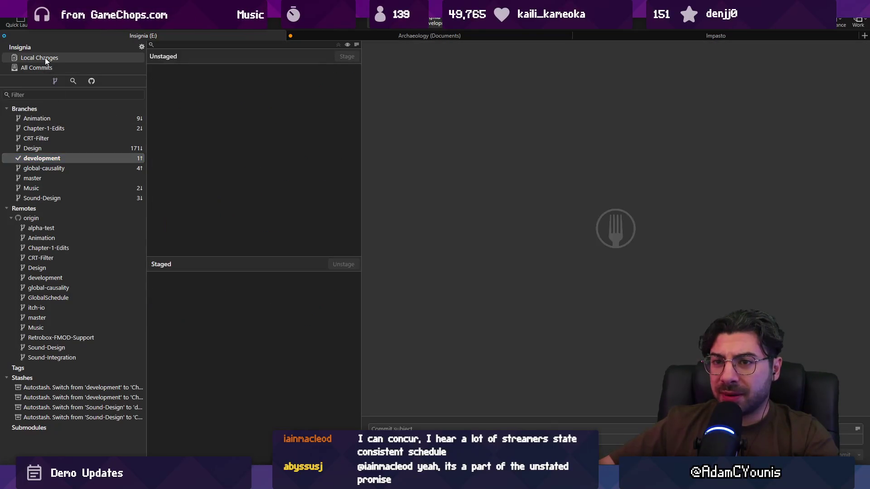
click(64, 157)
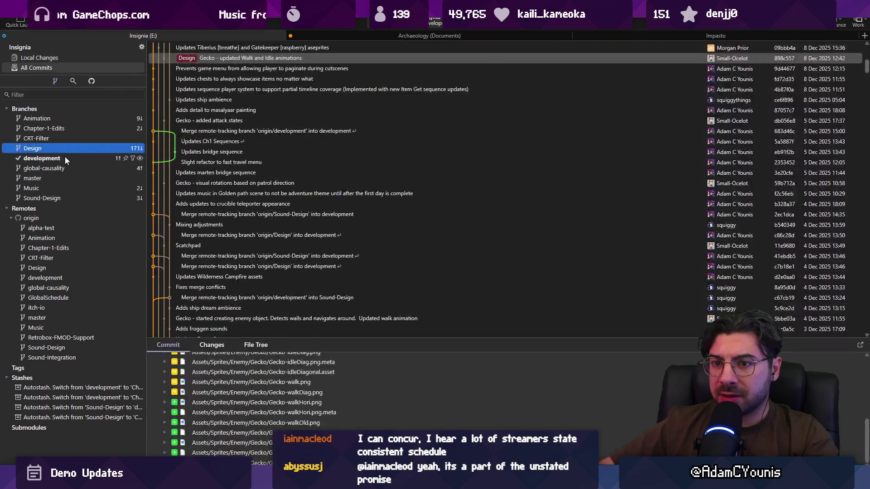
key(alt+Tab)
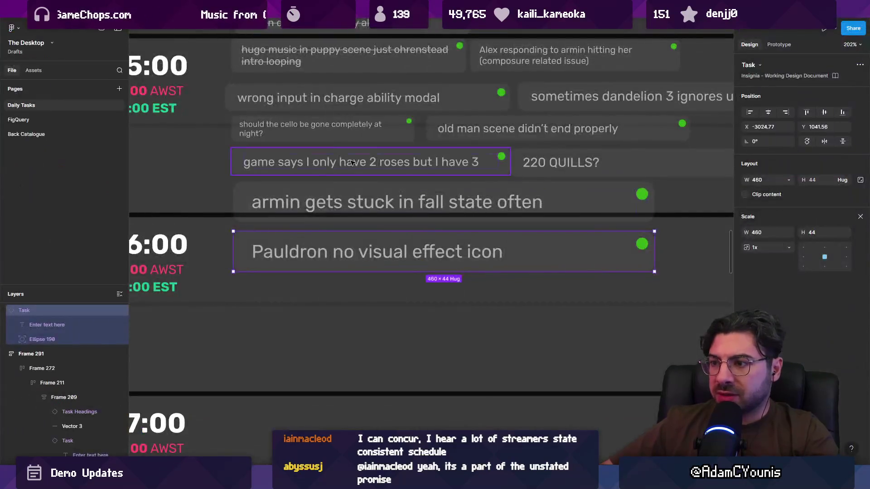
Drag the 'balance cutscene missing dialogue in timeline' card onto today's 16:00 schedule row.
ctrl+scroll(232, 364, down, 6)
drag(255, 340, 256, 341)
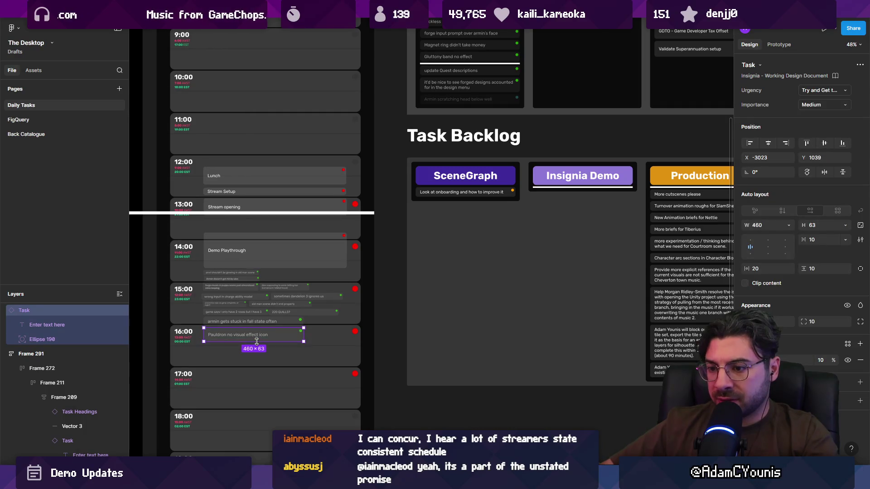
scroll(257, 341, up, 3)
scroll(385, 177, up, 5)
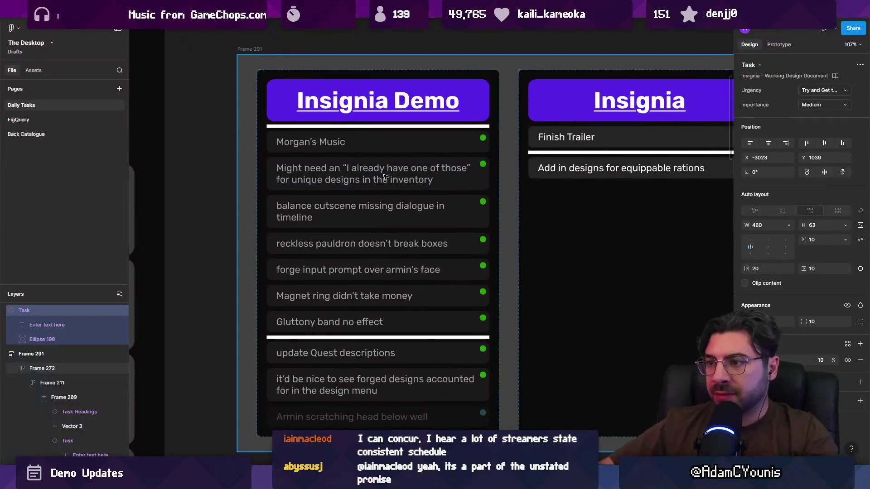
click(393, 187)
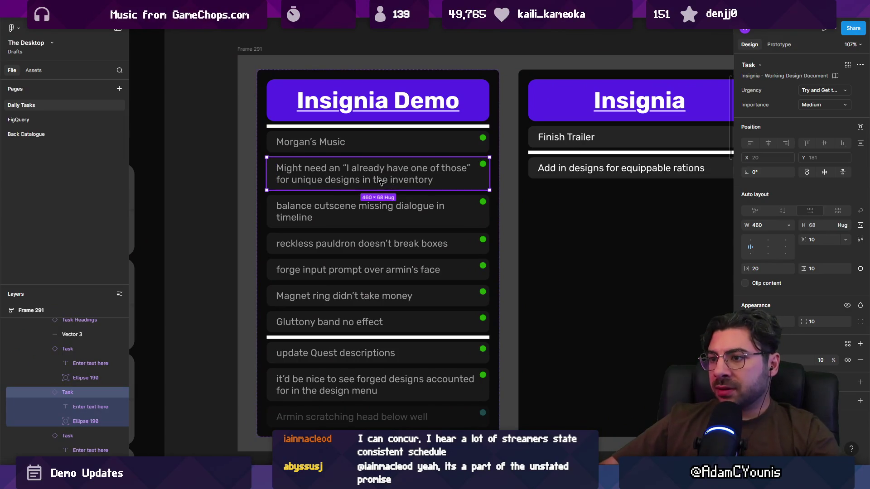
scroll(277, 170, up, 4)
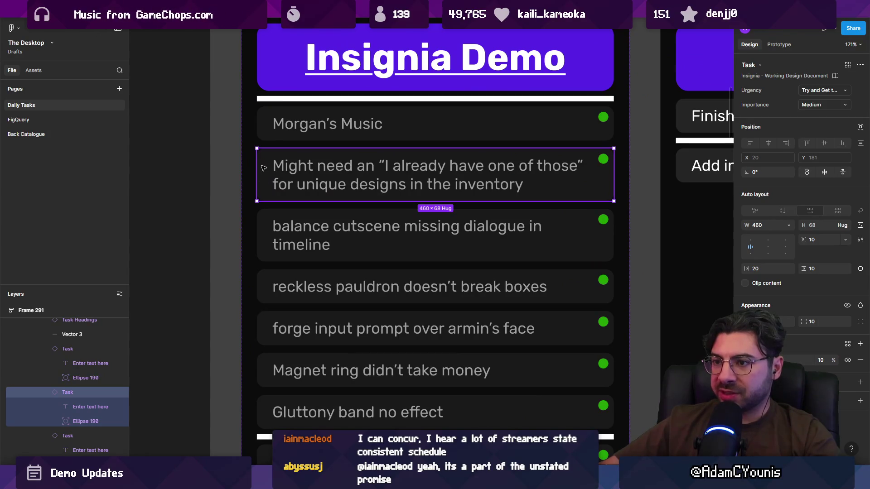
click(264, 239)
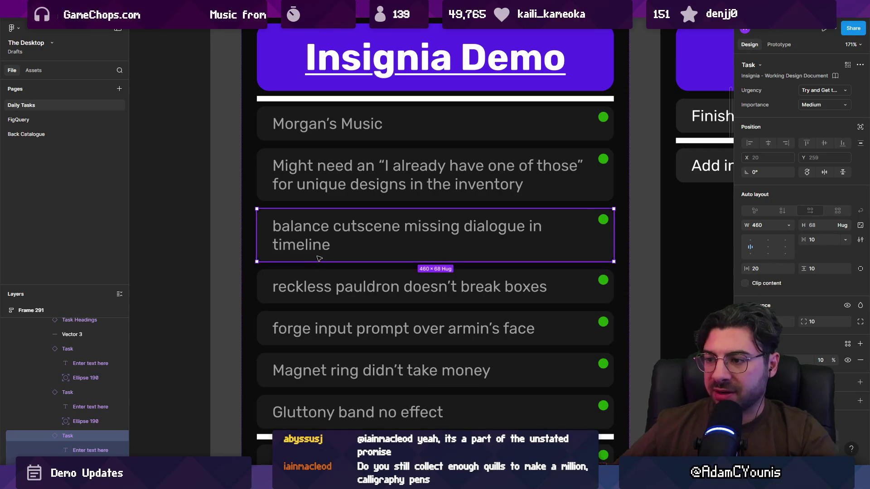
scroll(372, 244, down, 10)
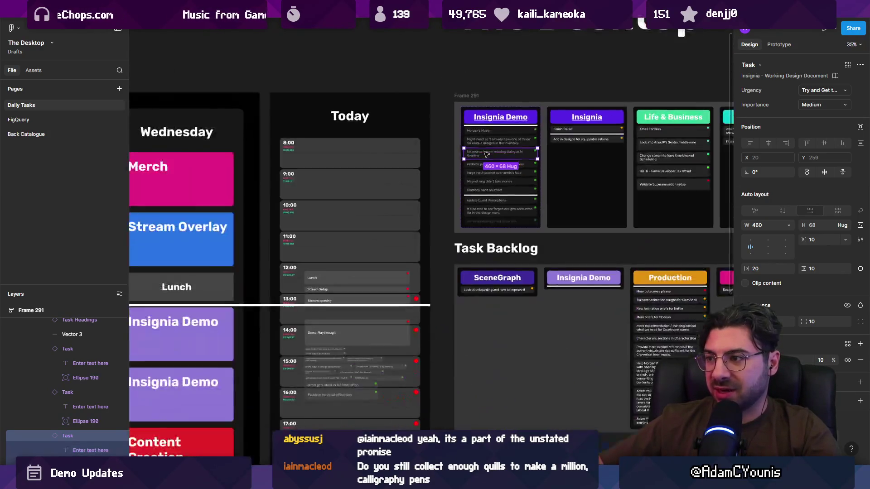
drag(486, 154, 327, 407)
key(alt+Tab)
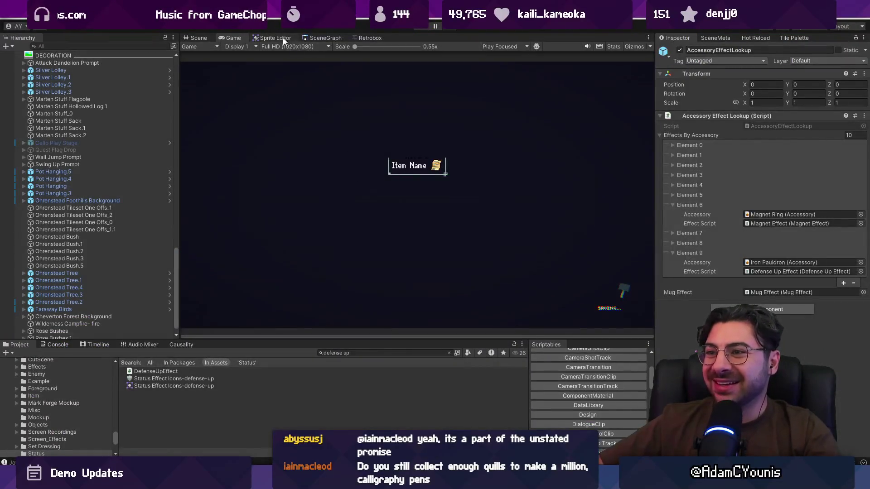
Load the Hedgehog Trial scene from the SceneGraph and locate 02 - Balance in Causality.
click(325, 37)
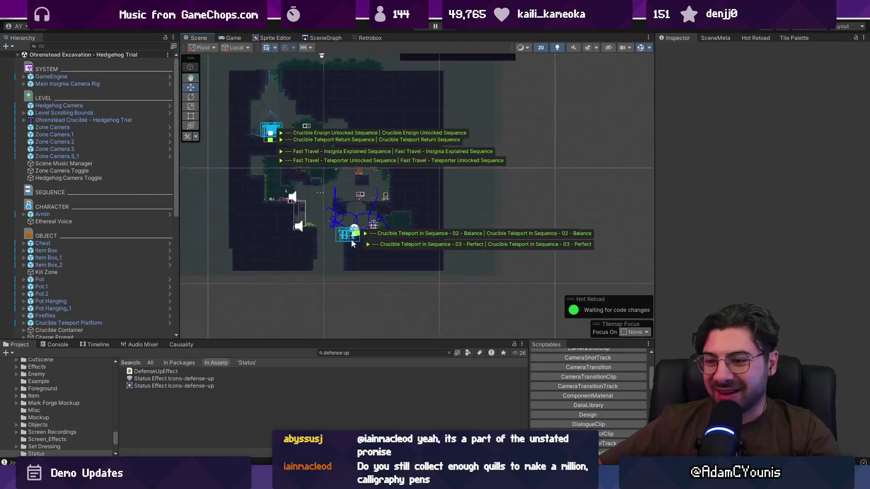
click(99, 344)
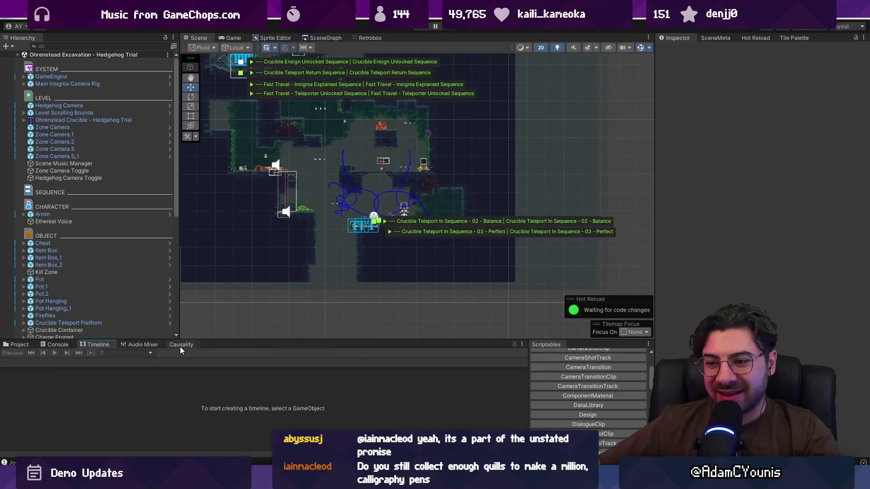
click(180, 345)
click(105, 436)
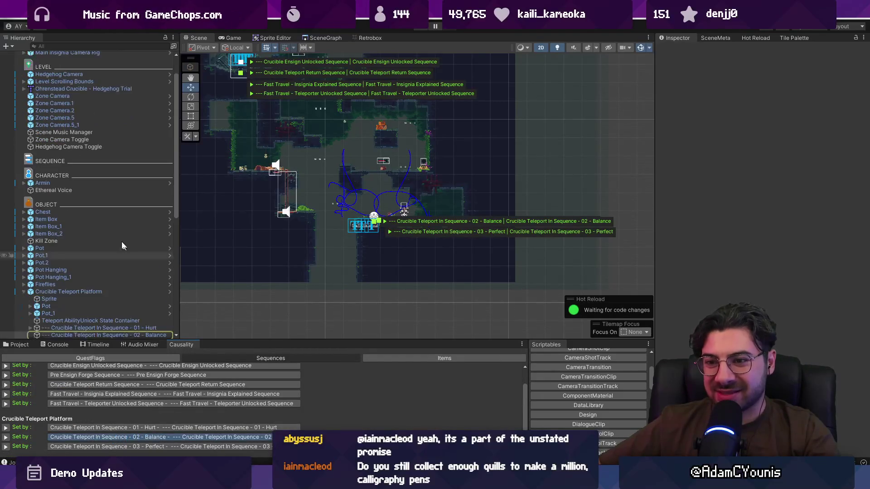
double_click(104, 334)
Open the 02 - Balance sequence's timeline and enlarge the Timeline panel.
click(109, 345)
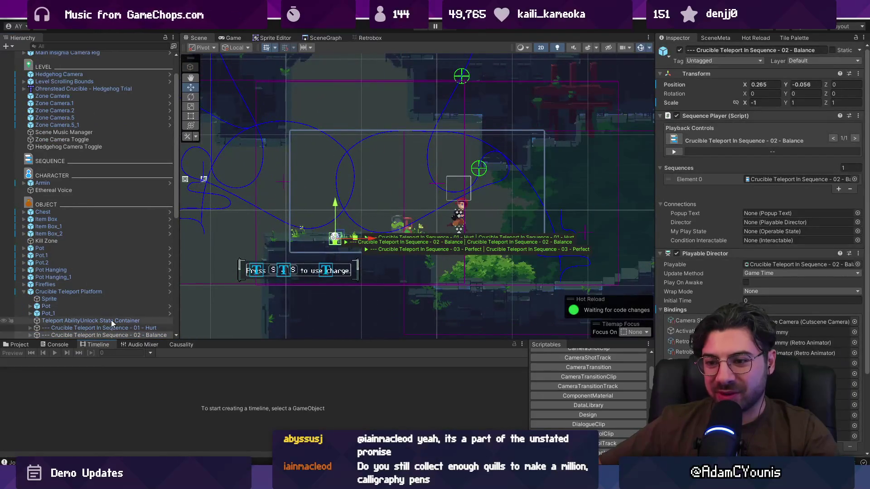
click(104, 335)
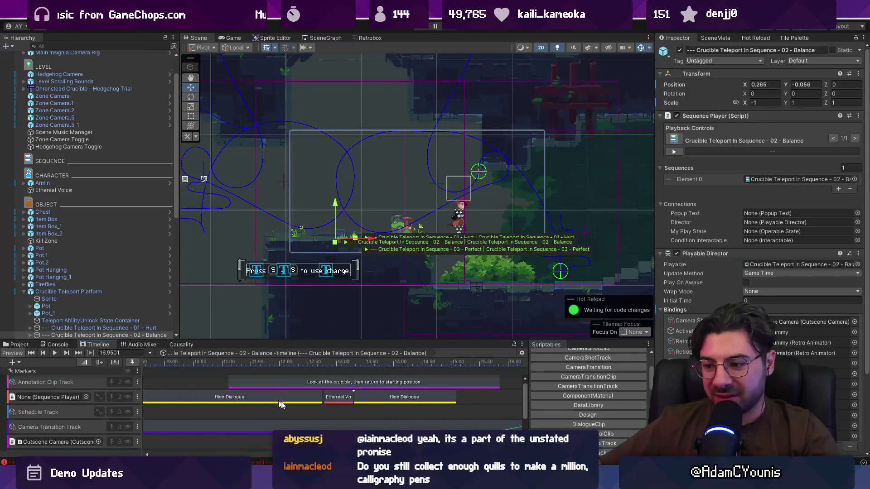
scroll(280, 405, up, 3)
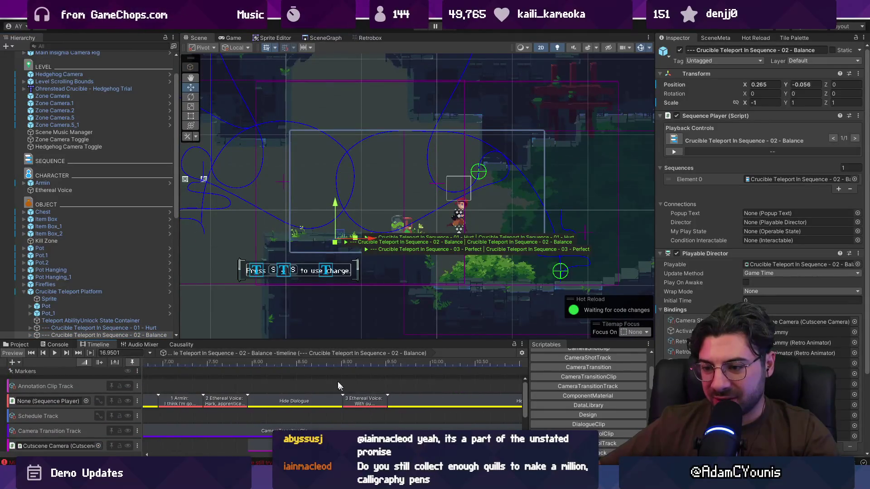
click(333, 336)
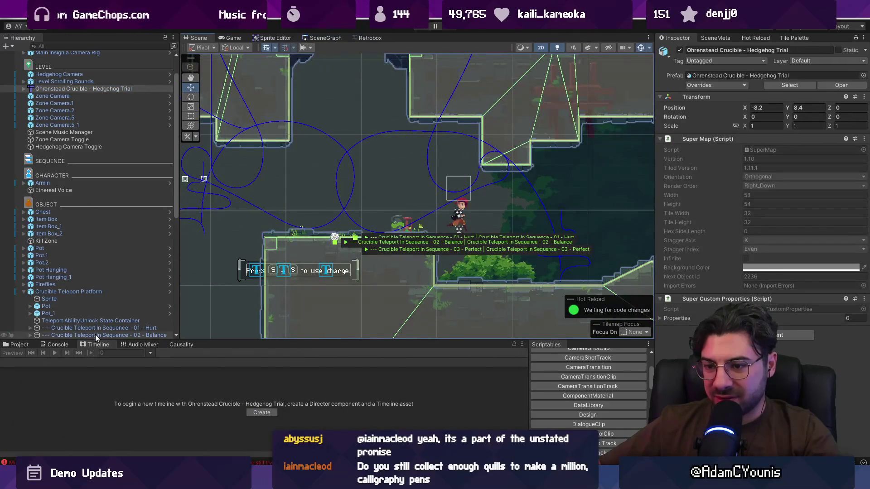
click(96, 335)
mouse_move(244, 340)
mouse_down()
mouse_move(244, 168)
mouse_move(278, 191)
mouse_move(343, 191)
mouse_up()
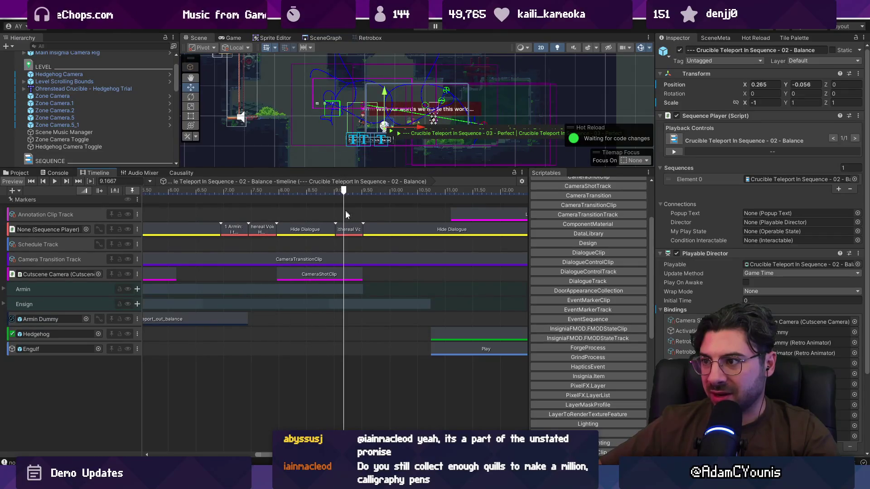
scroll(354, 223, up, 5)
scroll(298, 240, down, 5)
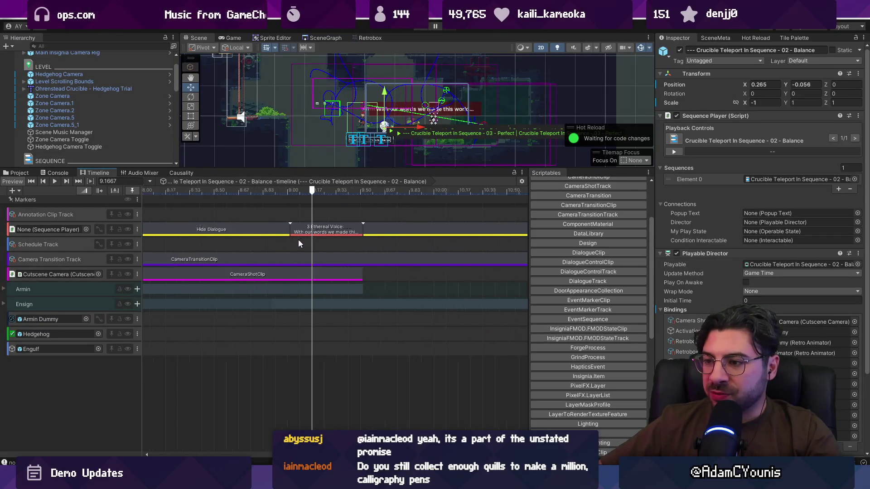
drag(236, 193, 423, 189)
drag(448, 154, 373, 179)
scroll(306, 246, right, 3)
drag(303, 191, 420, 193)
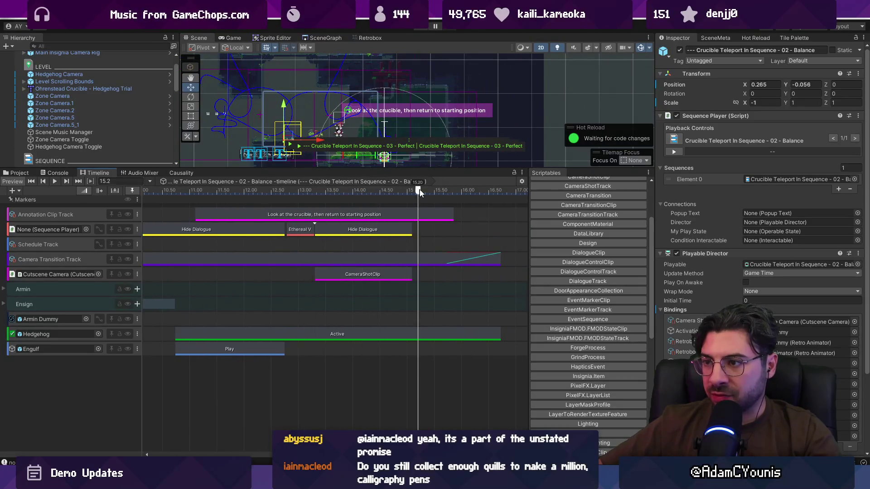
scroll(398, 254, down, 5)
click(365, 231)
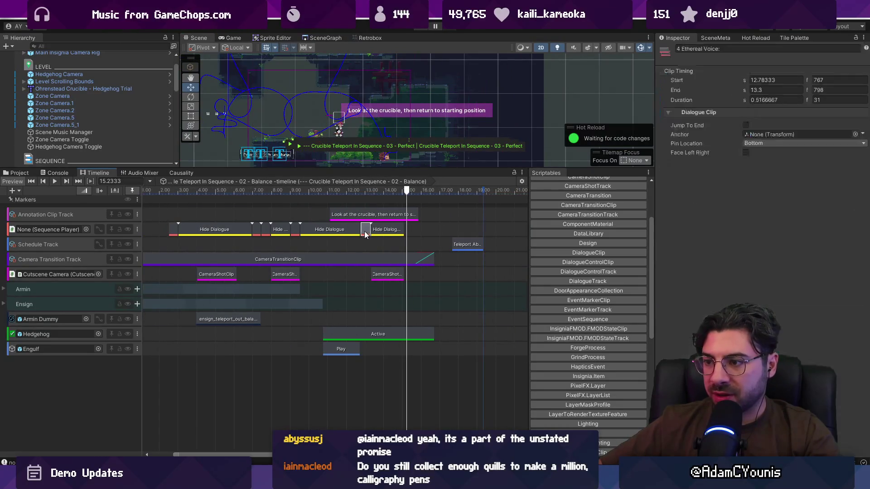
shift+click(379, 232)
drag(379, 232, 377, 232)
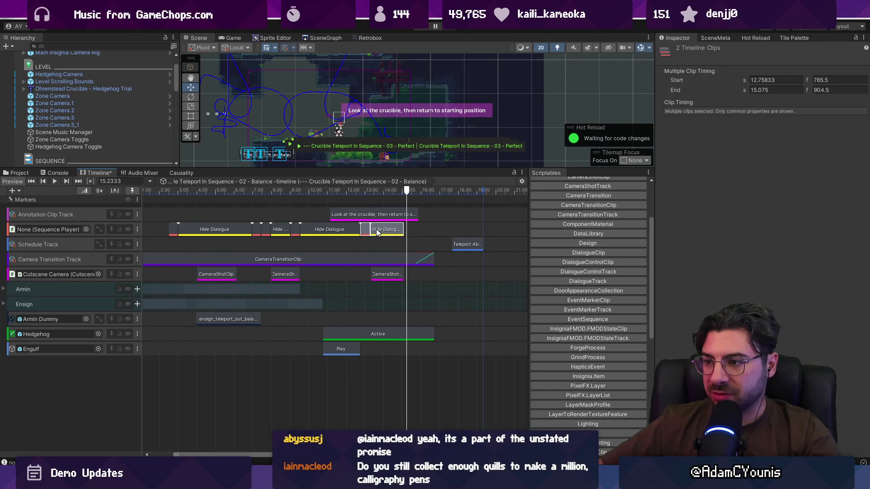
click(179, 173)
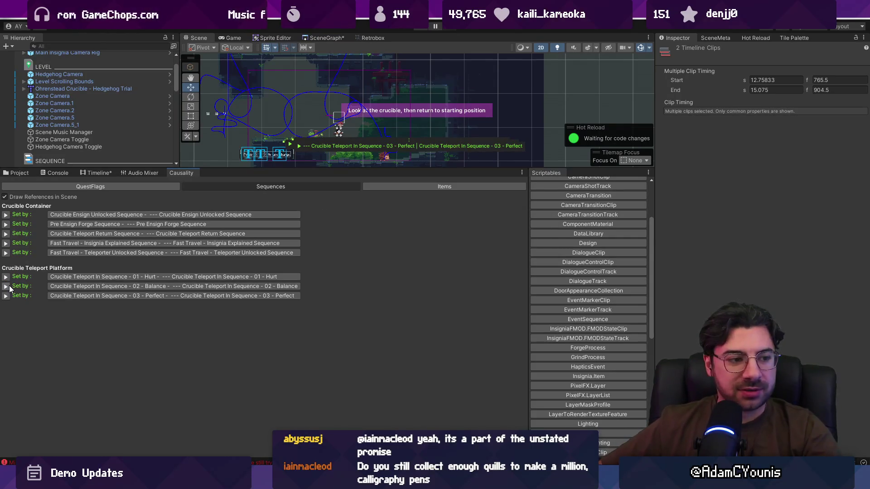
click(6, 287)
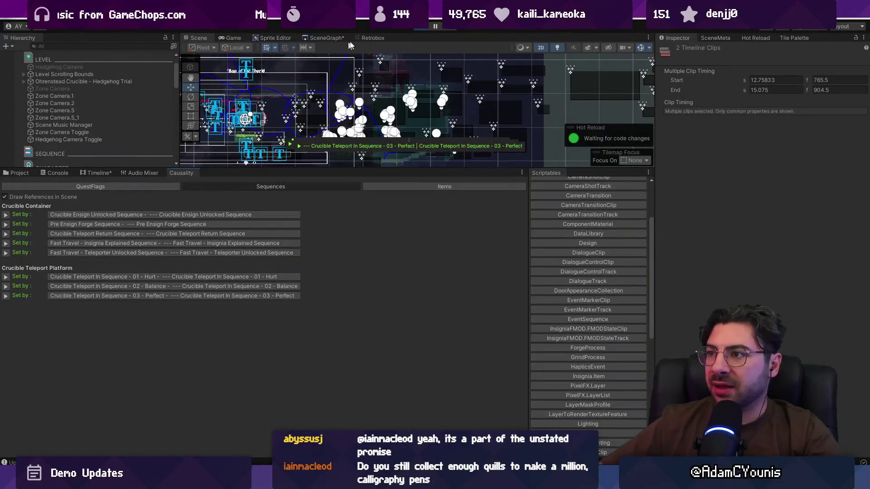
Stop play mode after previewing the 02 - Balance teleport sequence.
click(422, 27)
scroll(110, 122, down, 10)
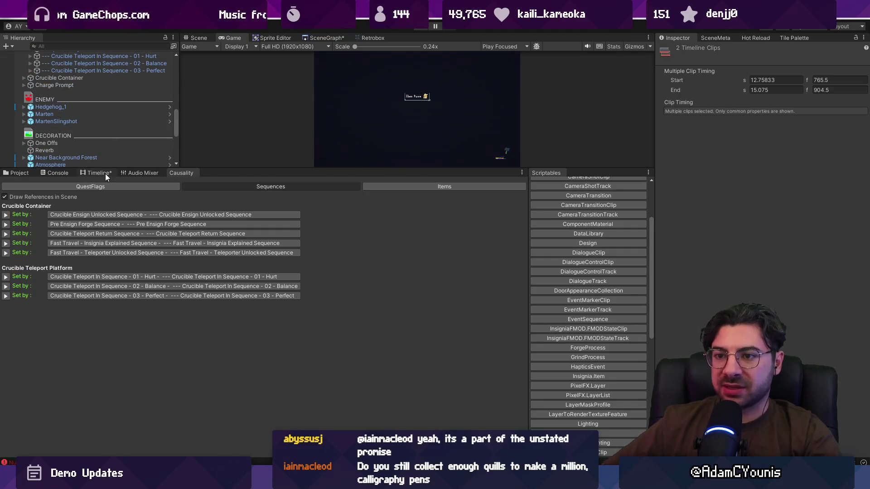
Move both Ethereal dialogue clips later, then pull the second one back earlier.
click(105, 173)
scroll(334, 228, up, 5)
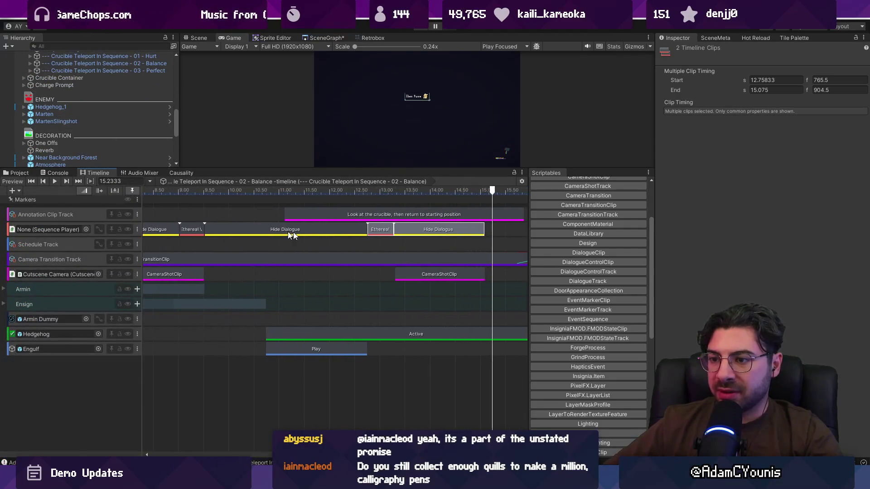
click(195, 231)
ctrl+click(376, 232)
mouse_move(193, 229)
mouse_down()
mouse_move(379, 229)
mouse_move(271, 231)
mouse_up()
drag(426, 230, 355, 231)
Load the dialogue entries, clone dialogue 3 as dialogue 4 without a portrait, and edit its text.
click(381, 233)
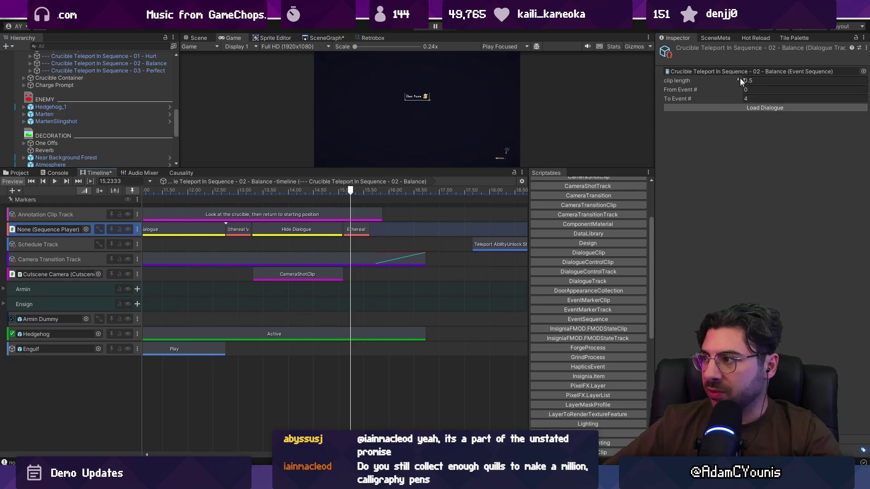
click(764, 107)
scroll(686, 223, down, 5)
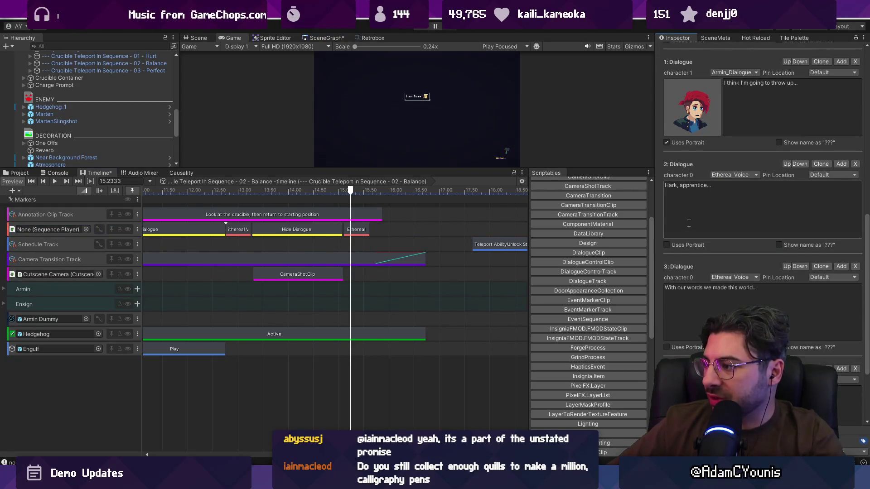
scroll(688, 224, down, 3)
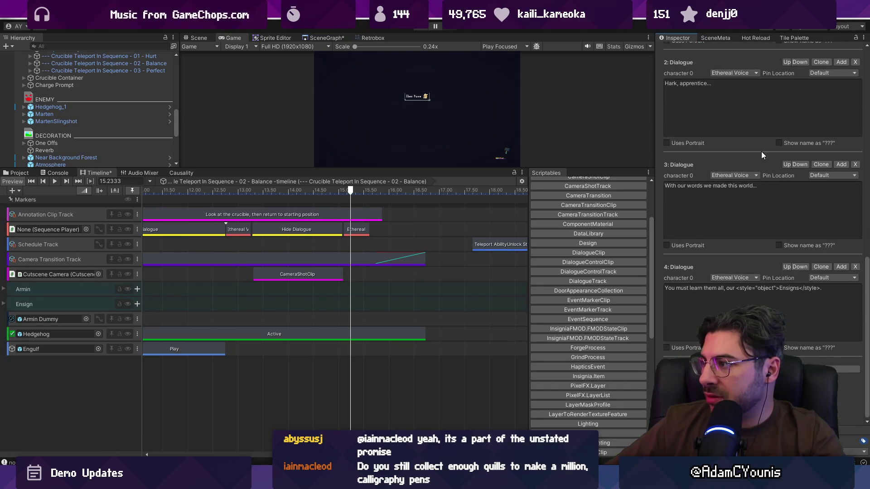
click(818, 165)
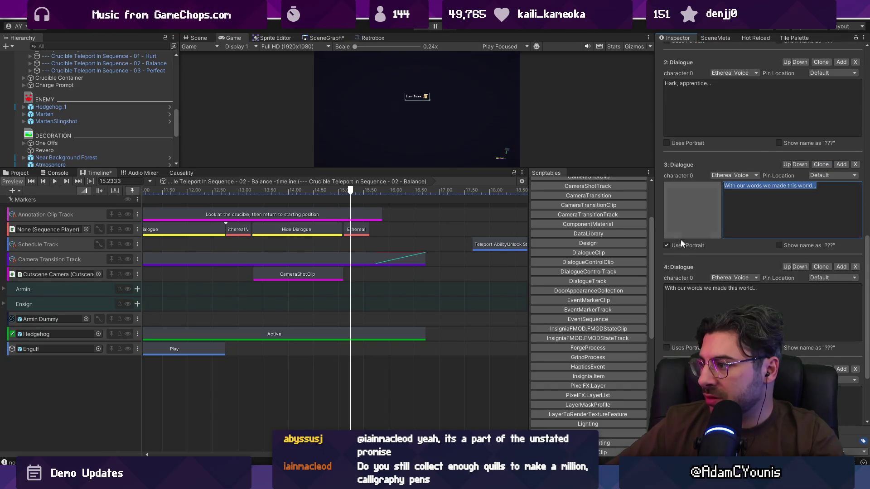
click(668, 244)
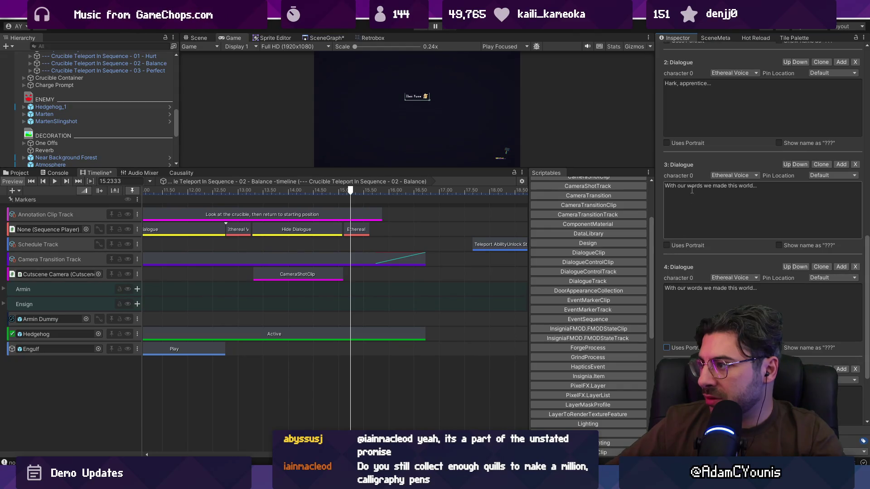
click(718, 288)
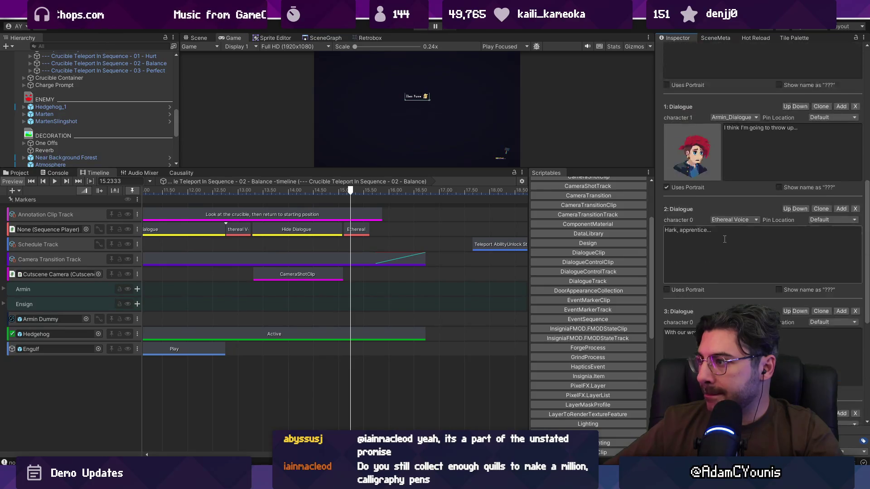
Load dialogue event 3 onto the Balance timeline, trim its Ethereal Voice clip, then delete it.
click(416, 233)
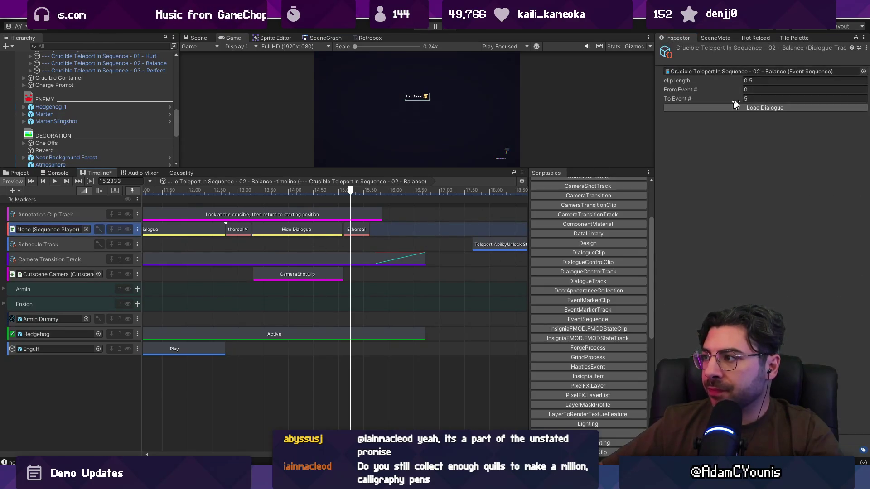
text(3)
click(756, 97)
text(3)
click(756, 108)
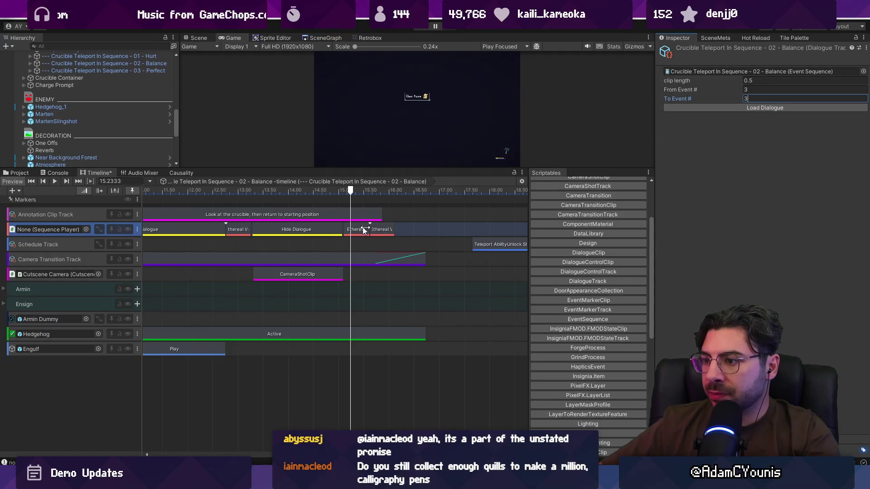
drag(389, 229, 388, 230)
scroll(385, 230, up, 5)
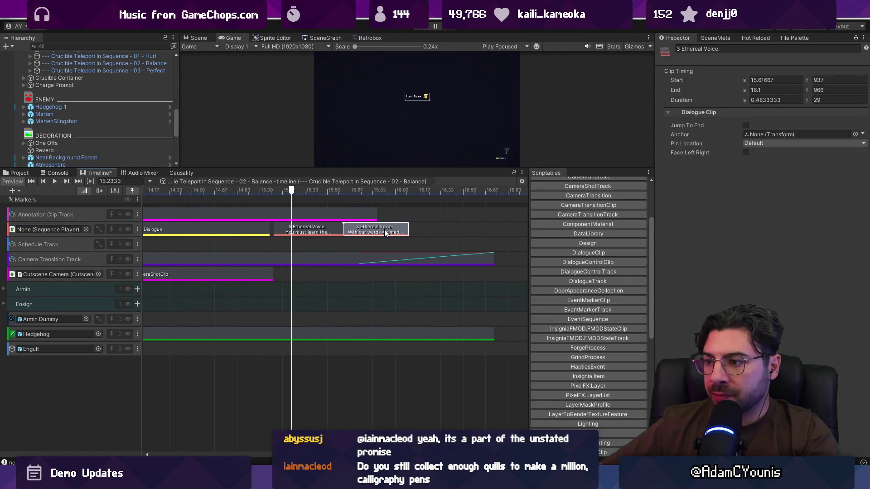
key(Delete)
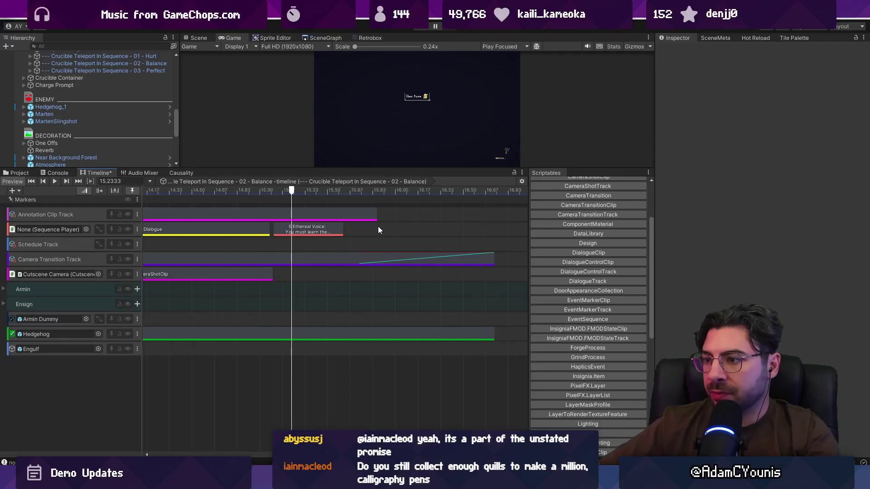
Load dialogue event 4, move its Ethereal Voice clip to about 9 s, and start play mode.
text(4)
click(757, 98)
text(4)
click(764, 108)
click(399, 230)
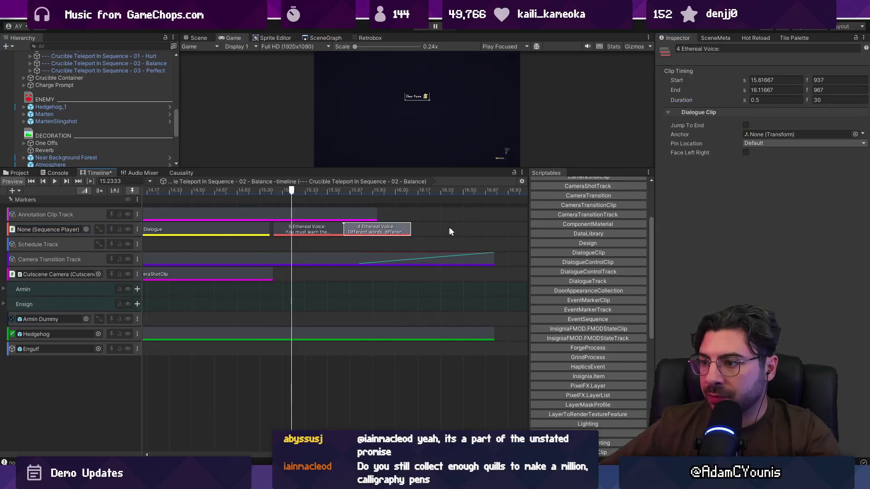
scroll(414, 230, down, 5)
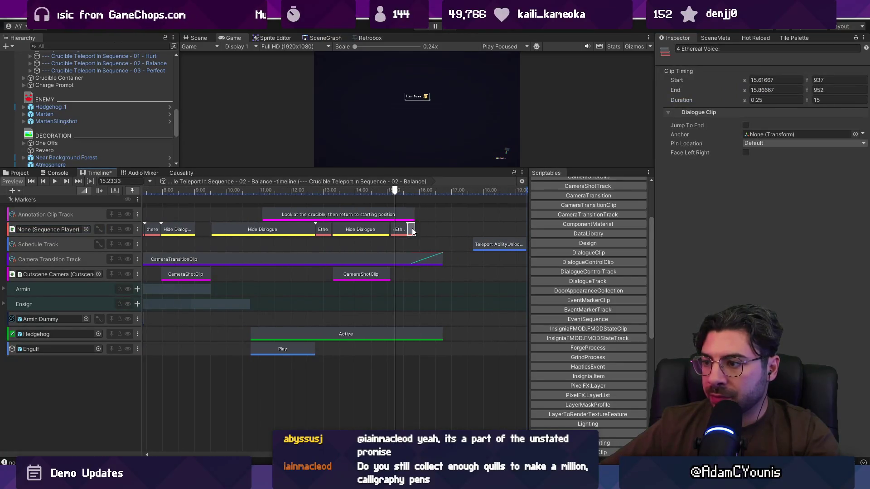
drag(226, 234, 200, 236)
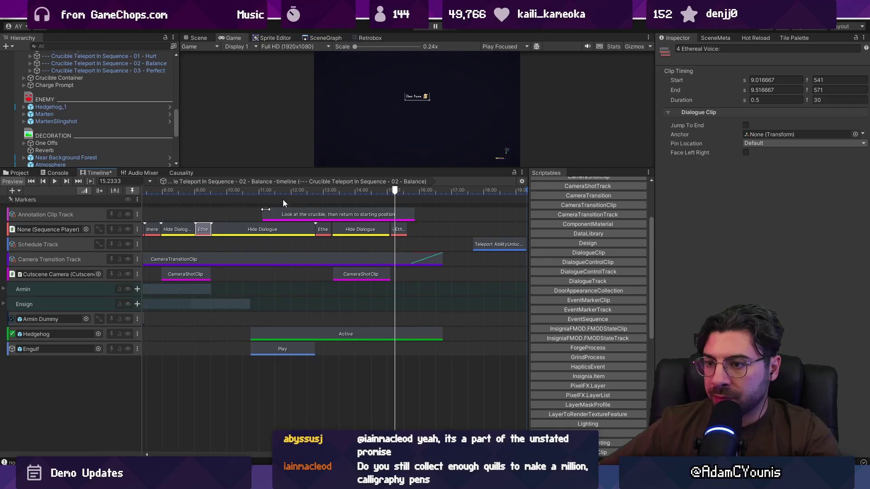
click(421, 29)
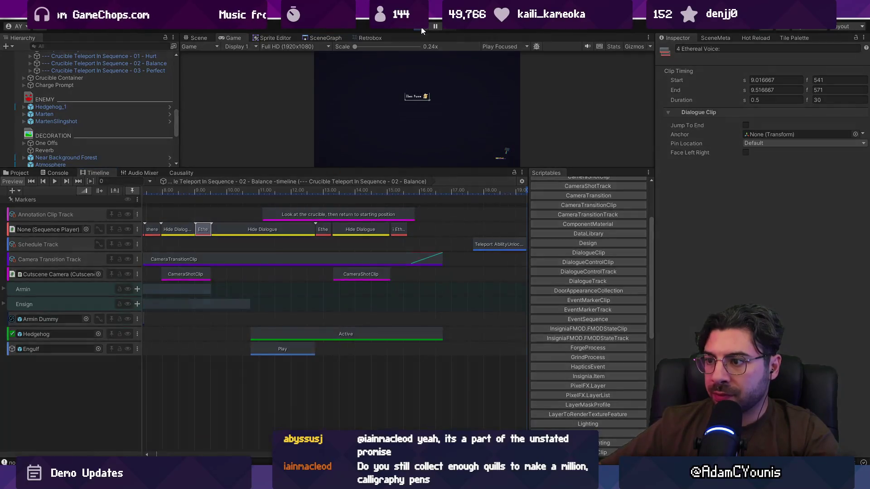
click(171, 172)
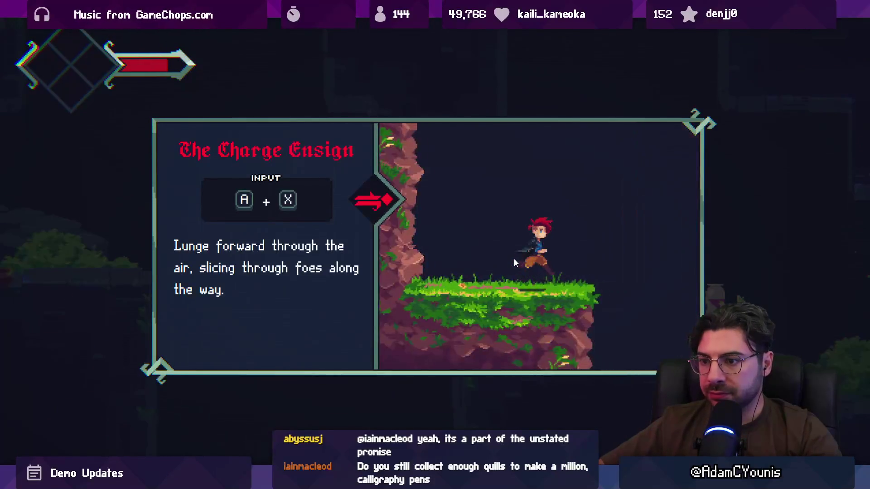
Dismiss the Charge Ensign card and attack the hedgehog with jumps and charge attacks.
key(Return)
key(Right)
key(x)
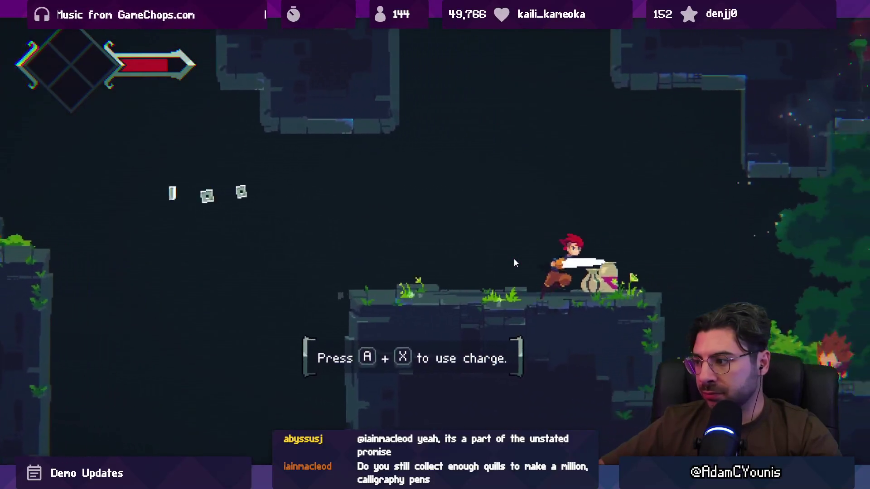
key(Left)
key(a)
key(x)
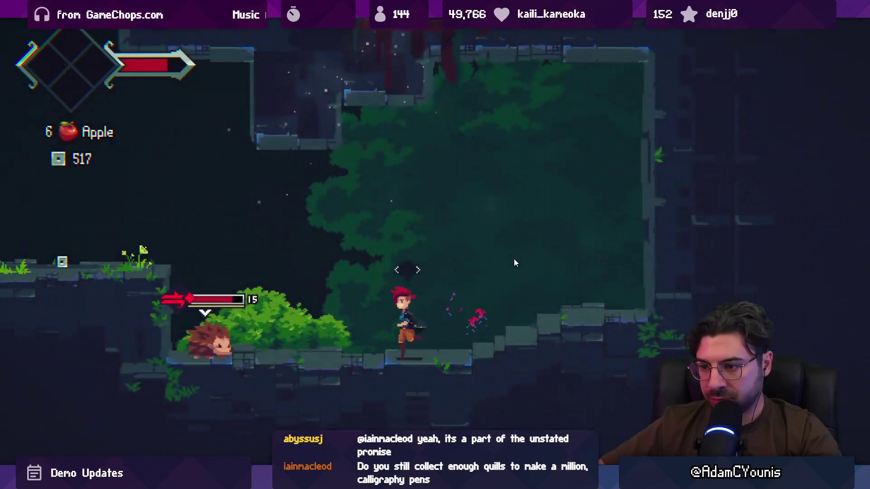
key(Left)
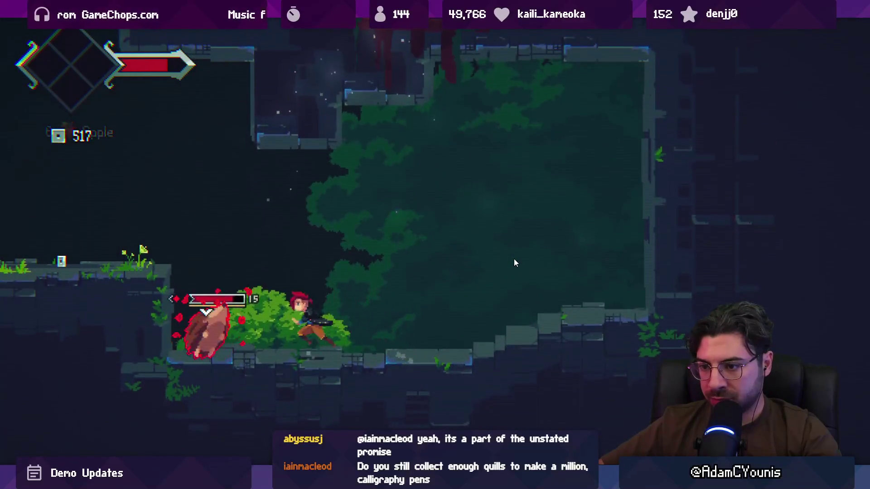
key(x)
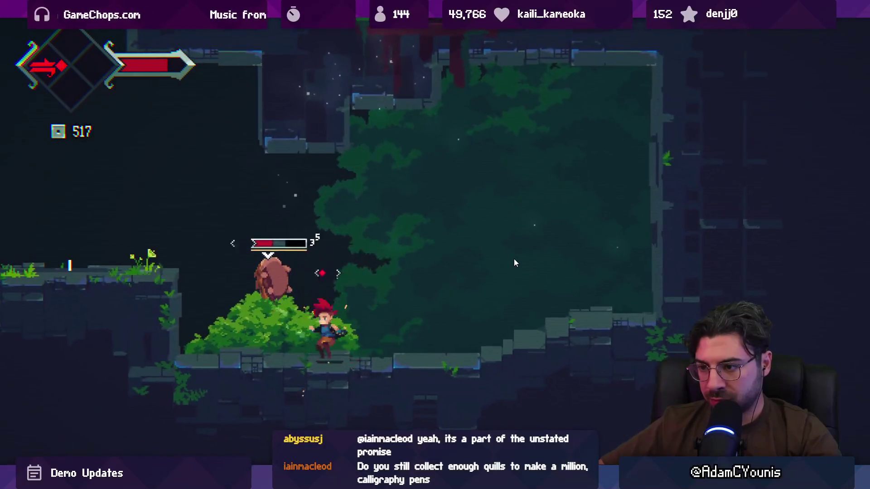
key(x)
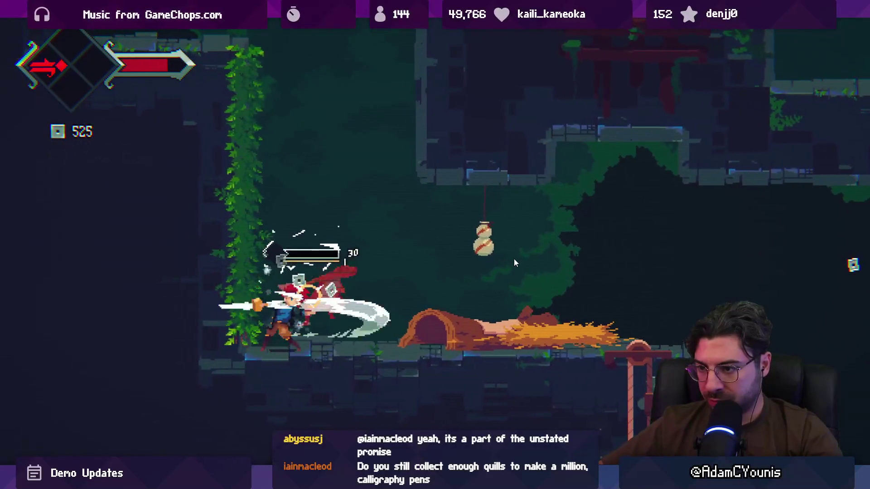
Restore the normal editor layout and switch to the Fork git client.
key(shift+space)
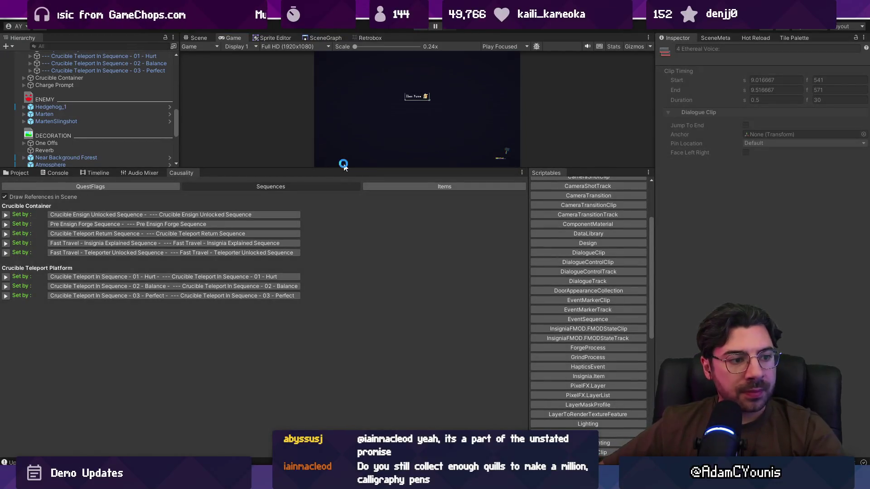
mouse_move(375, 482)
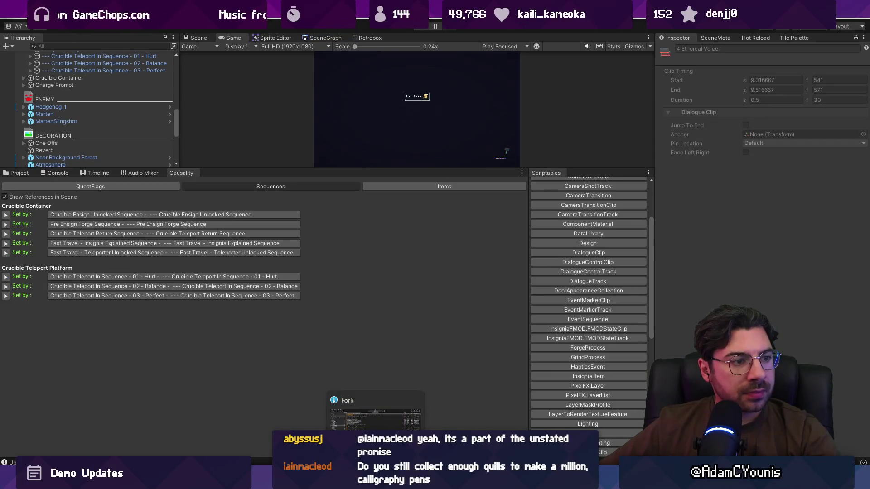
click(375, 482)
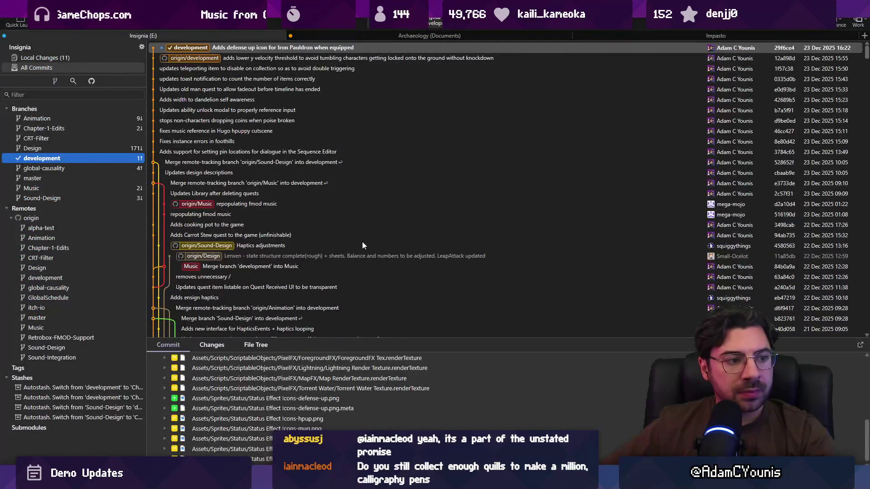
Stage all local changes, commit them as 'Adds dialogue back into balance sequence', and return to Unity.
click(89, 57)
click(338, 44)
click(465, 423)
text(Adds dialogue back into balance sequence)
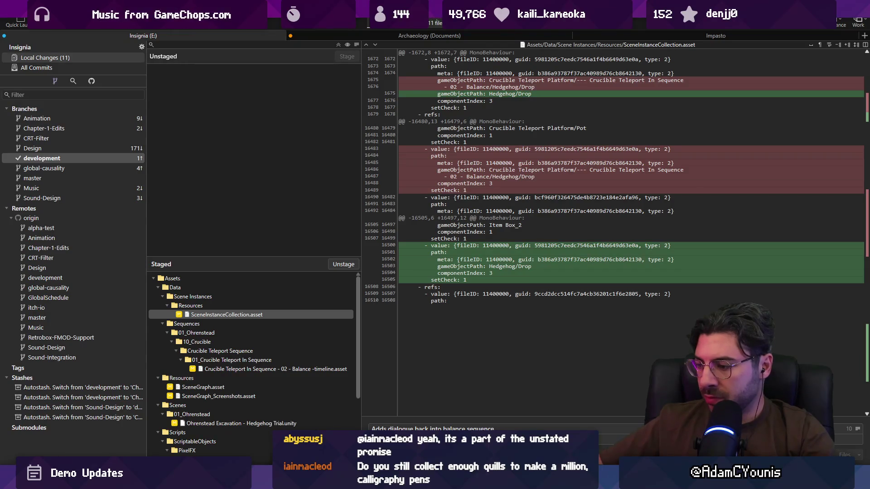
key(ctrl+Return)
key(alt+Tab)
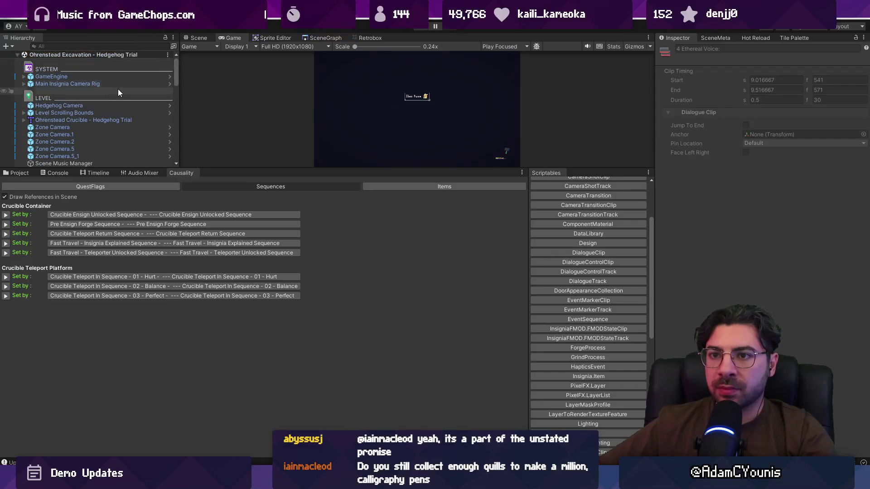
Select the 02 - Balance sequence player and open its sequence asset in the Inspector.
click(203, 287)
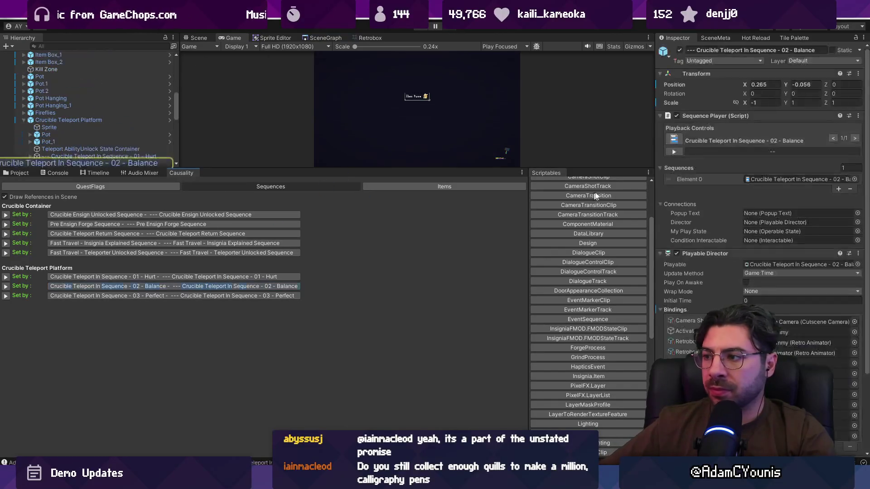
double_click(761, 180)
scroll(746, 211, down, 5)
scroll(743, 208, up, 10)
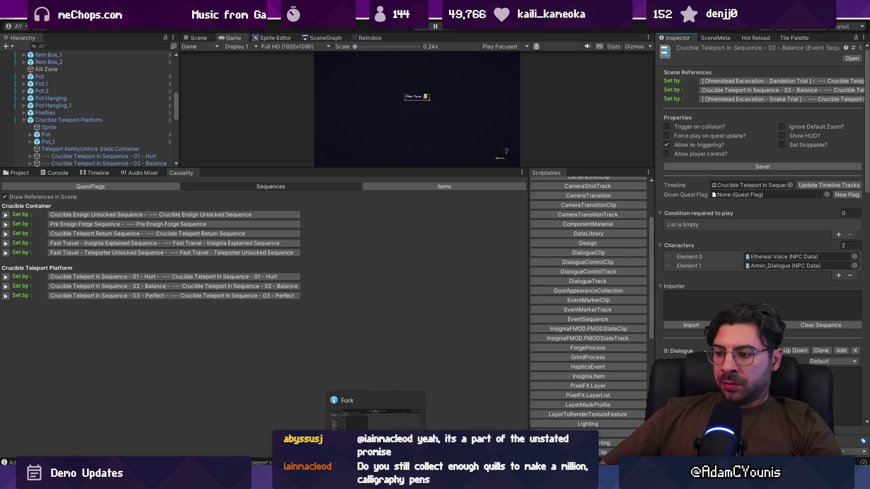
click(408, 401)
Review the Balance sequence asset diff, stage both changed files, and commit them to development.
click(254, 162)
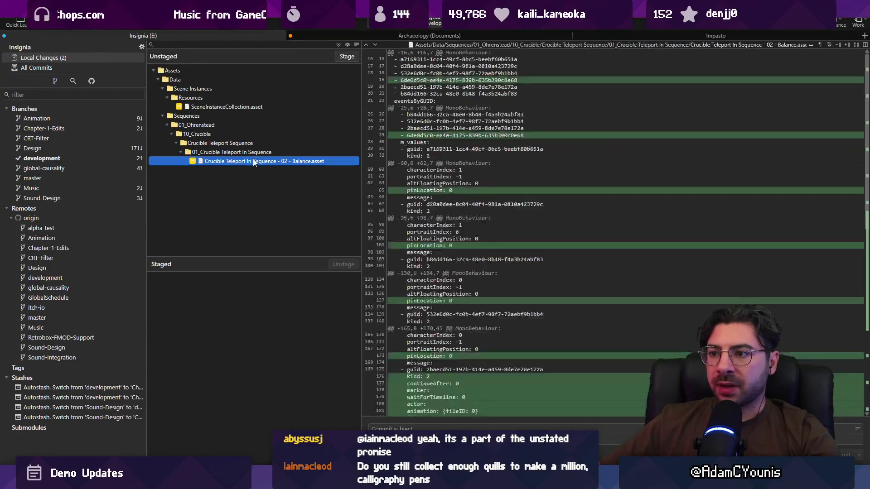
scroll(415, 221, down, 10)
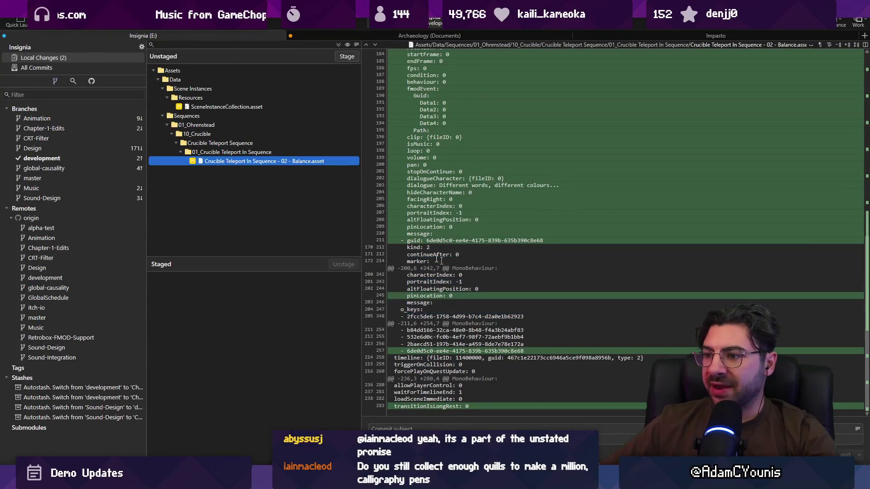
click(339, 44)
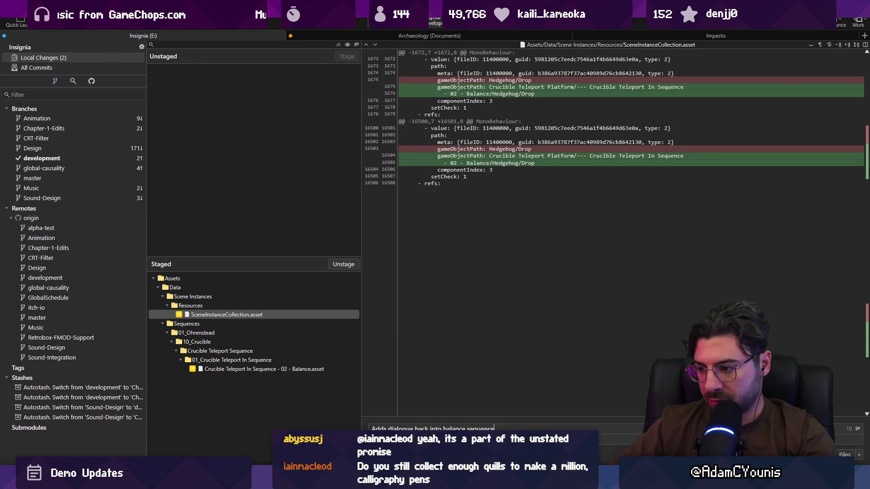
key(ctrl+Return)
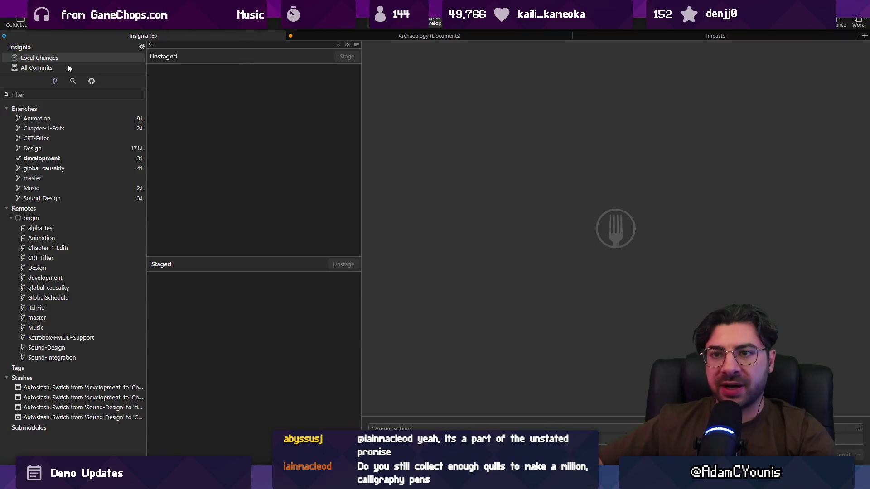
Show Fork's full commit history, then move the unique-designs inventory task below Figma's divider.
click(67, 66)
key(alt+Tab)
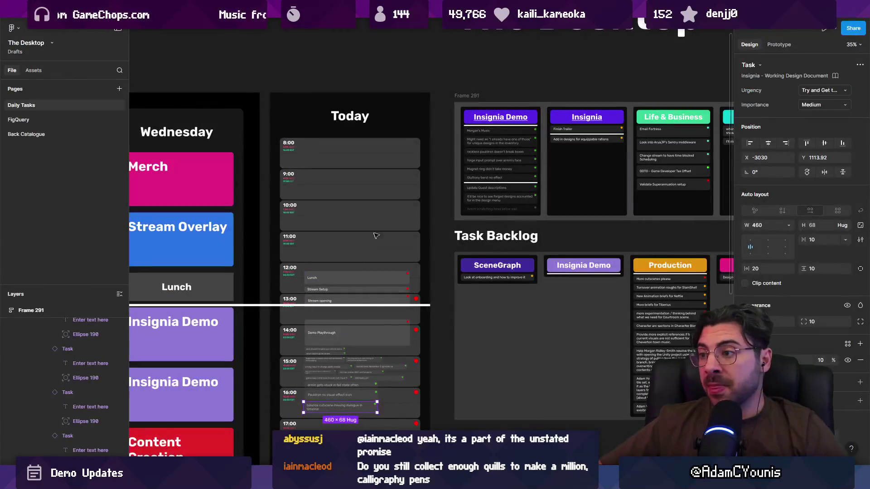
scroll(529, 110, up, 5)
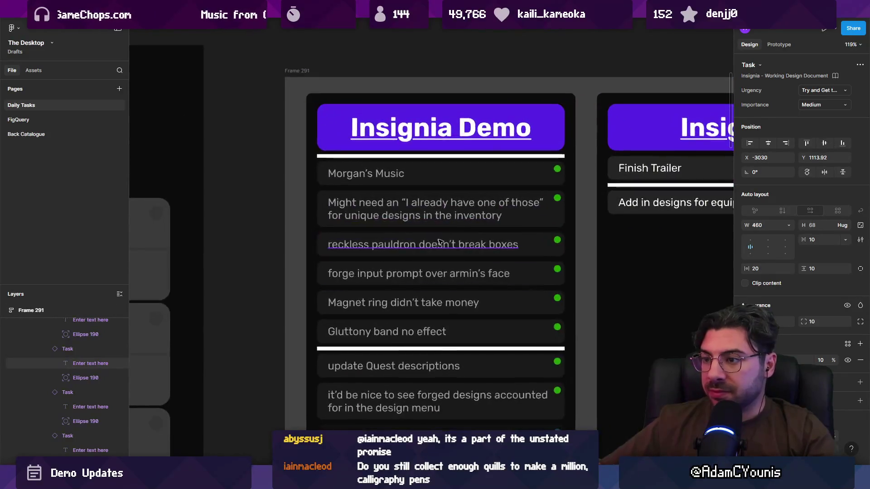
scroll(446, 247, up, 5)
click(442, 234)
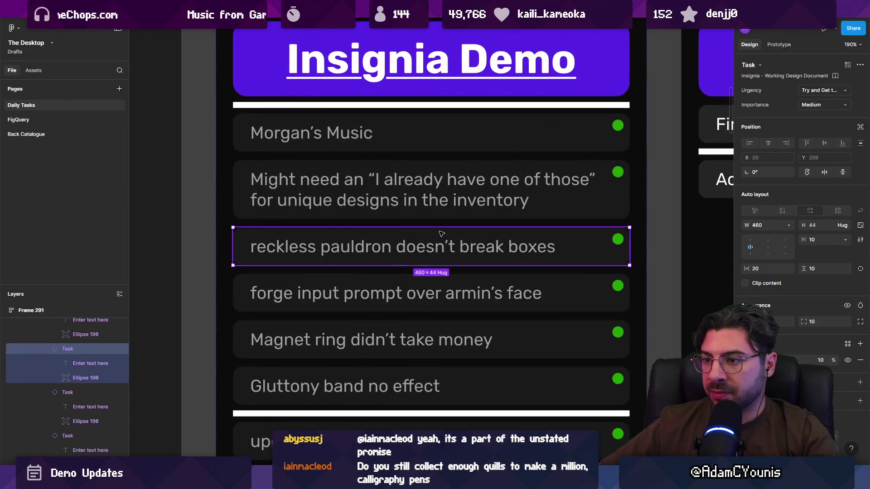
click(394, 199)
scroll(394, 200, down, 5)
mouse_move(394, 199)
mouse_down()
mouse_move(399, 329)
mouse_move(401, 308)
mouse_up()
Move the 'Gluttony band no effect' task below the divider and return to Unity.
click(377, 263)
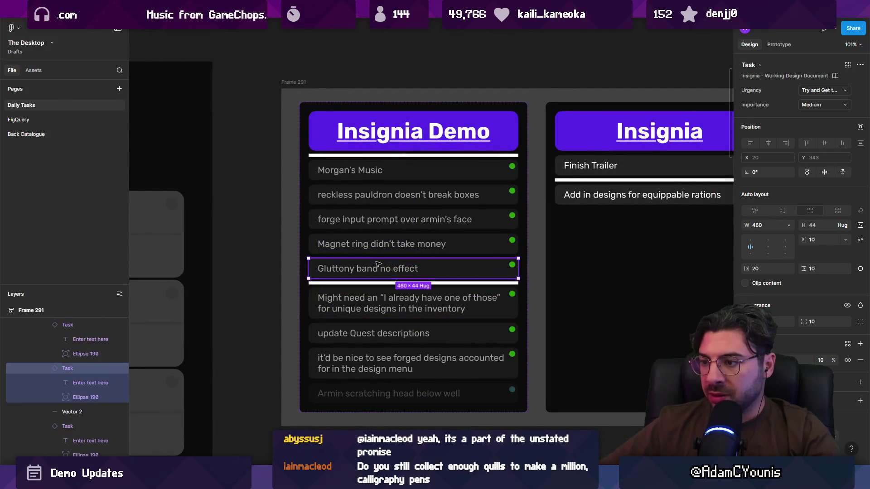
drag(398, 272, 399, 293)
scroll(390, 103, up, 2)
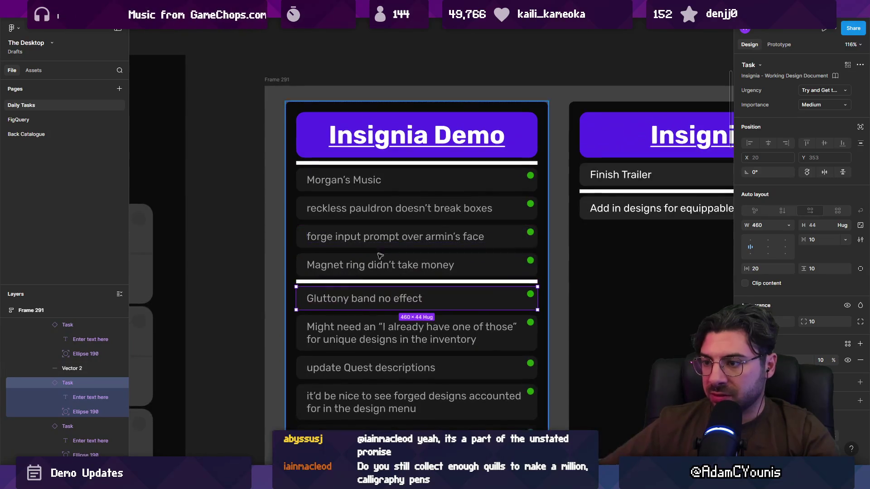
click(429, 271)
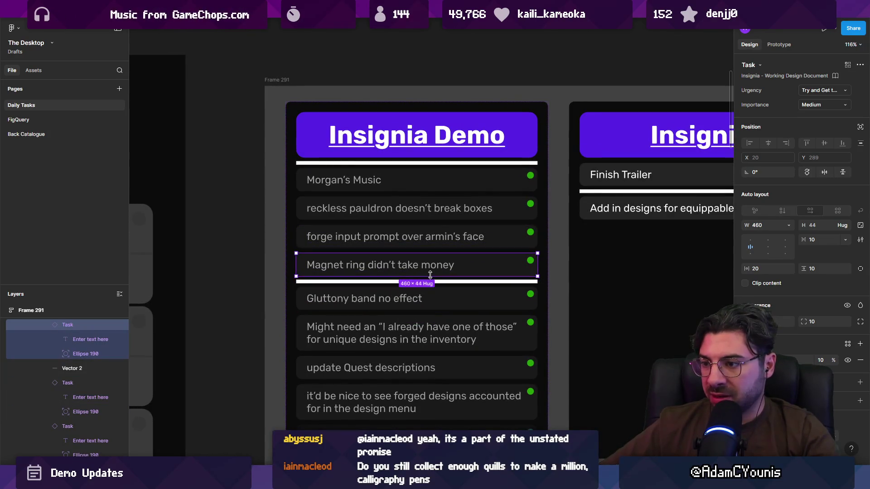
key(alt+Tab)
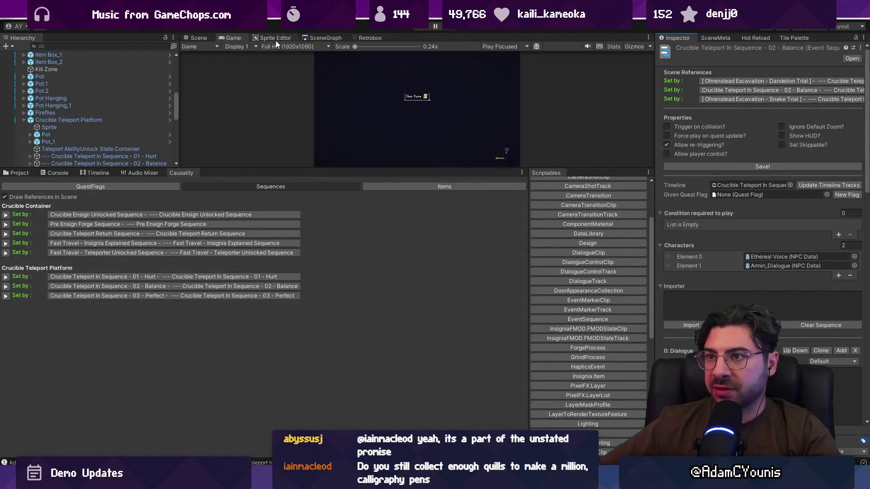
Enlarge the Game view, load the tower scene from the SceneGraph, and start playing.
drag(317, 169, 317, 292)
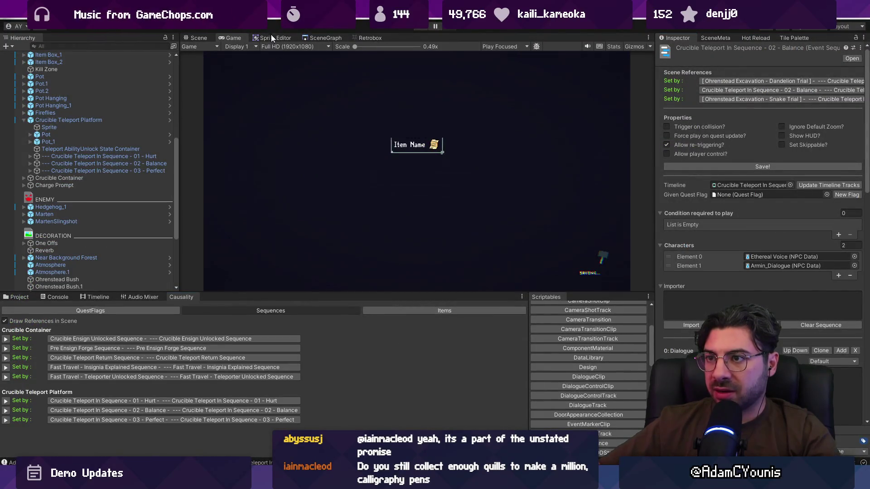
click(322, 38)
scroll(422, 173, up, 5)
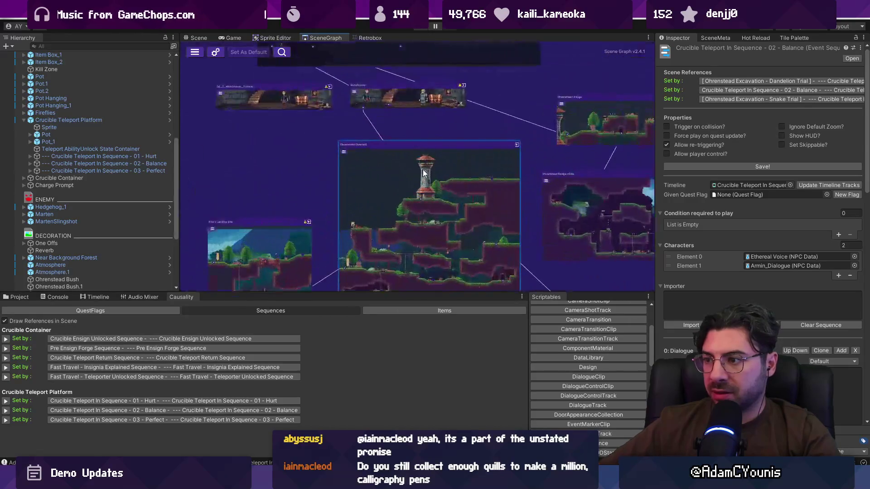
scroll(422, 170, up, 3)
double_click(428, 174)
click(431, 257)
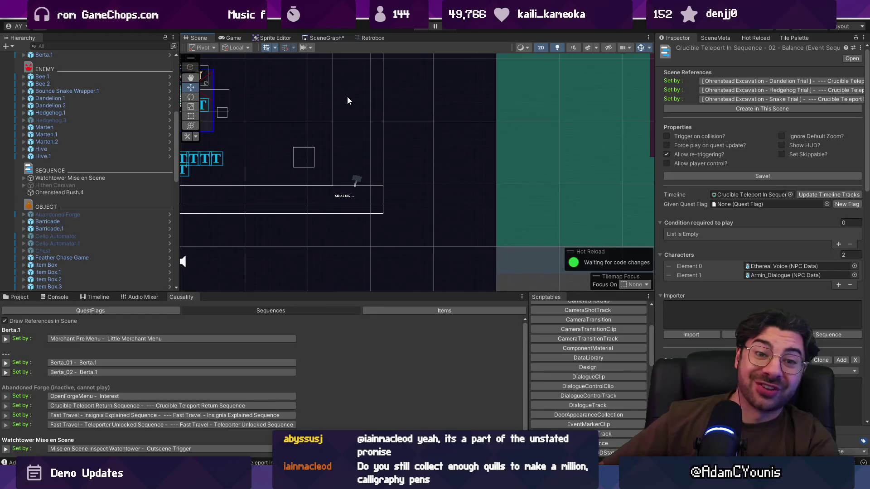
click(419, 27)
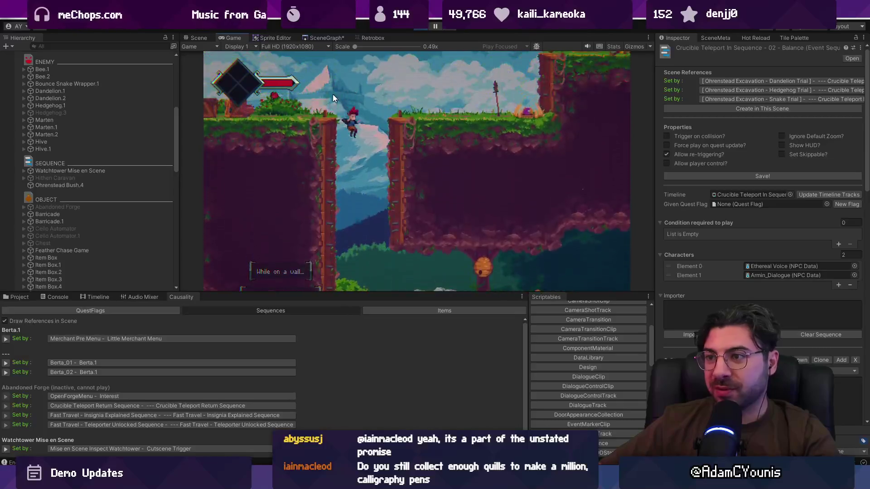
Spawn a Gold_Lolley item from the in-game debug console with 'spawn Item Gold_Lolley'.
key(grave)
text(spawn 7 blue_)
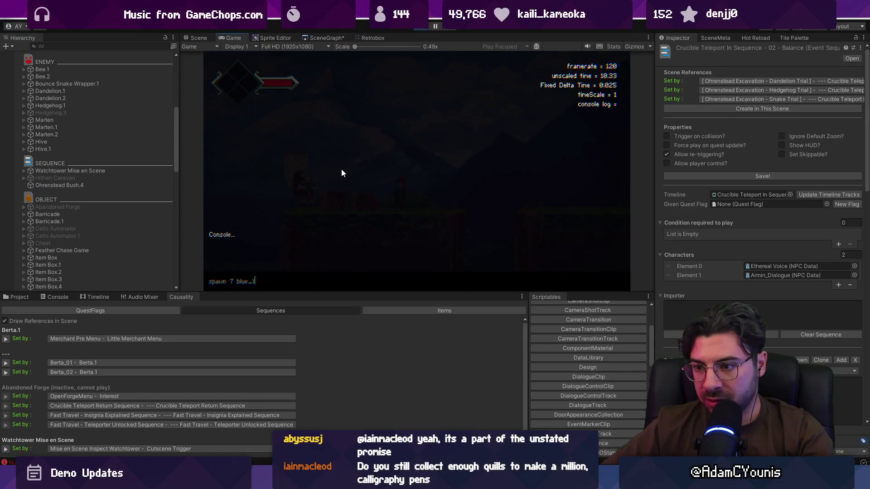
text(Lolley)
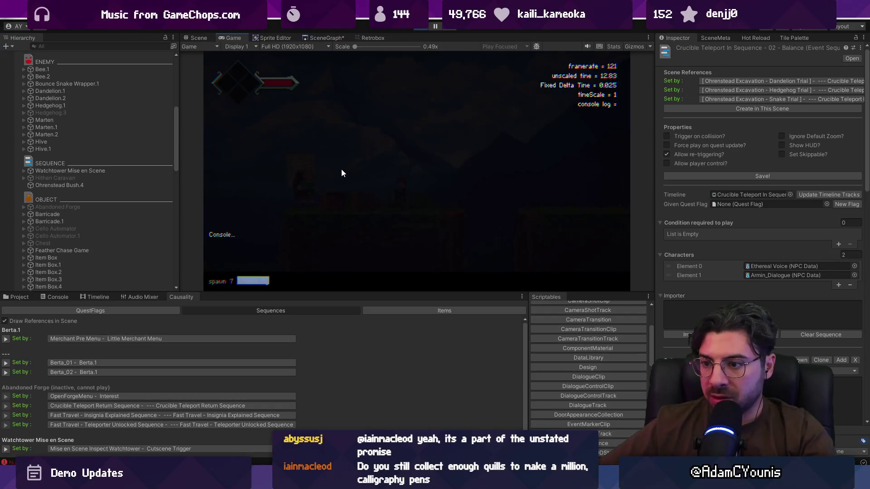
key(Return)
key(Escape)
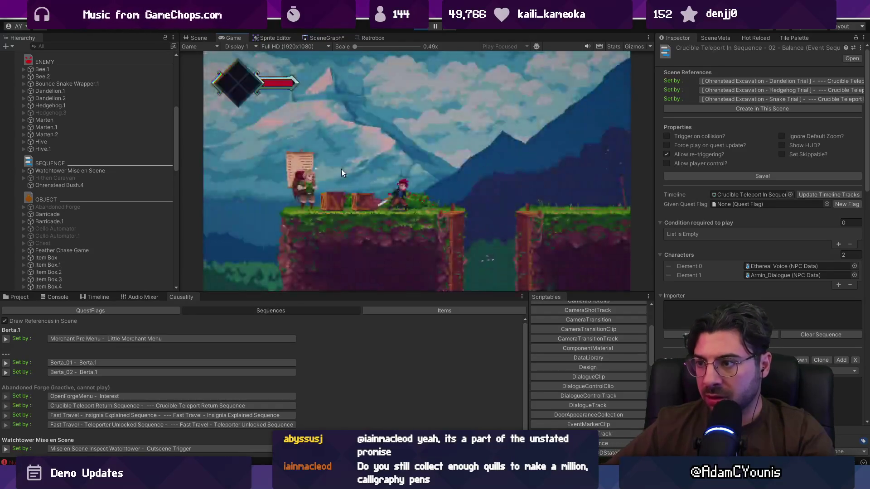
key(grave)
text(spawn item)
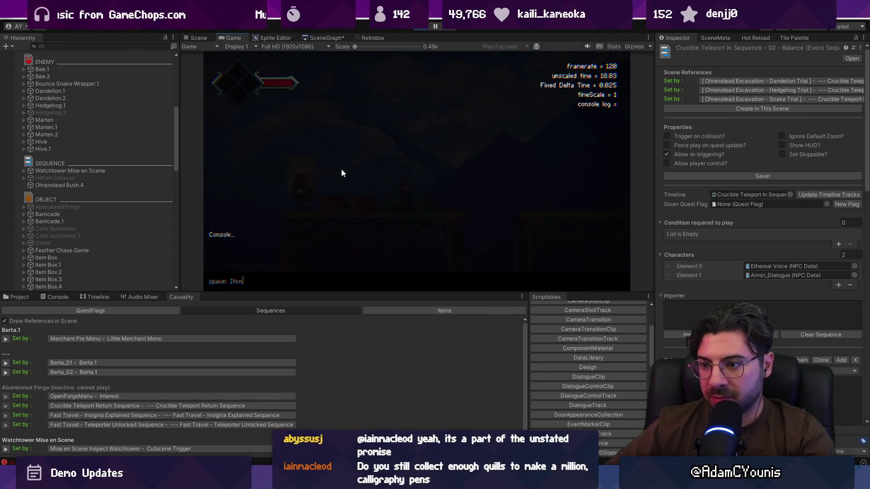
text(Gold_Lolley)
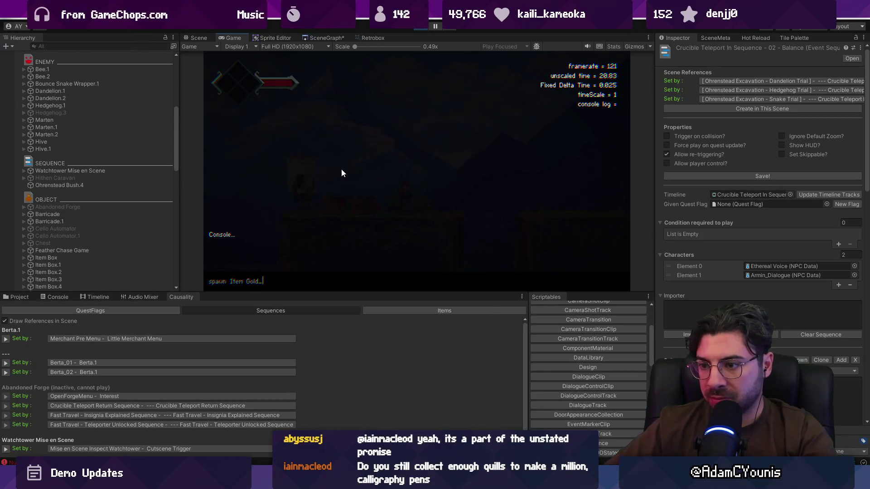
key(Return)
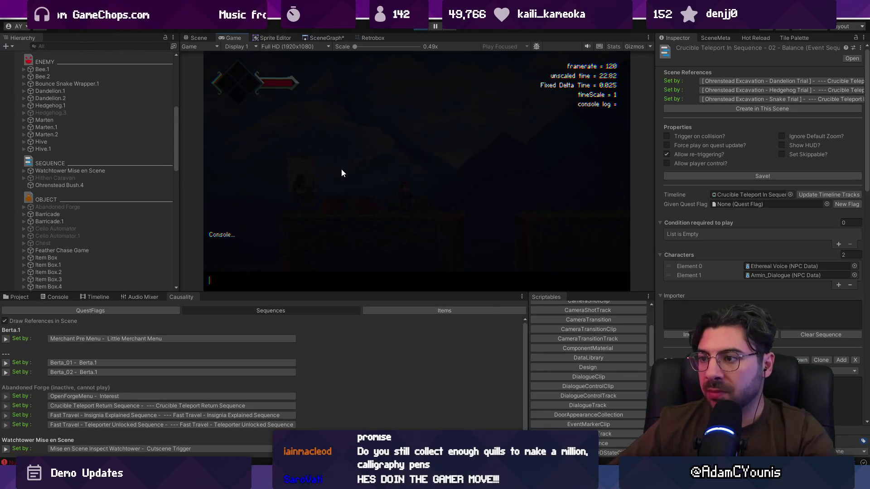
key(Up)
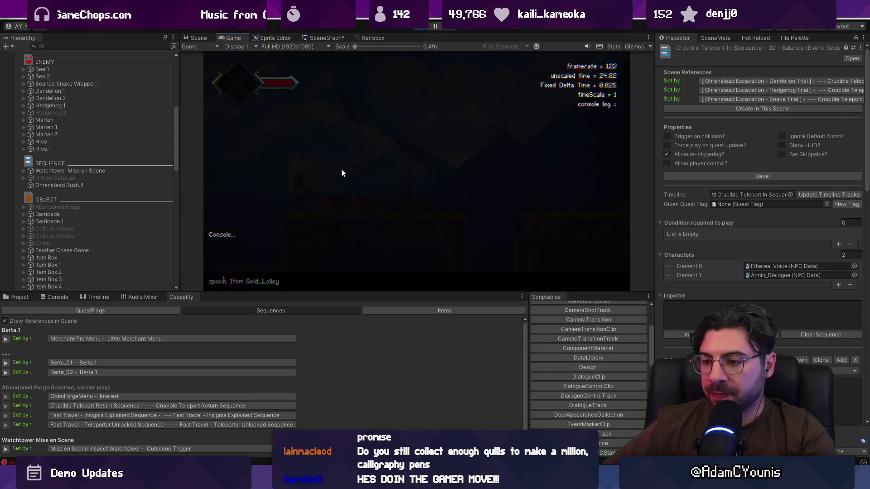
key(Return)
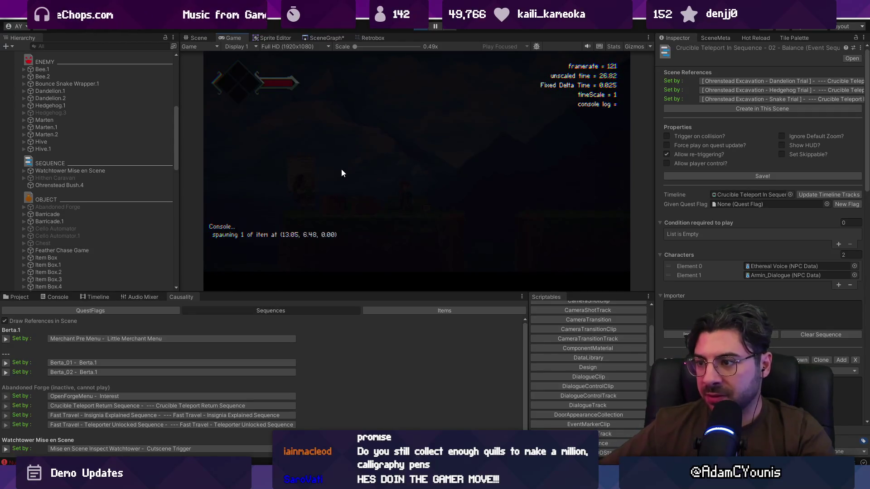
Skip the Gold Lolley cutscene and spawn more Gold_Lolley items by re-running the command.
key(Up)
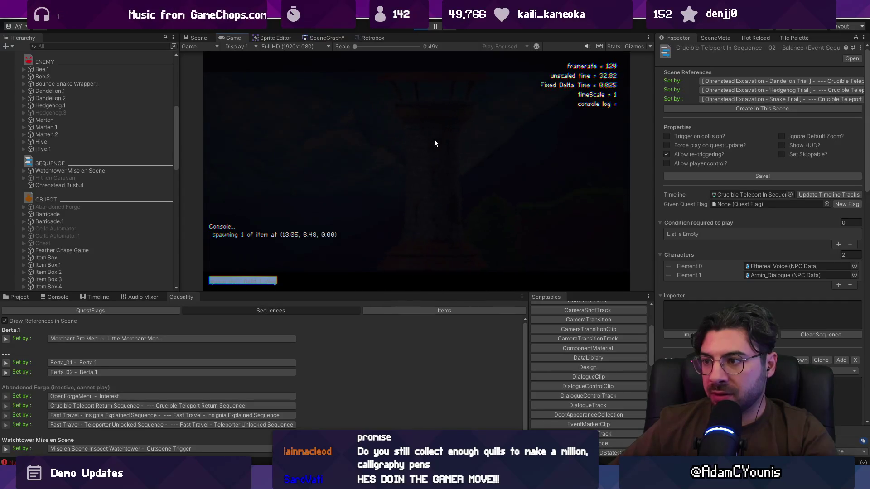
key(Escape)
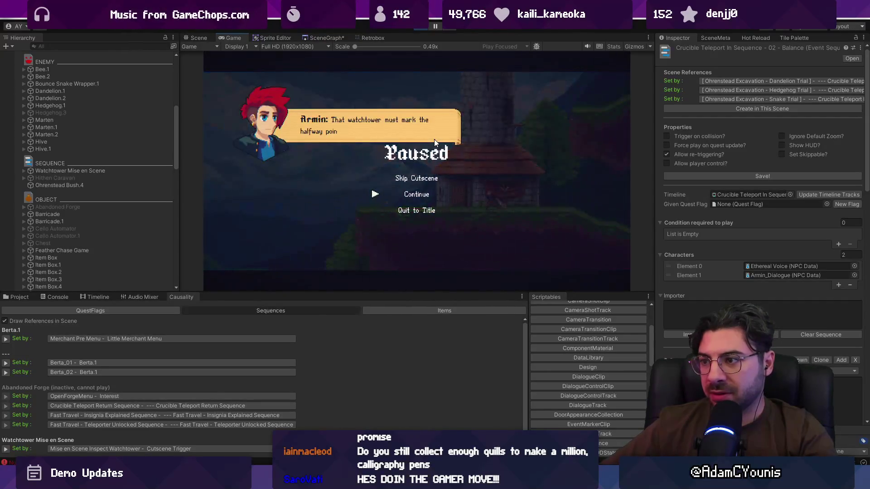
key(Up)
key(Return)
key(Up)
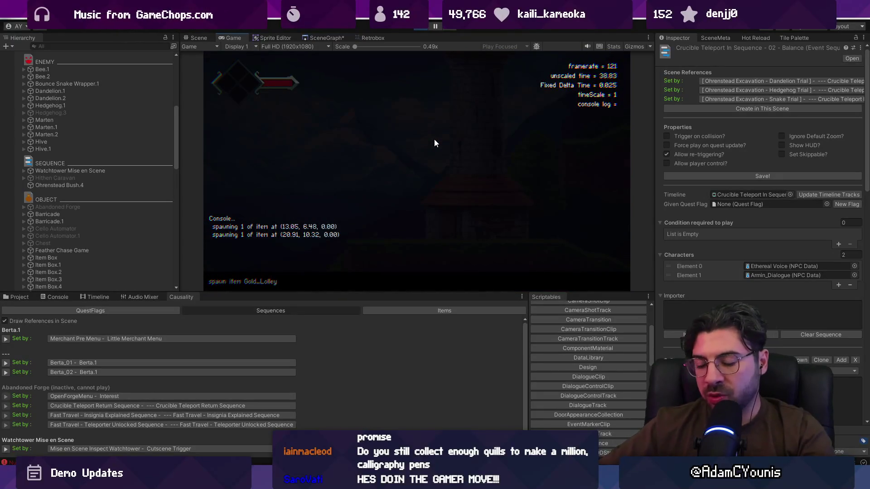
key(Return)
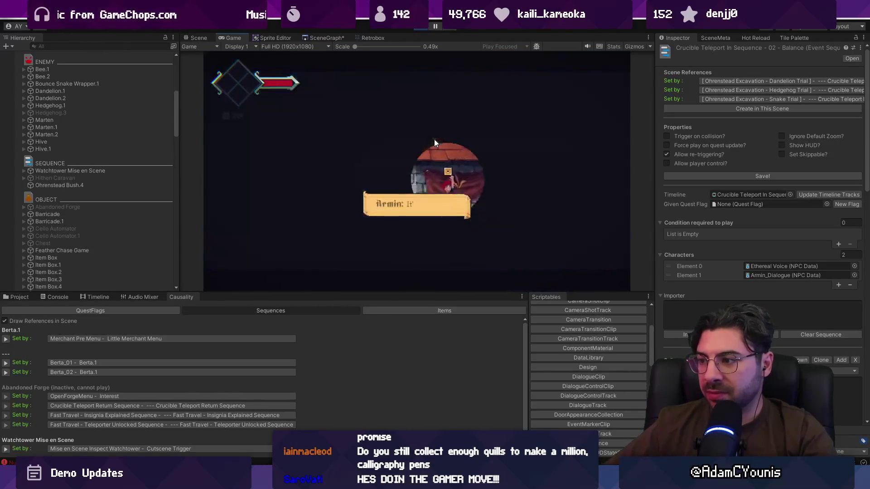
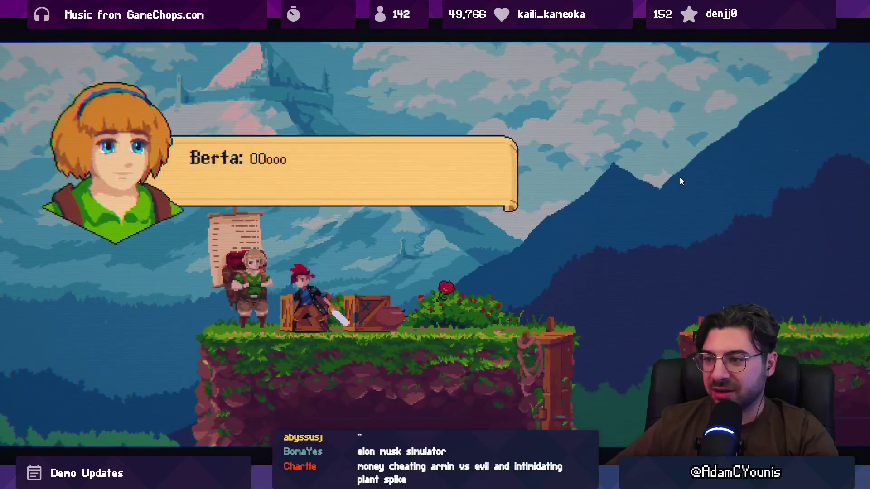
Talk to Berta to open her shop (Onion, Chocolate Bar, Cacao Fruit, Sandwich, Magnet Ring), then restore the editor layout.
key(Return)
key(Return)
key(Down)
key(Down)
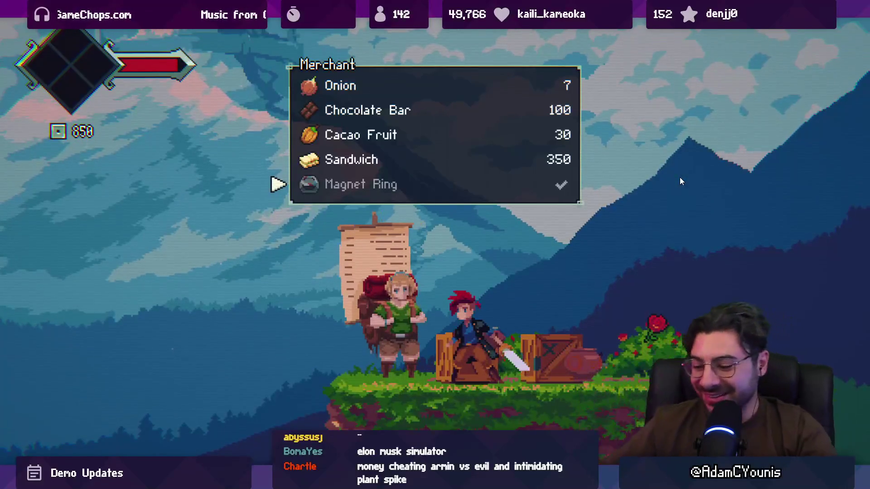
key(shift+space)
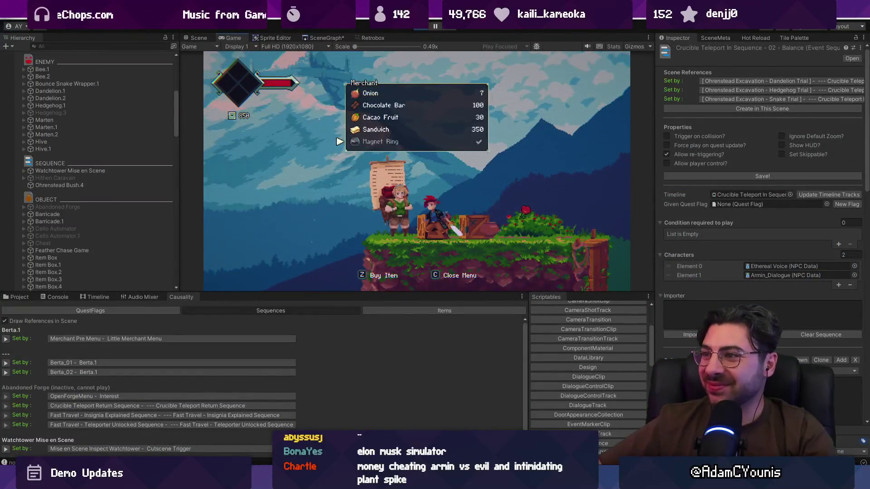
Stop play mode and show GameEngine's Engine settings, with Progress State Combat Unlocked, in the Inspector.
click(417, 28)
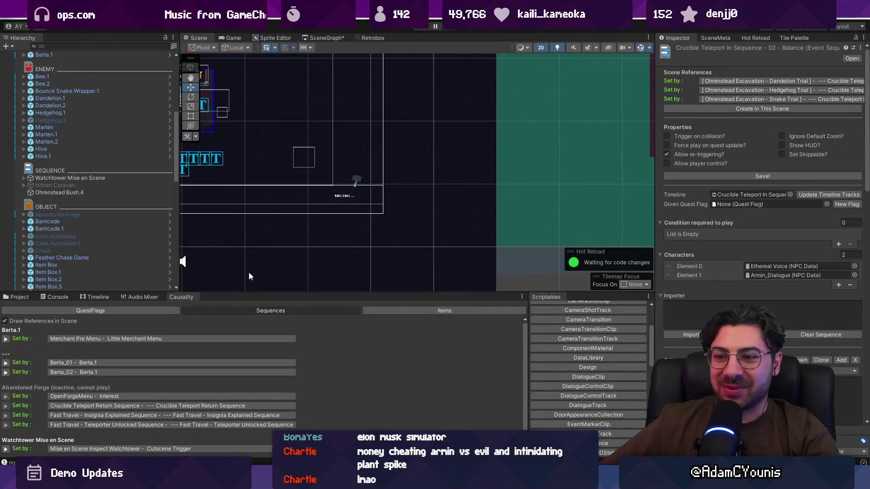
drag(291, 293, 292, 321)
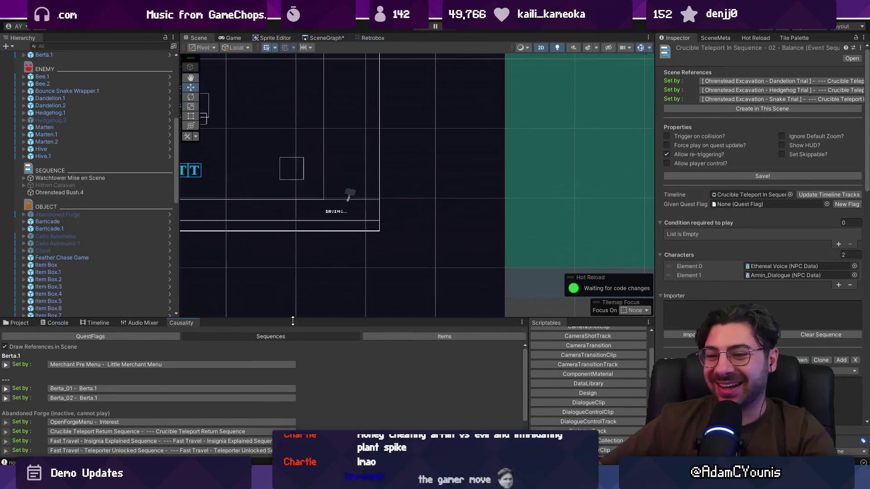
scroll(119, 151, up, 5)
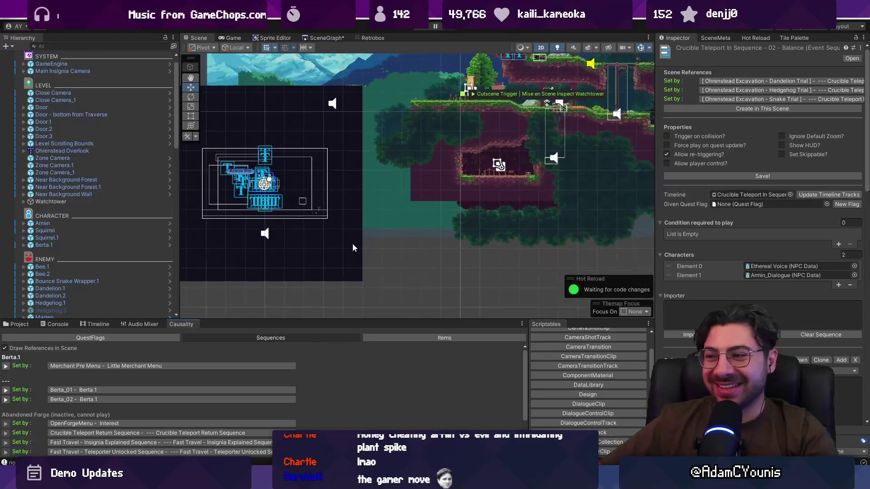
scroll(458, 164, up, 6)
scroll(459, 164, up, 1)
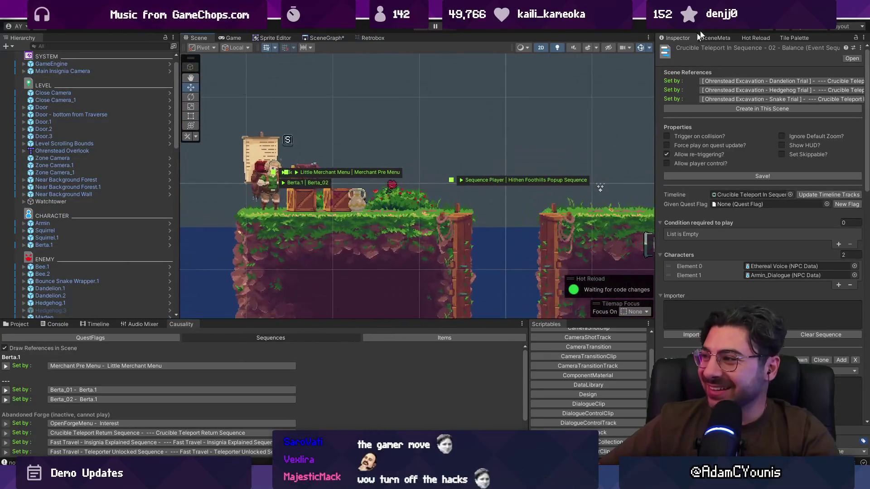
click(800, 39)
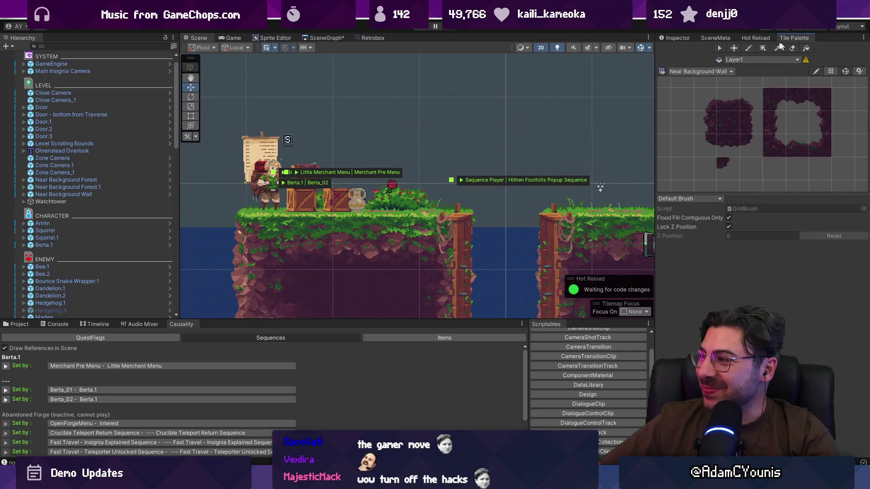
click(94, 63)
click(691, 39)
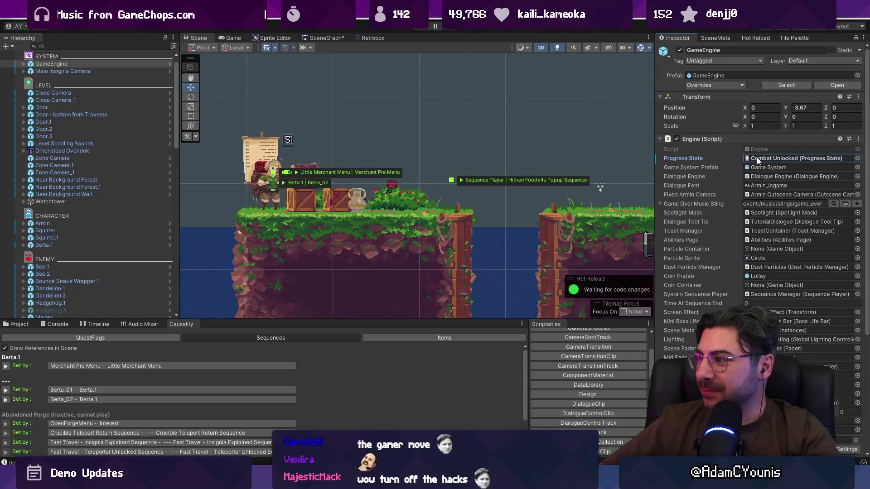
Open the Combat Unlocked progress state and look through its item counts and designs.
double_click(756, 157)
scroll(799, 255, down, 15)
scroll(746, 304, down, 15)
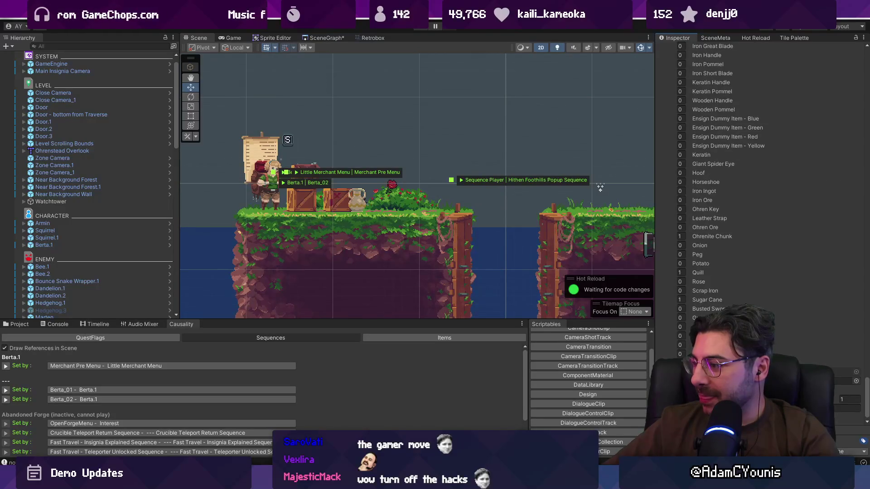
scroll(746, 305, up, 5)
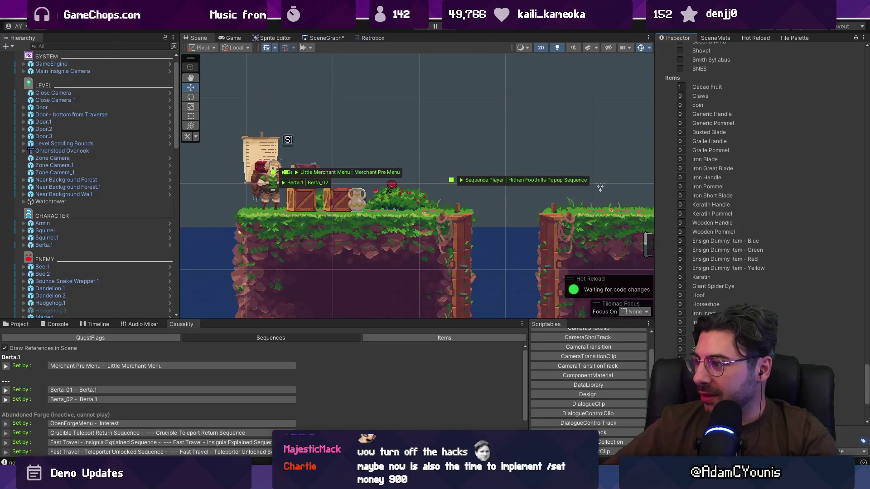
scroll(691, 312, up, 10)
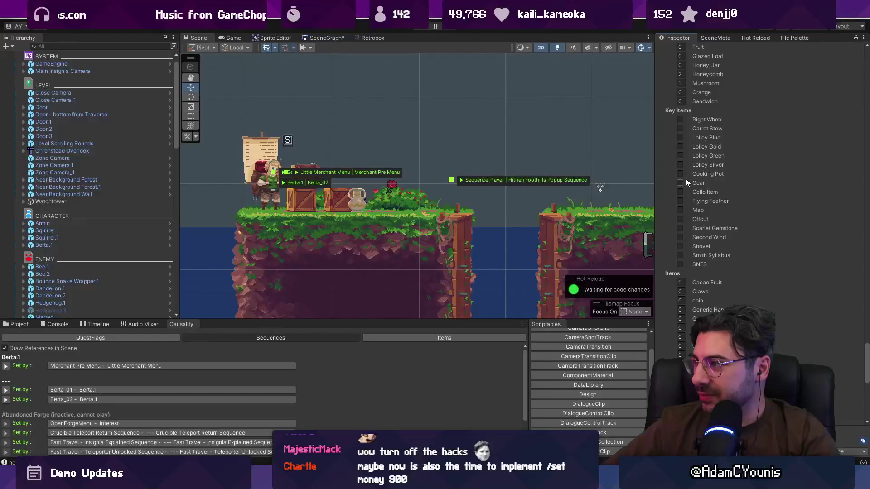
scroll(677, 156, up, 10)
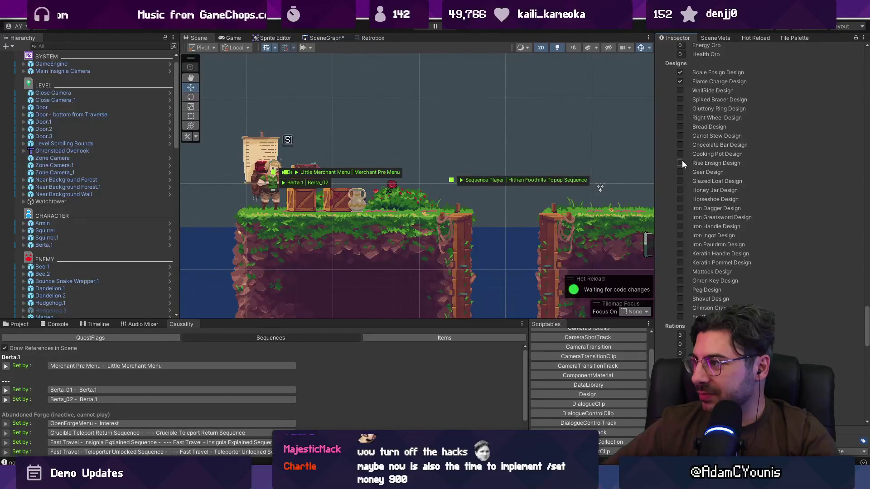
scroll(697, 259, down, 10)
scroll(698, 243, down, 10)
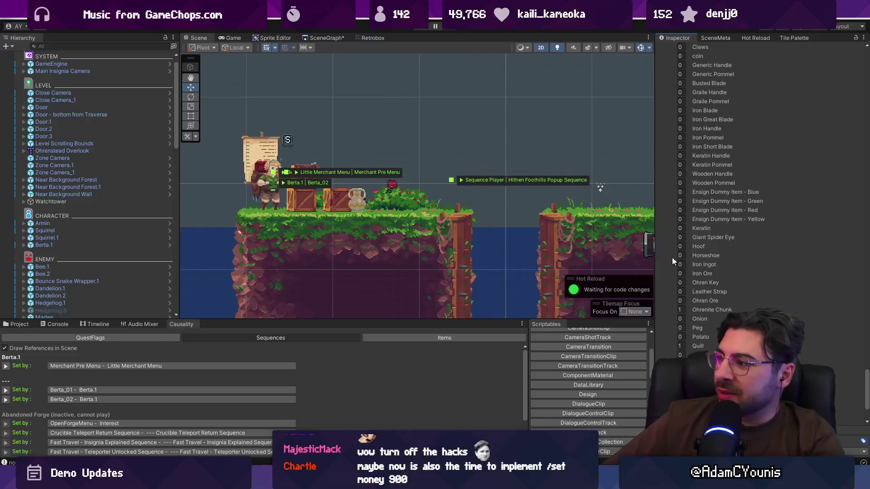
scroll(672, 255, up, 1)
scroll(674, 243, up, 2)
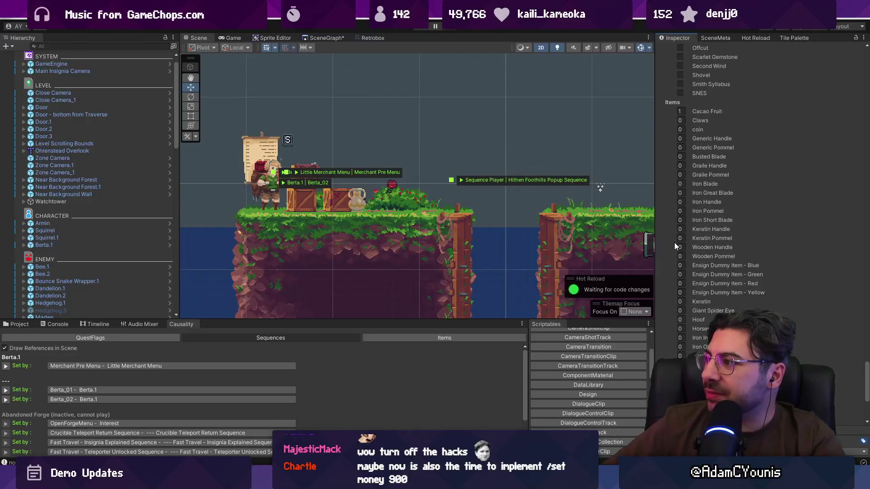
scroll(699, 223, down, 6)
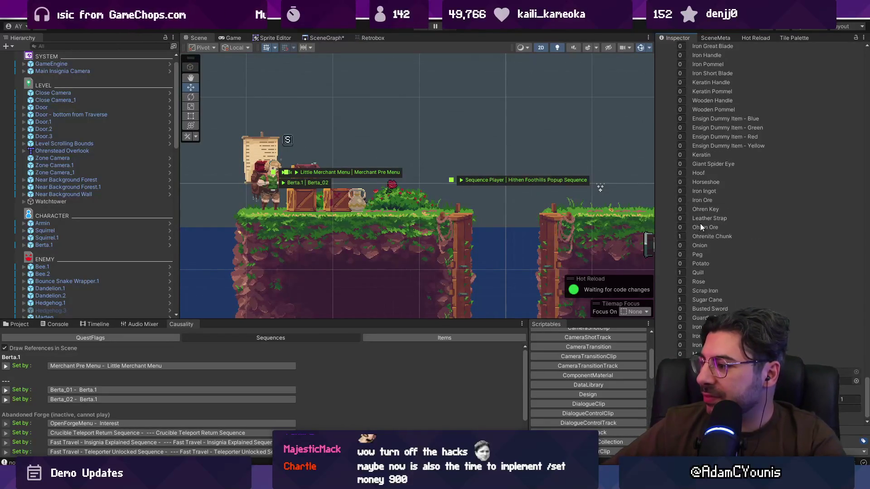
scroll(690, 233, up, 6)
Finish reviewing its accessories and quest flags, then launch the game to test it.
scroll(690, 233, down, 6)
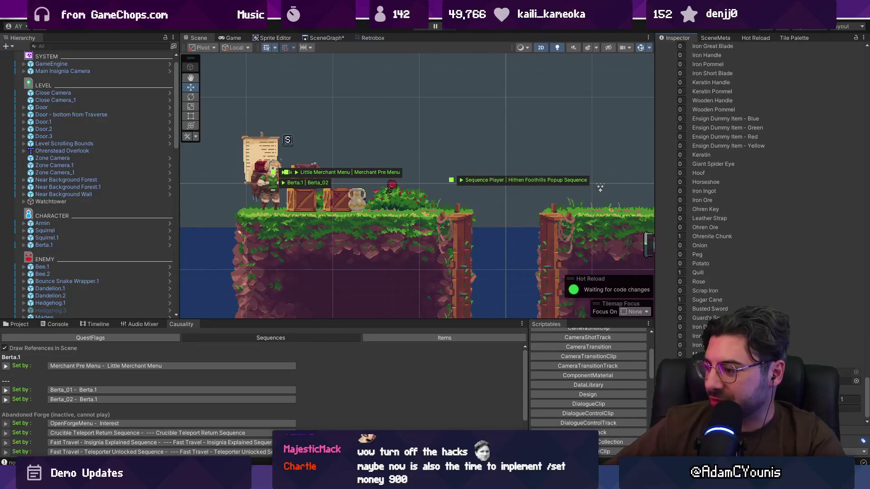
scroll(715, 187, down, 15)
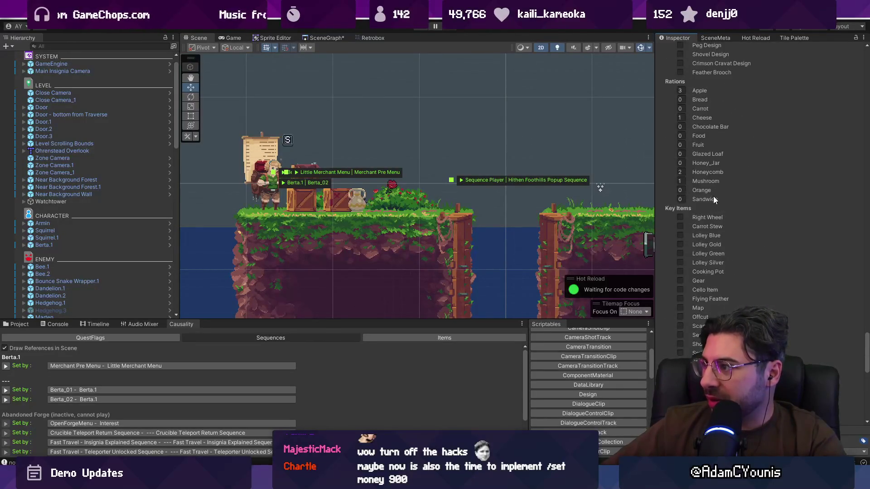
scroll(712, 207, up, 4)
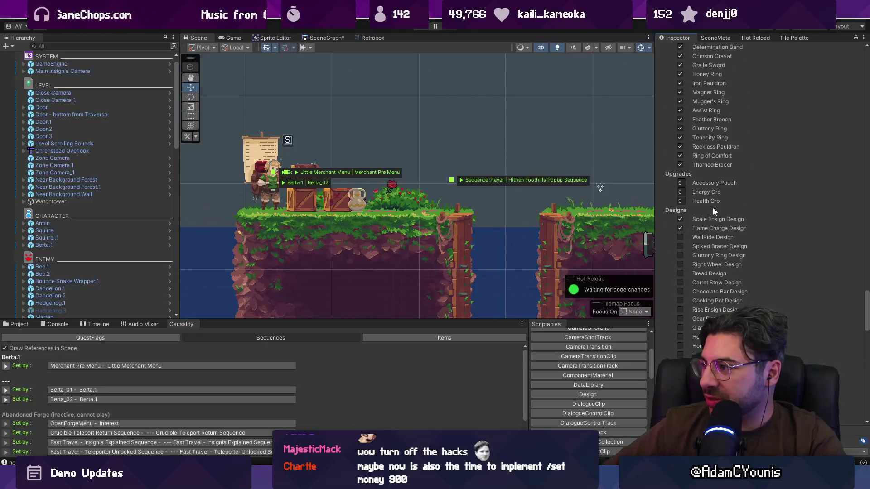
scroll(713, 208, up, 8)
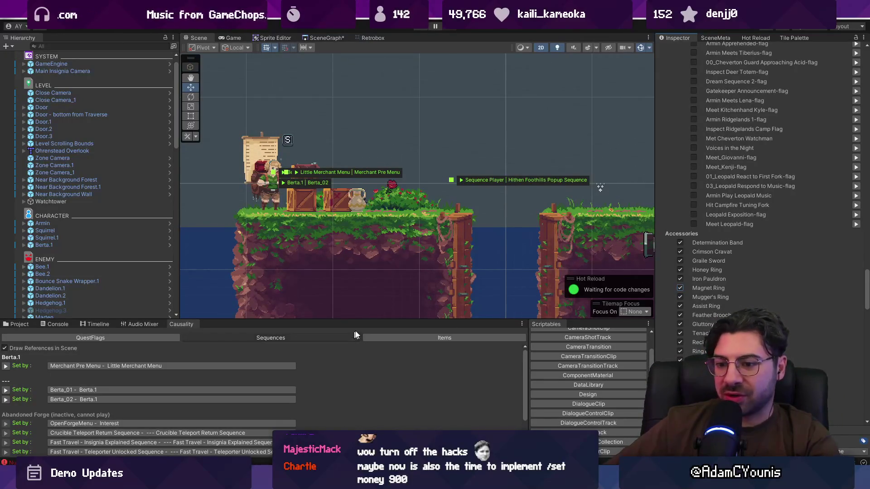
scroll(749, 209, up, 15)
drag(868, 174, 869, 140)
key(ctrl+p)
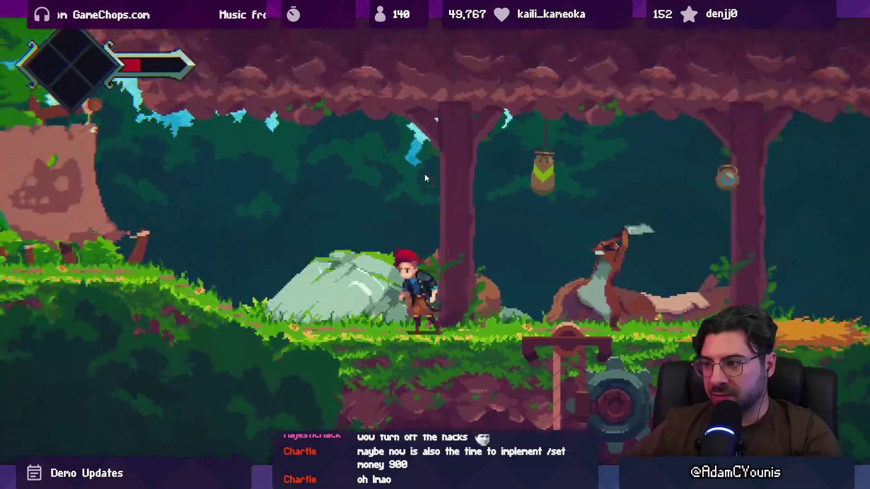
Check the Reckless Pauldron details on the journal's Equipment page, then resume play.
key(Escape)
key(Return)
key(Return)
key(Escape)
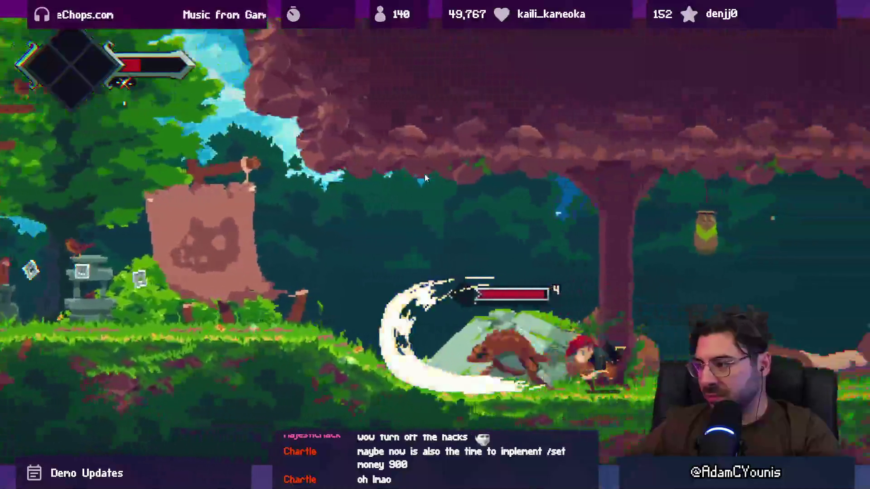
Fight the squirrel enemy, moving and dashing left and right around it.
key(Left)
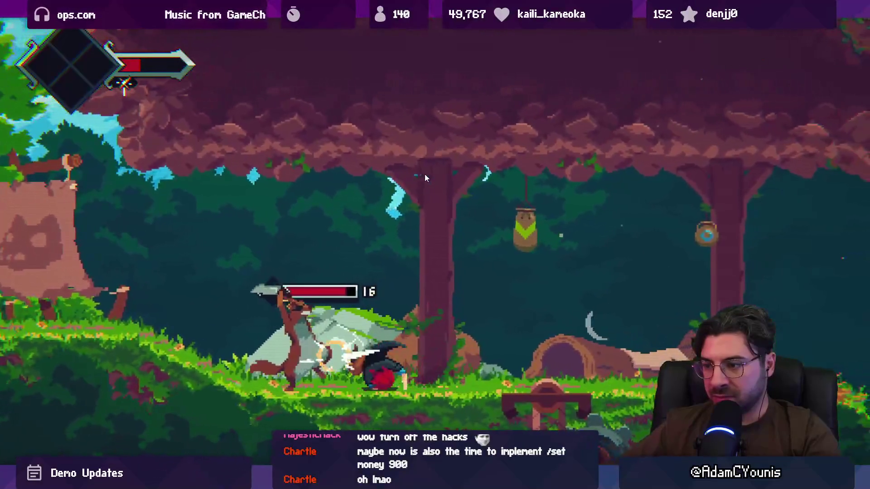
key(Right)
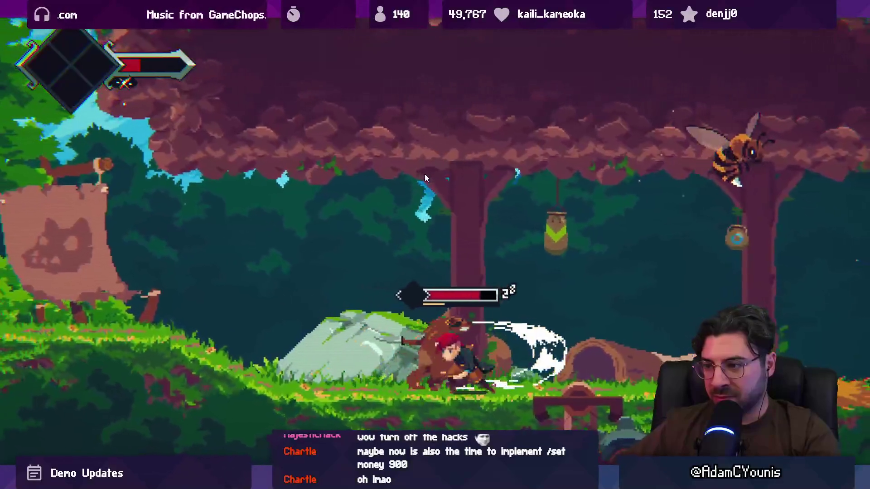
key(Right)
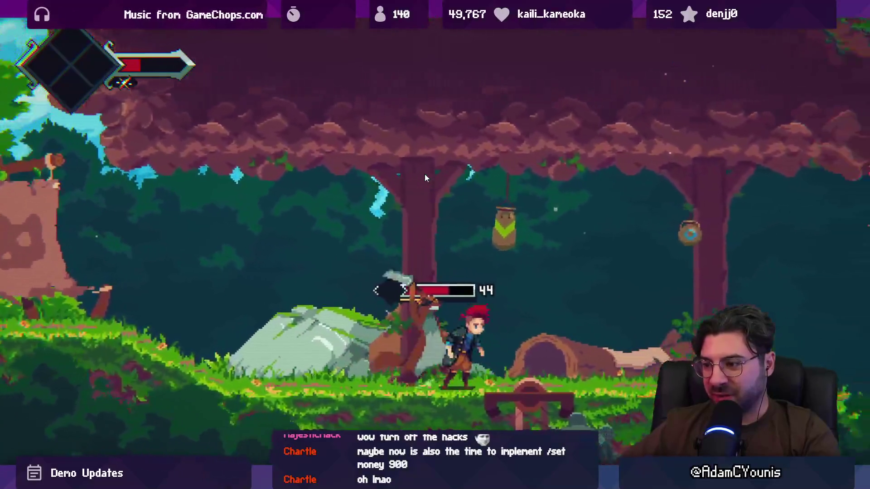
key(Right)
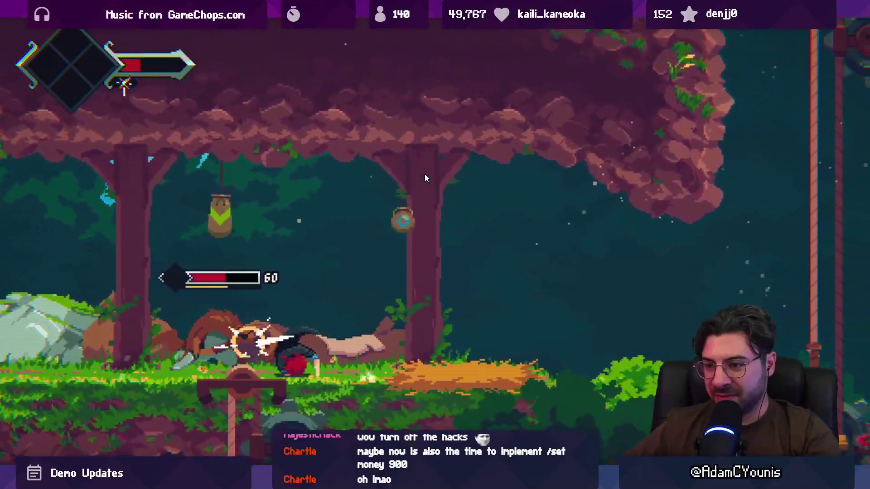
key(Right)
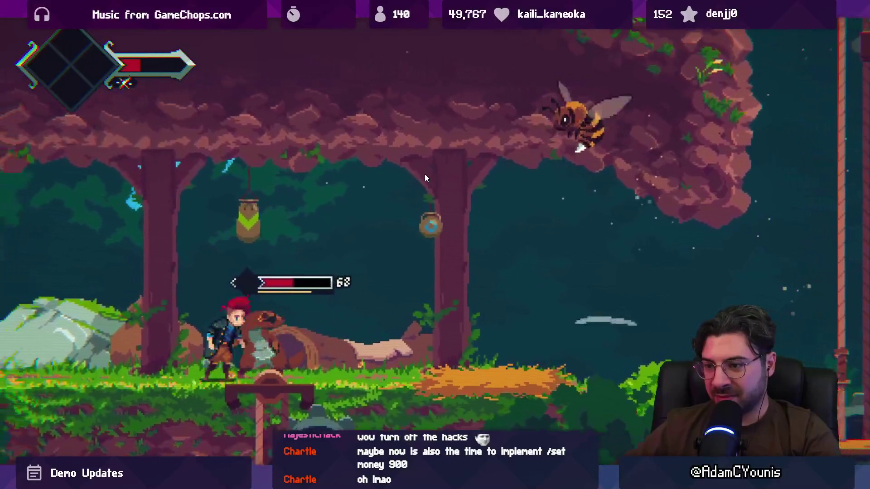
key(Left)
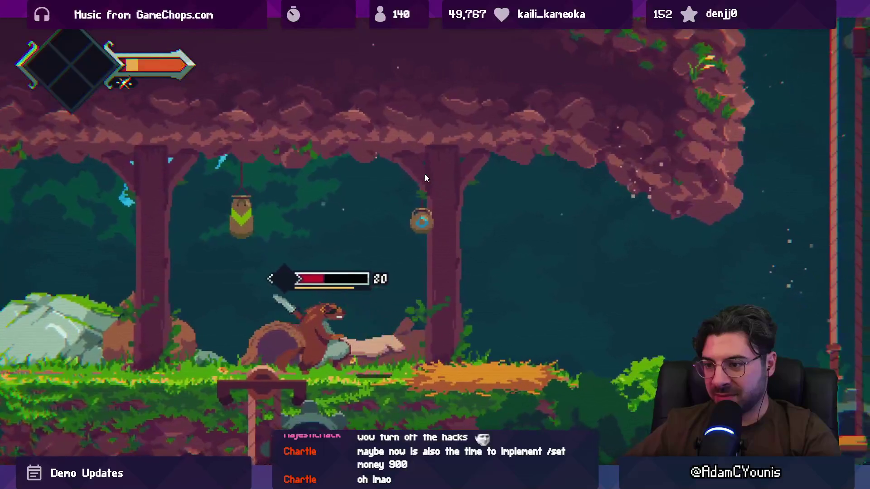
key(Right)
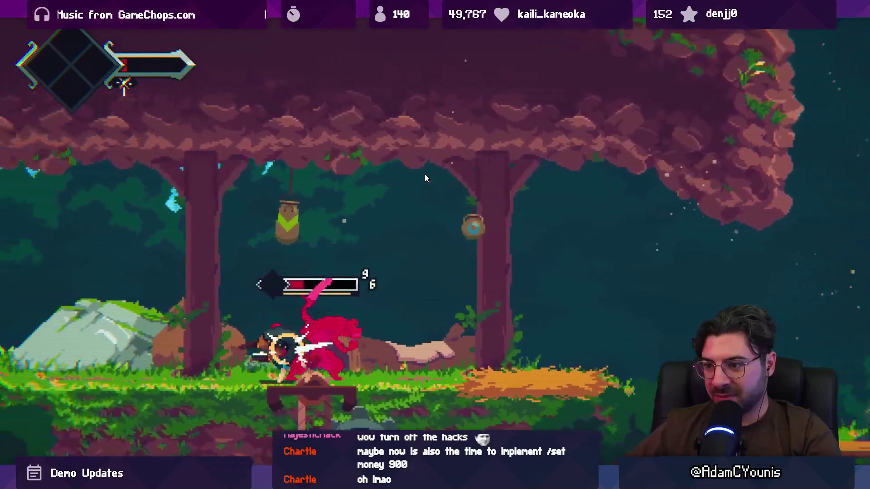
key(Left)
key(Right)
key(Left)
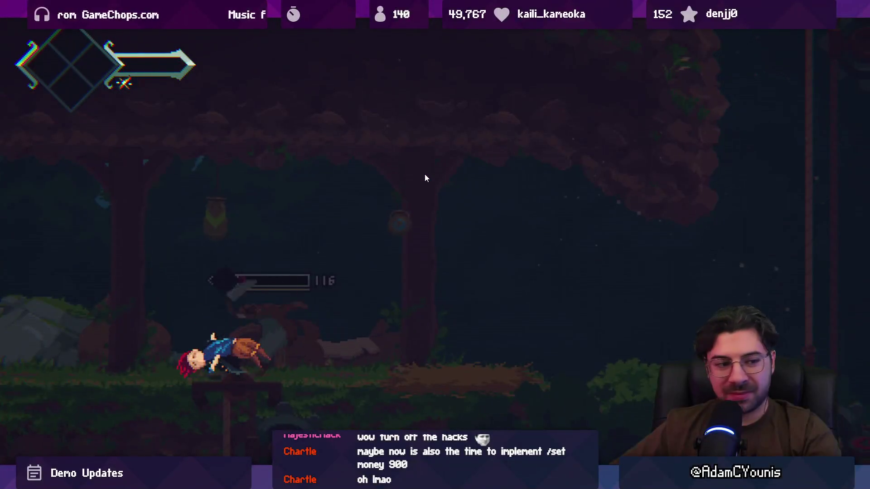
Respawn at the checkpoint, run through the forest, and bring up the journal's Equipment page.
key(Return)
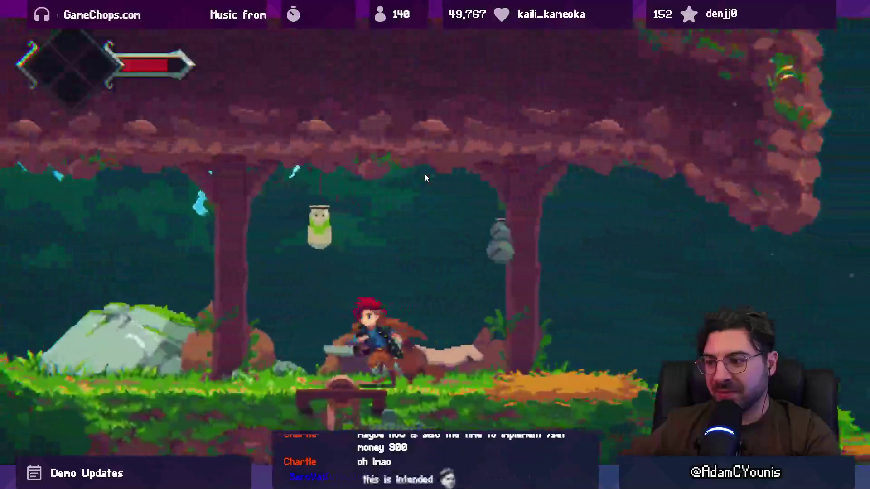
key(Right)
key(Left)
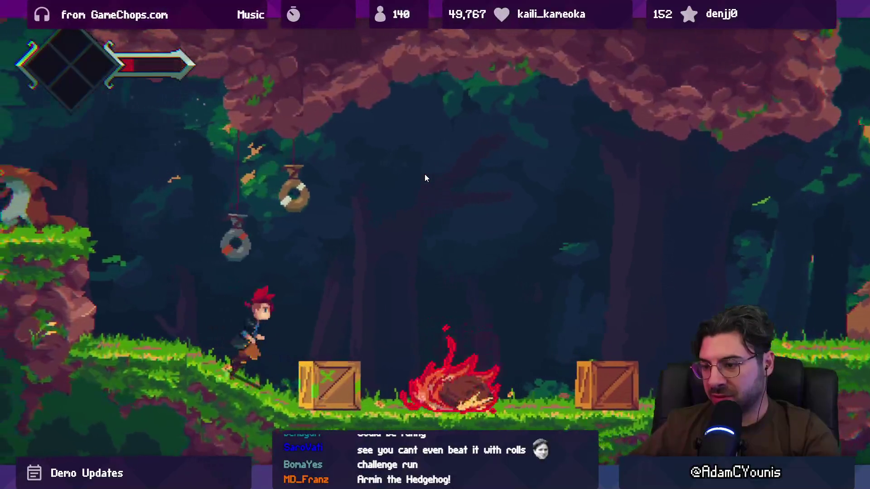
key(Escape)
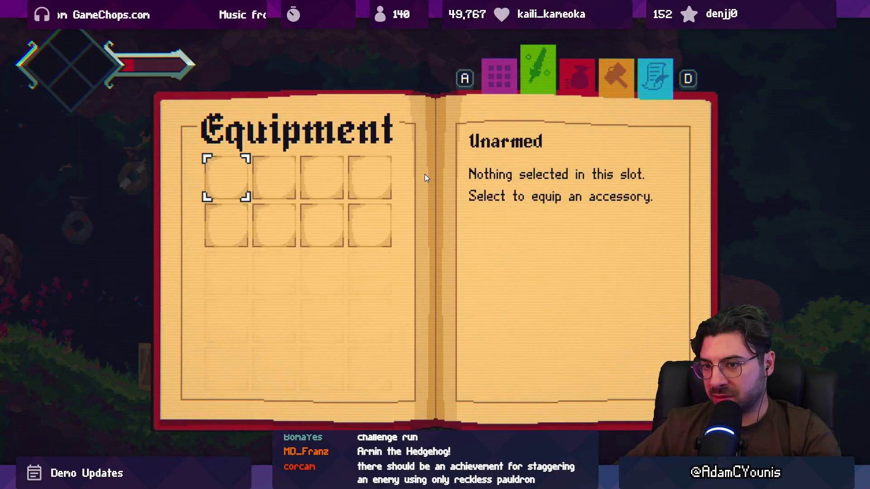
Equip the Reckless Pauldron, then break crates and fight the red spiky enemy beside them.
key(Return)
key(Return)
key(Escape)
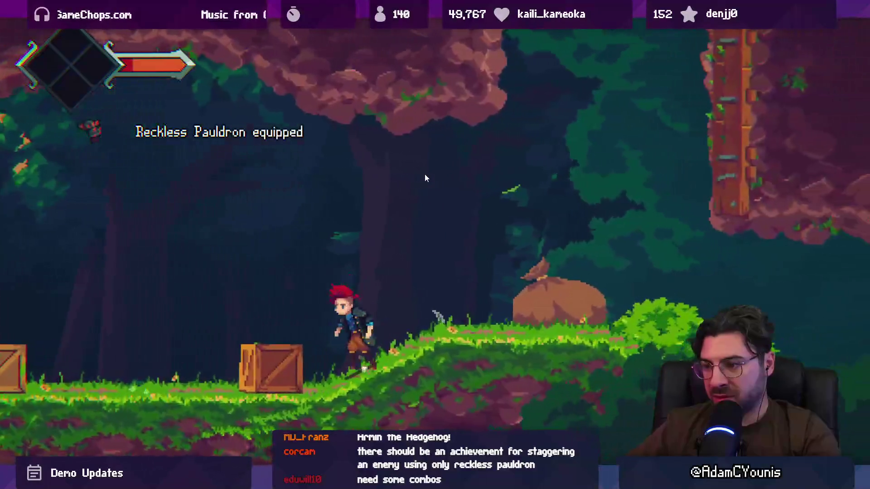
key(Left)
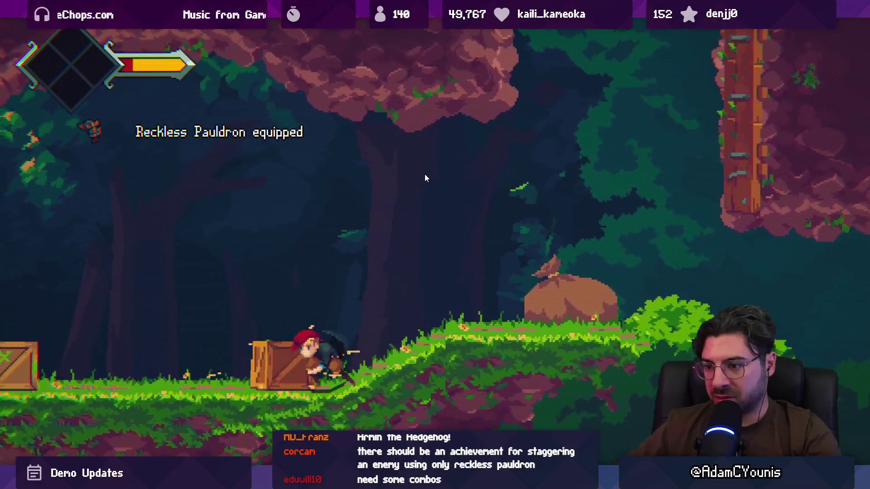
key(Left)
key(Right)
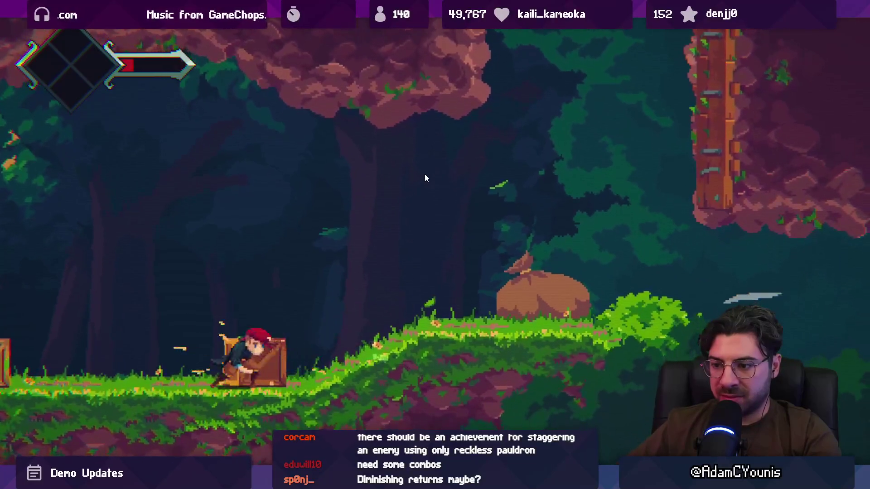
key(Left)
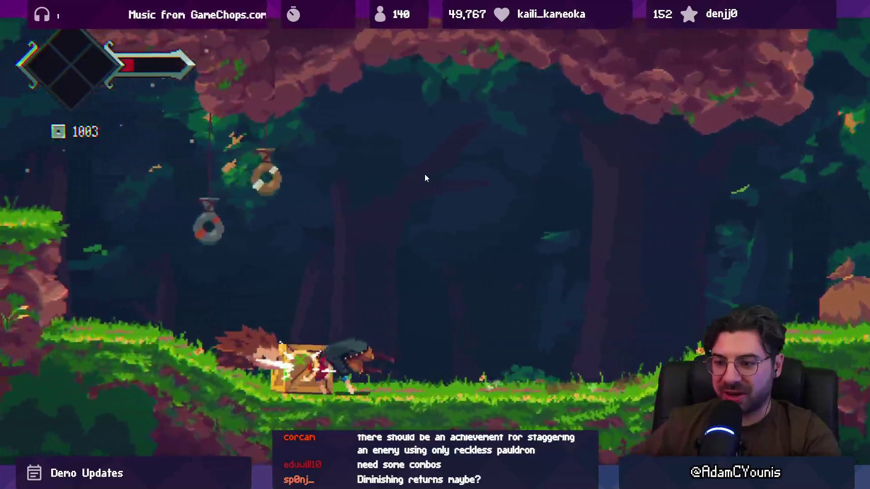
key(Left)
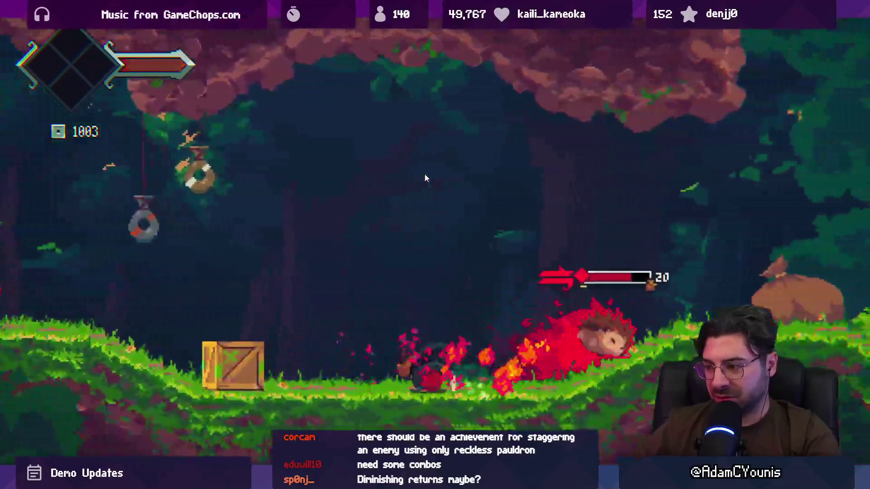
key(Left)
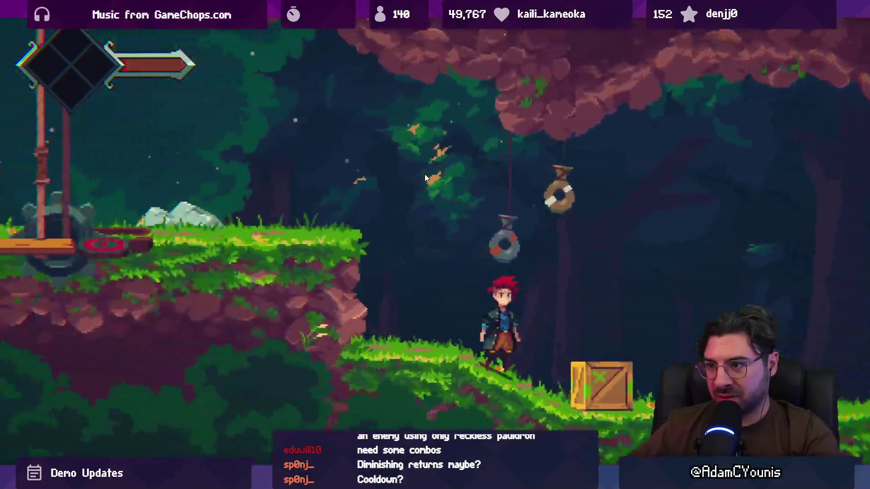
Leap across the rope-and-gear platform toward the hanging ring and slash the airborne enemy.
key(Left)
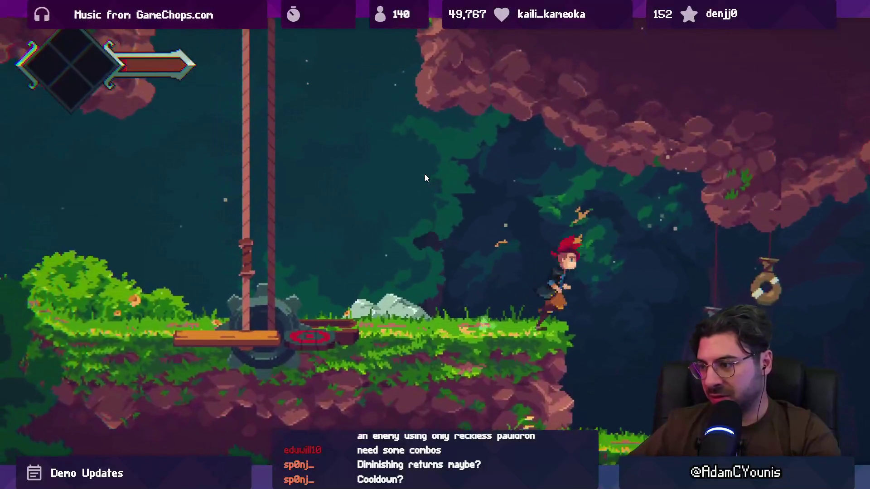
key(Right)
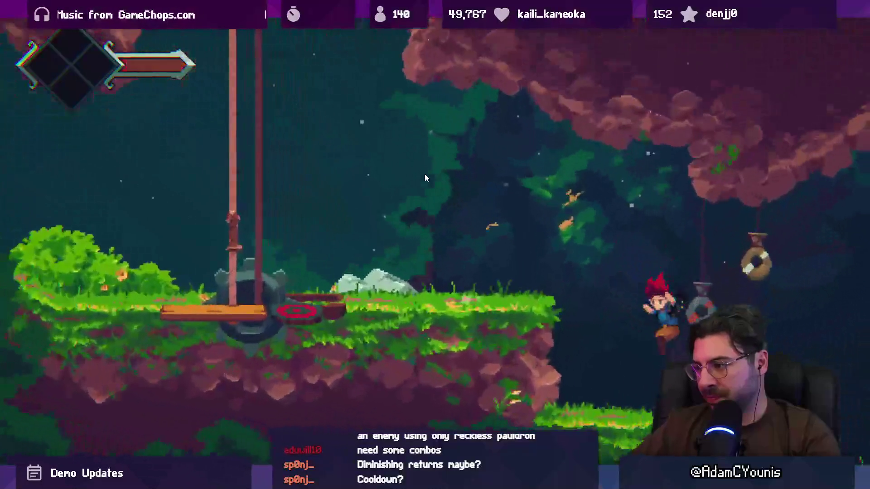
key(Left)
key(Right)
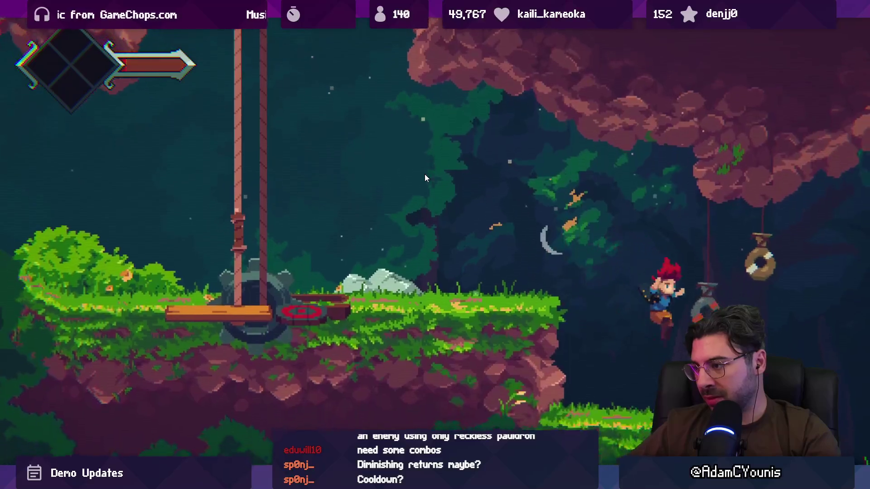
key(Right)
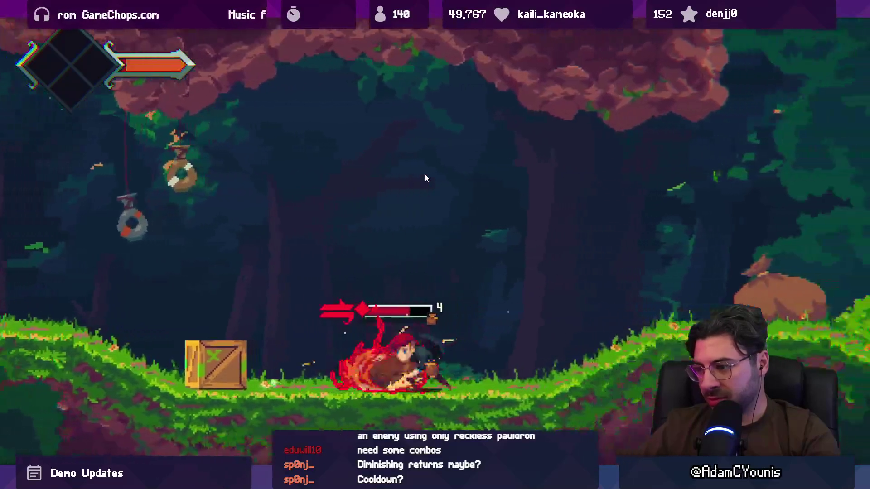
key(Right)
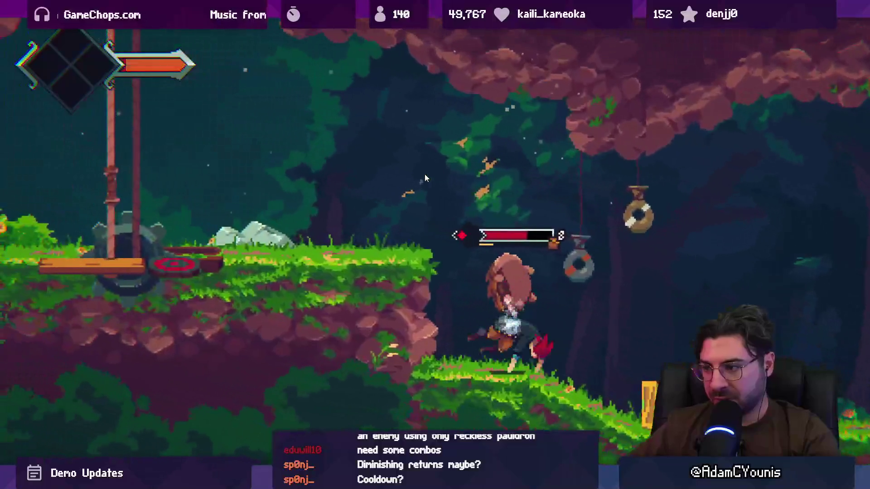
key(Right)
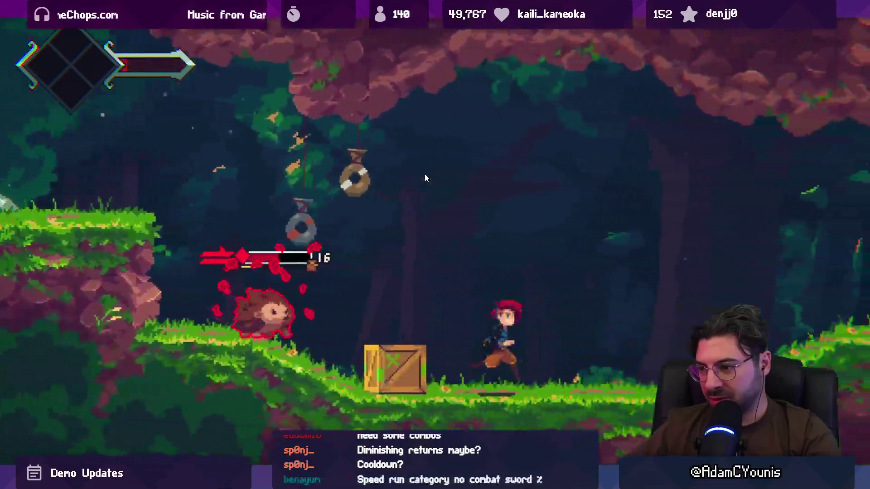
Fight the burning and rolling enemies until dying, then leave the full-screen game view.
key(Left)
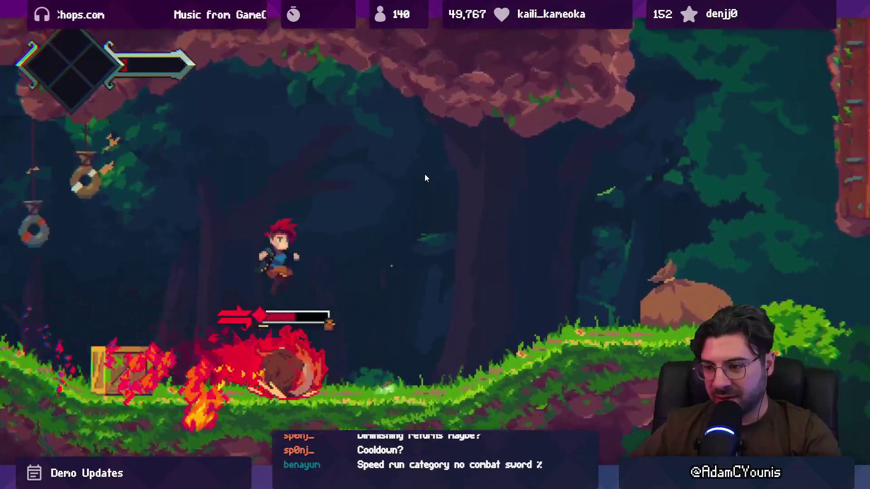
key(Right)
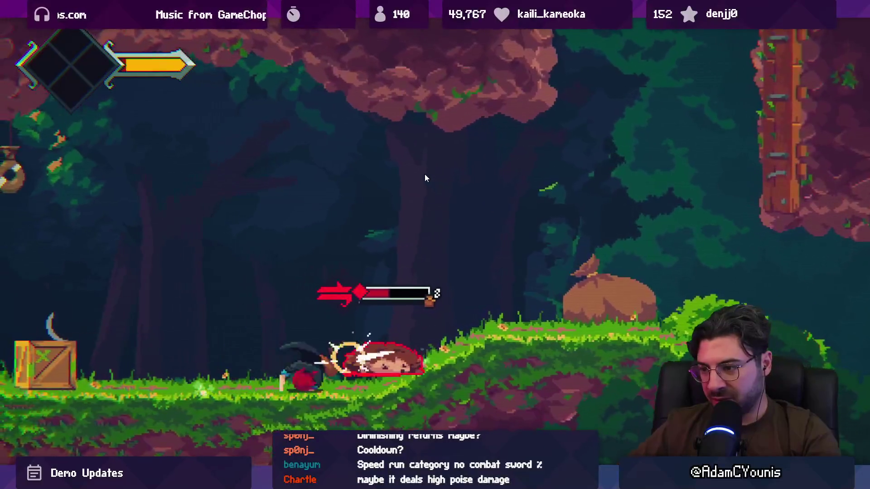
key(Left)
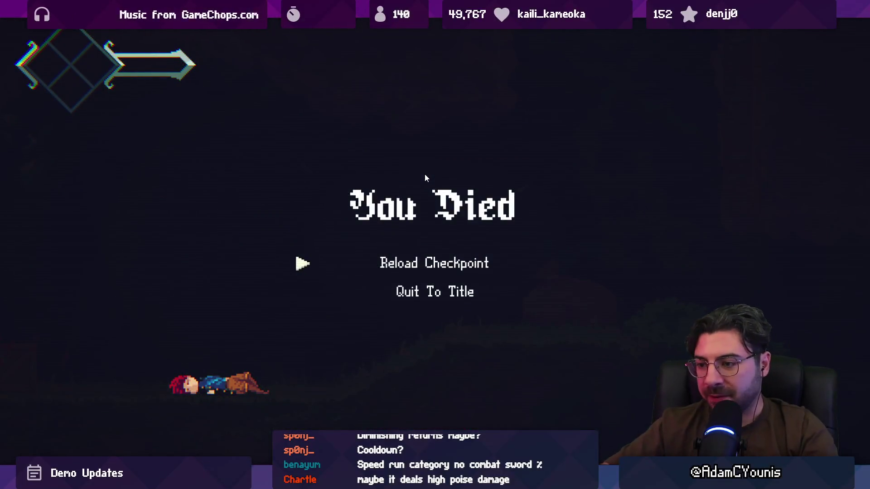
key(alt+Tab)
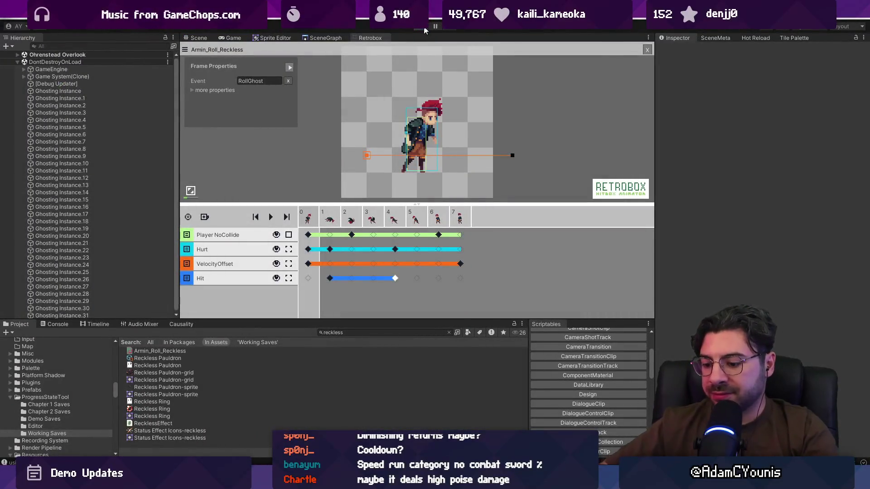
Stop the game, glance at the git client, and enlarge Unity's scene view.
click(425, 30)
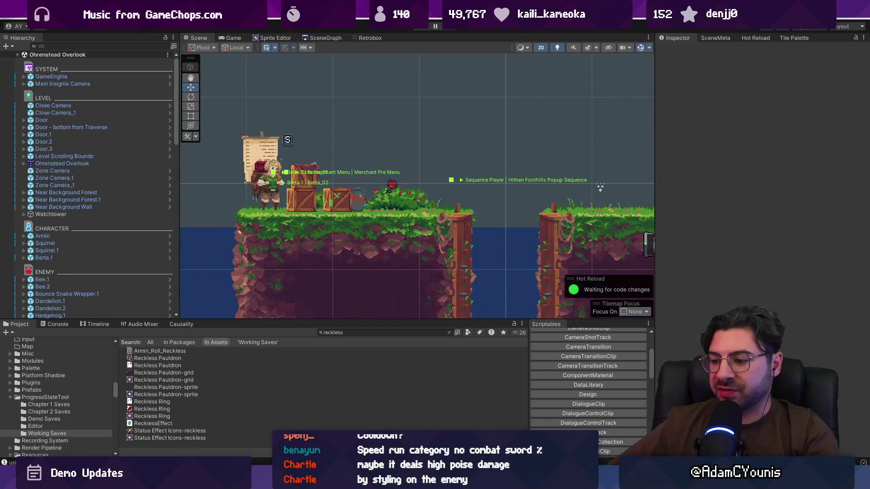
key(alt+Tab)
key(alt+Tab)
scroll(448, 186, down, 2)
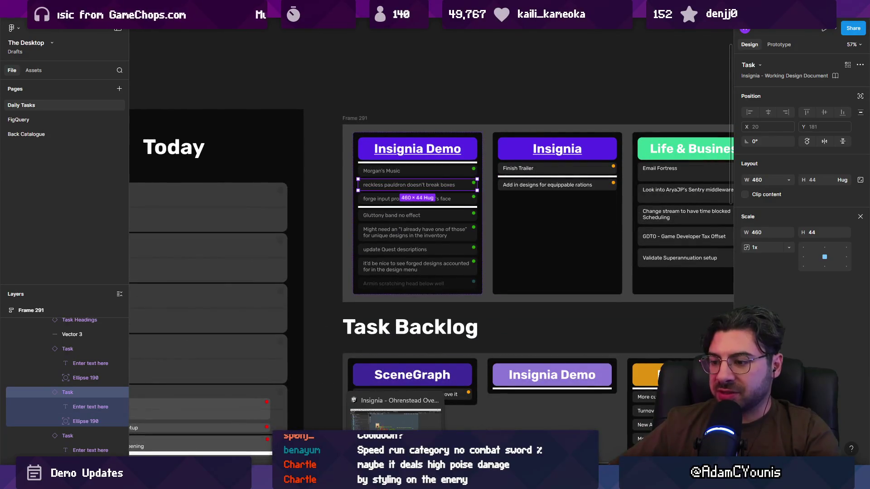
click(395, 480)
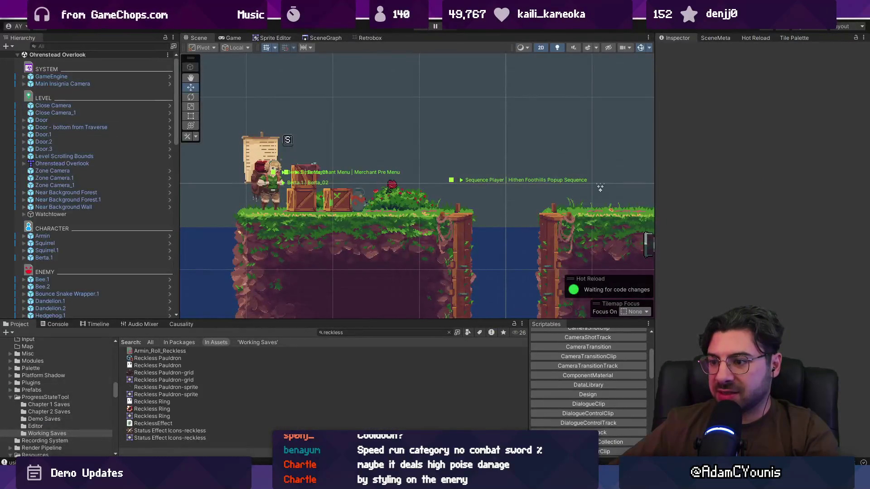
drag(412, 318, 412, 354)
scroll(308, 218, down, 3)
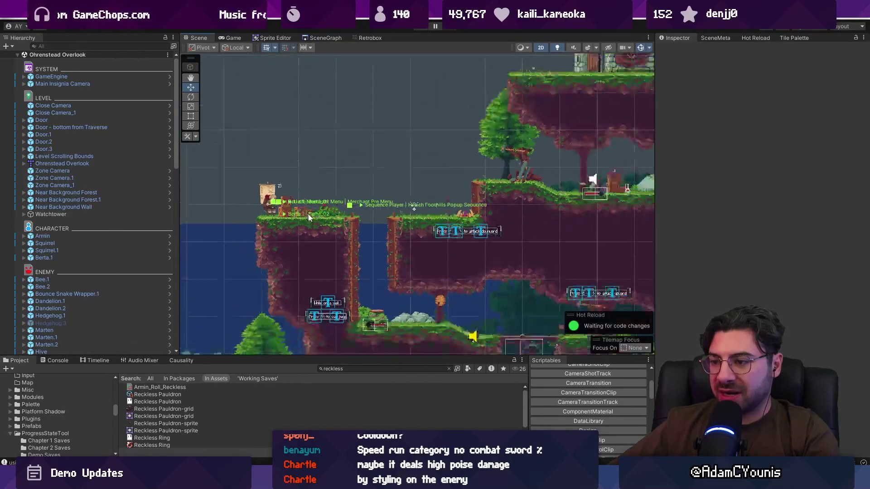
scroll(308, 217, down, 3)
scroll(374, 330, up, 6)
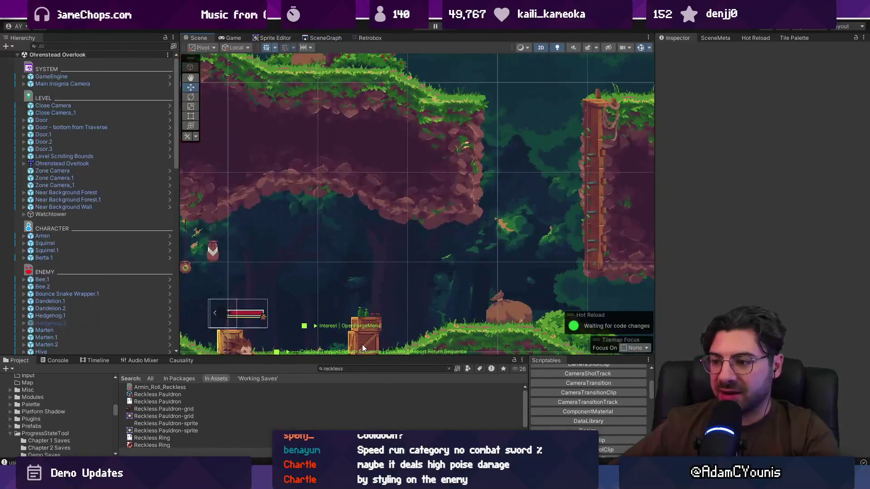
Select the crate, open its Item Box prefab, collapse Drops, and open ItemBox.cs in the code editor.
click(362, 344)
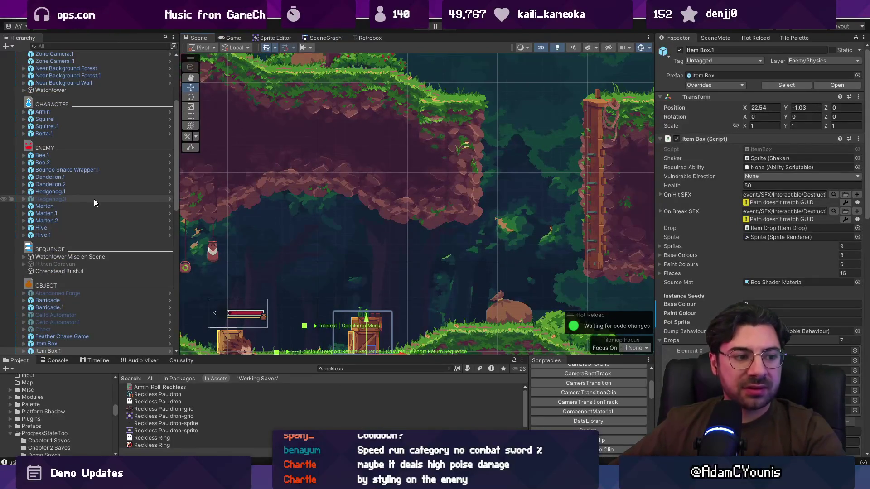
scroll(100, 272, down, 10)
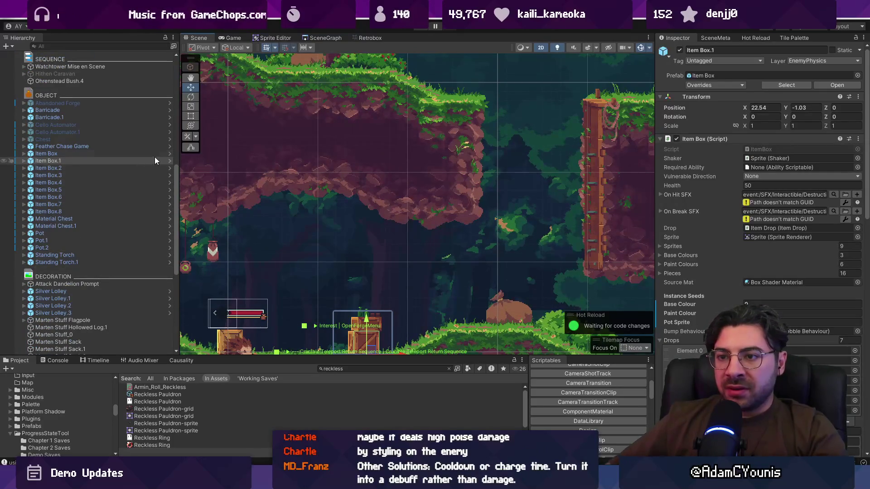
click(169, 161)
click(105, 74)
click(108, 66)
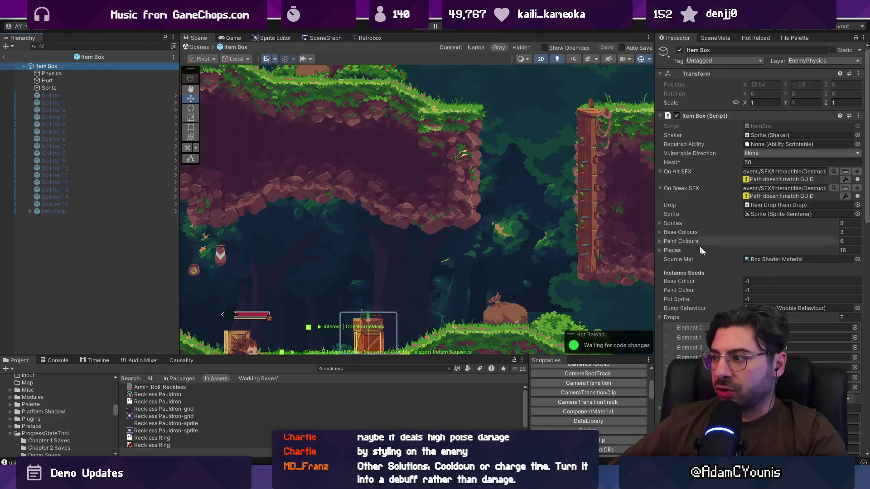
click(671, 316)
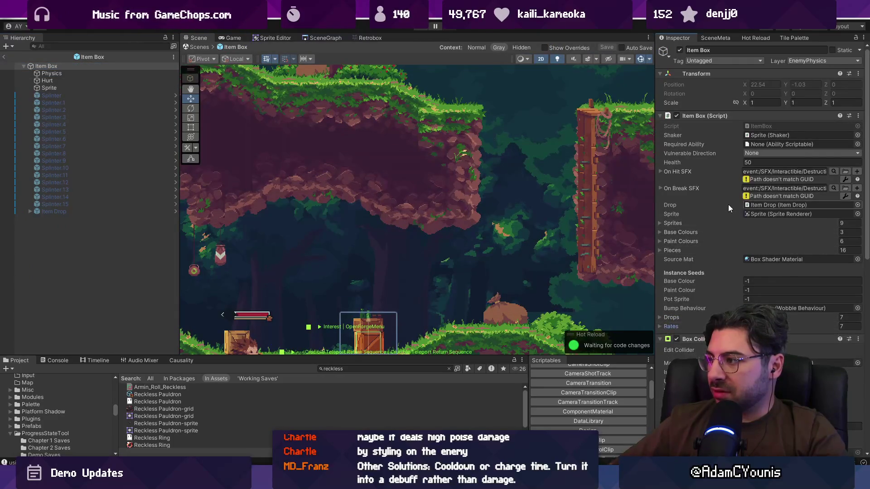
double_click(776, 126)
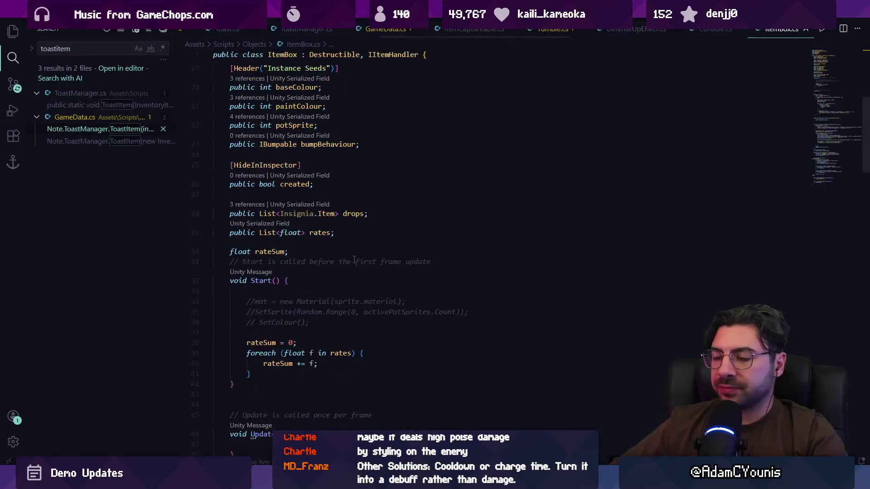
Search ItemBox.cs for 'lif' and scroll through the script.
text(lif)
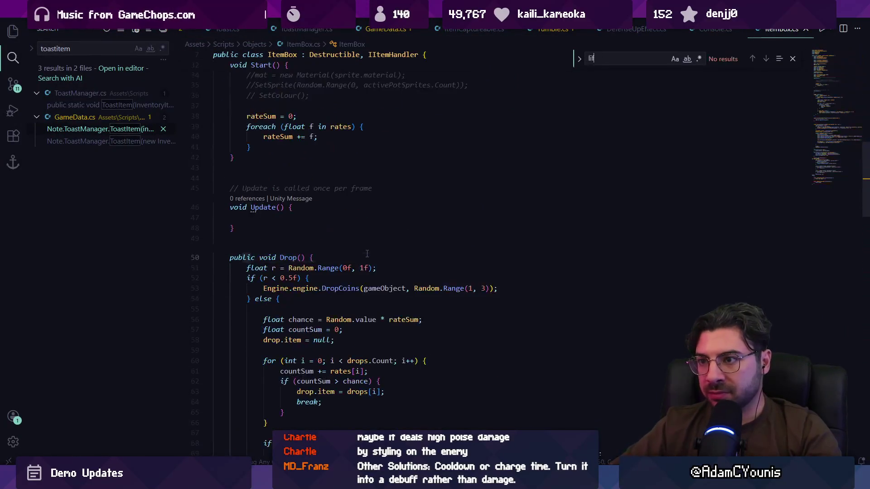
key(Escape)
scroll(369, 247, up, 10)
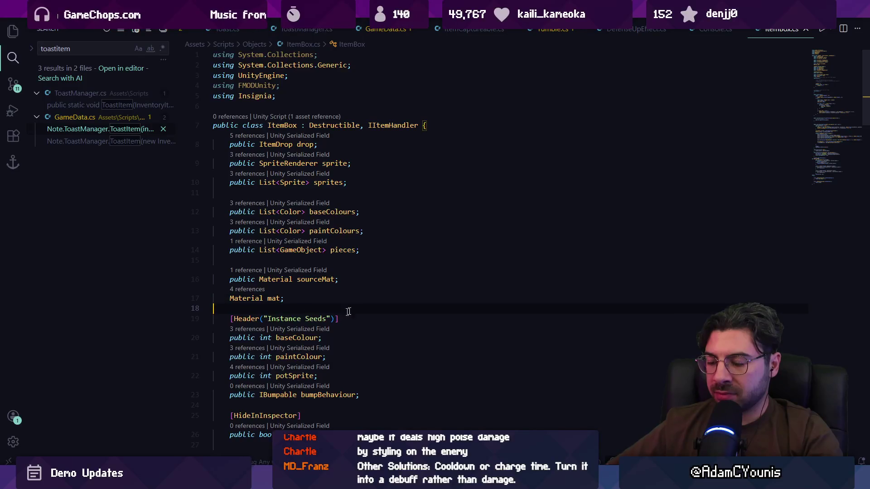
scroll(349, 312, down, 3)
scroll(362, 332, down, 2)
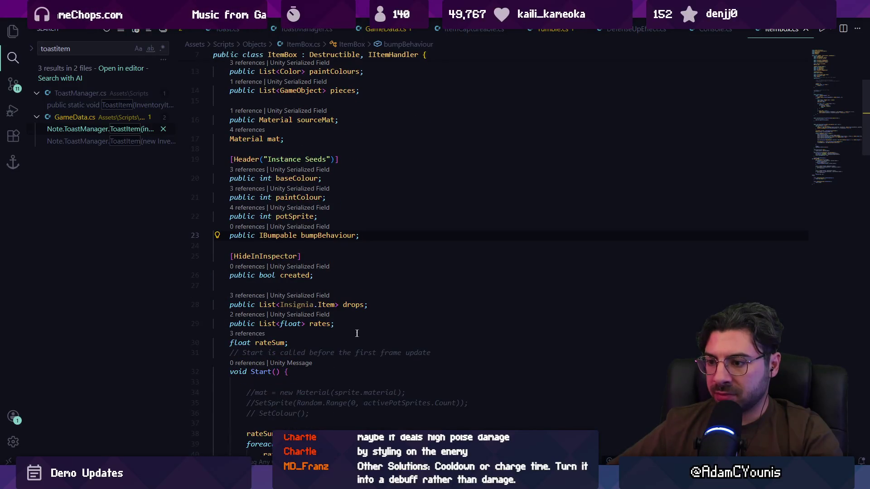
scroll(351, 286, down, 8)
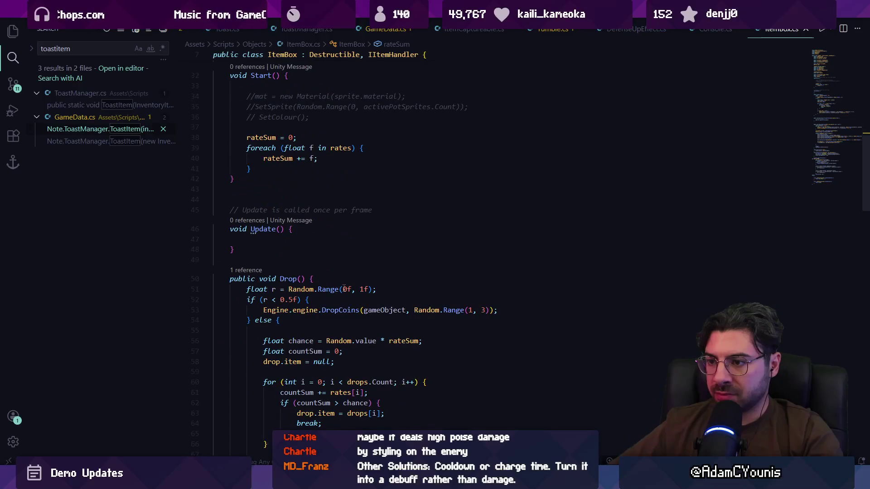
Find the Destructible reference with a 'destr' search and open Destructible.cs.
key(ctrl+f)
text(destr)
key(Escape)
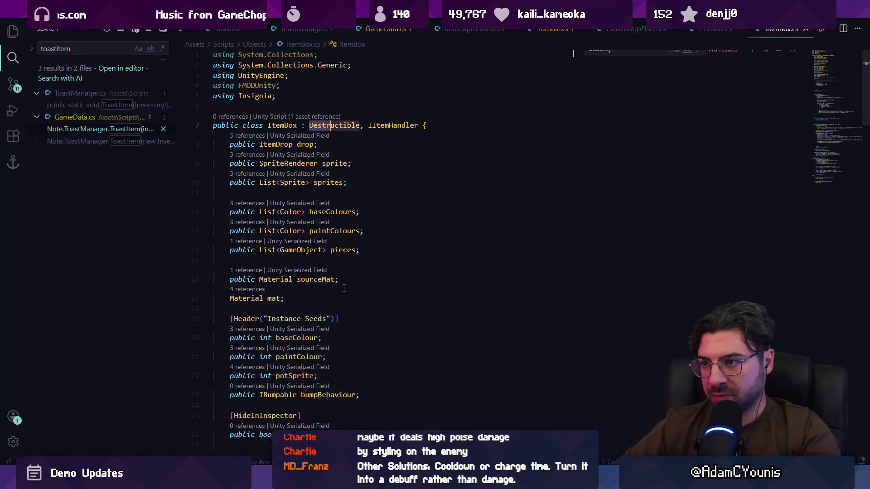
ctrl+click(330, 125)
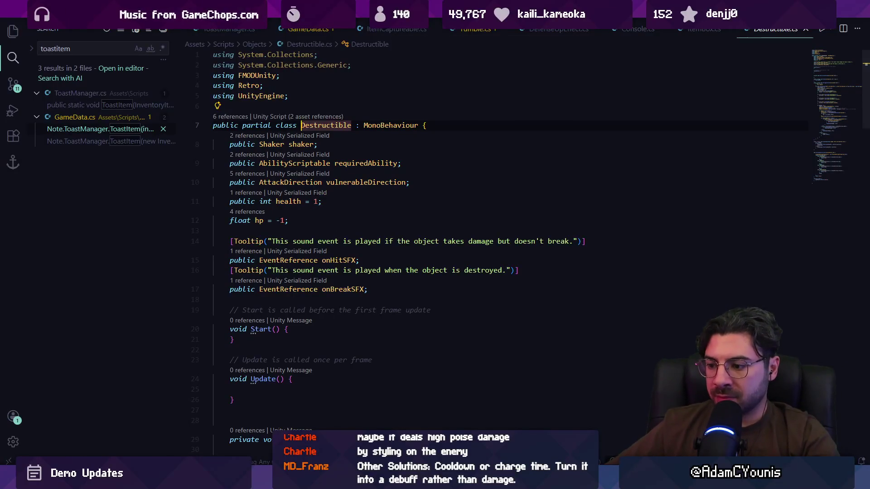
key(alt+Tab)
key(alt+Tab)
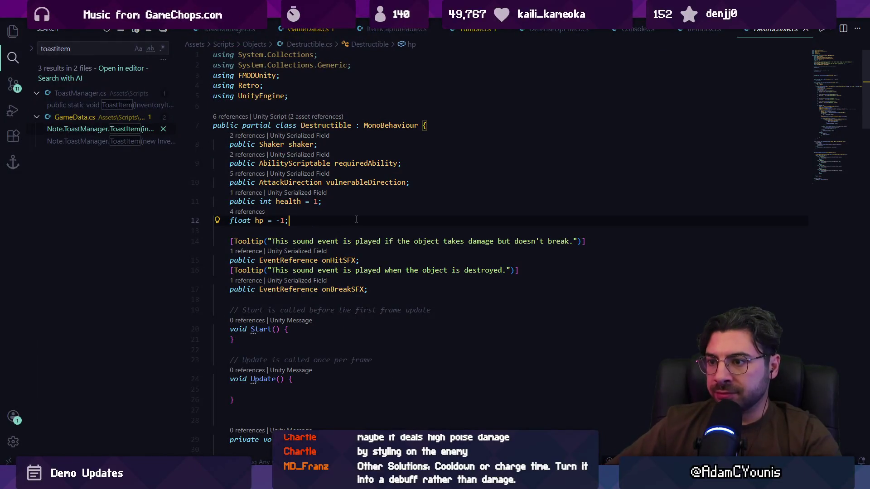
scroll(356, 220, down, 10)
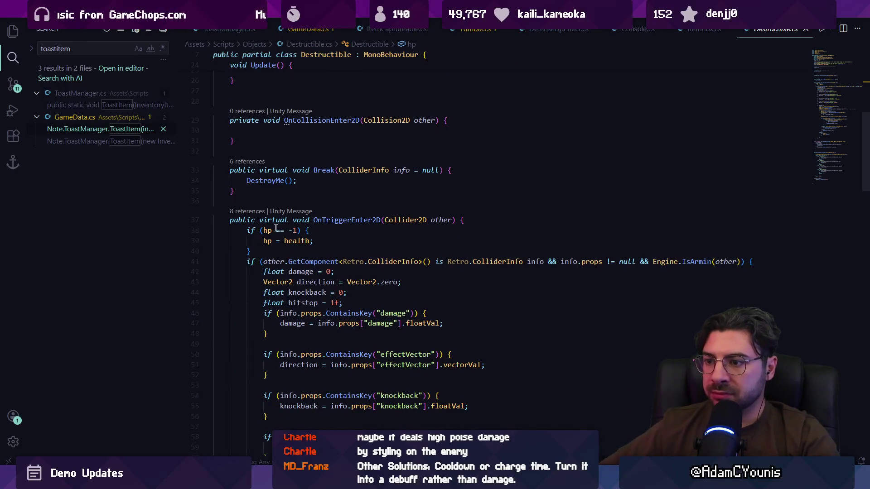
scroll(276, 228, down, 3)
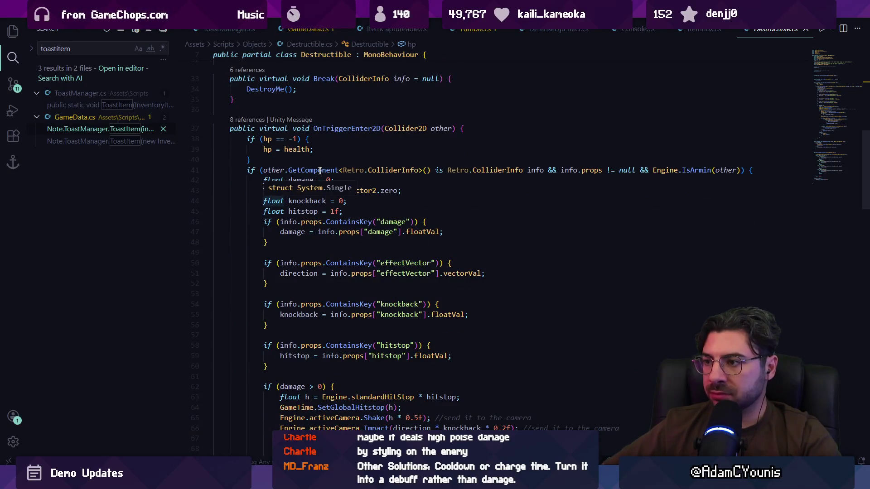
scroll(368, 213, down, 6)
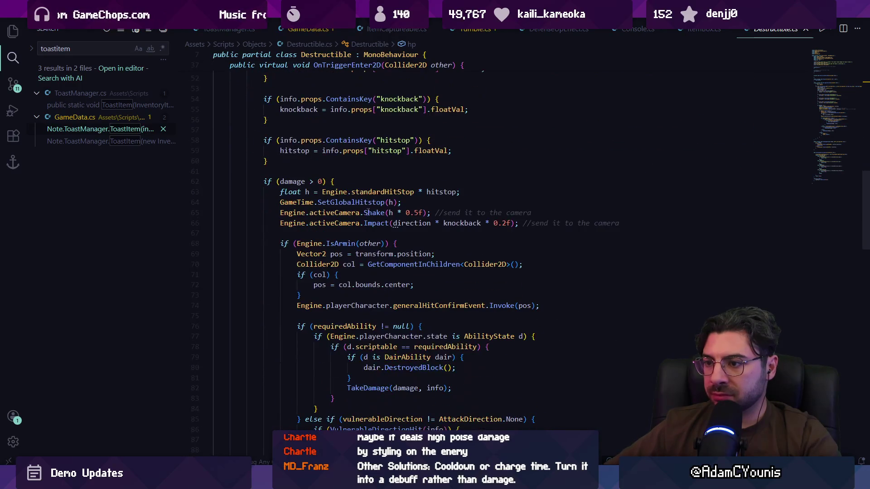
scroll(346, 276, down, 4)
click(368, 293)
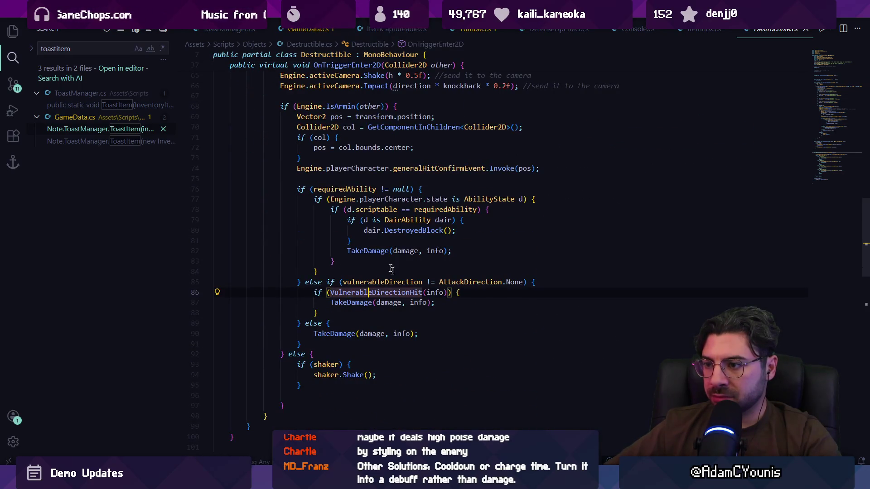
scroll(378, 290, up, 2)
key(Up)
key(Up)
key(Up)
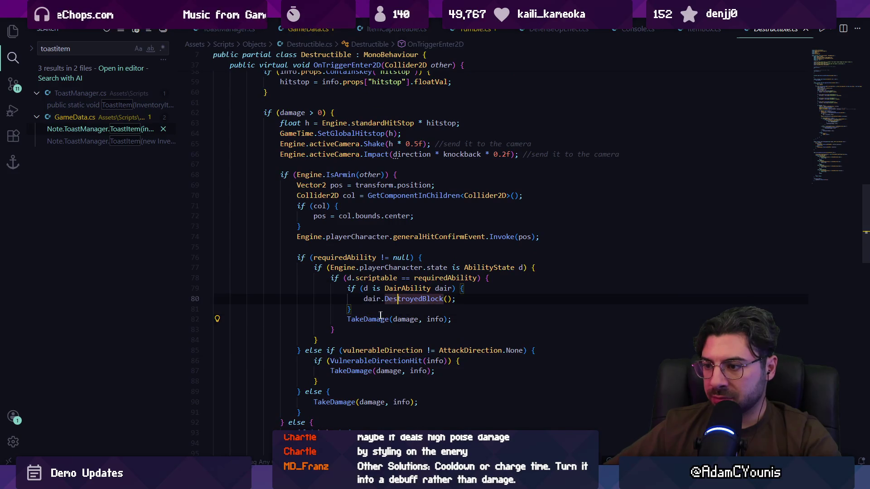
mouse_move(350, 320)
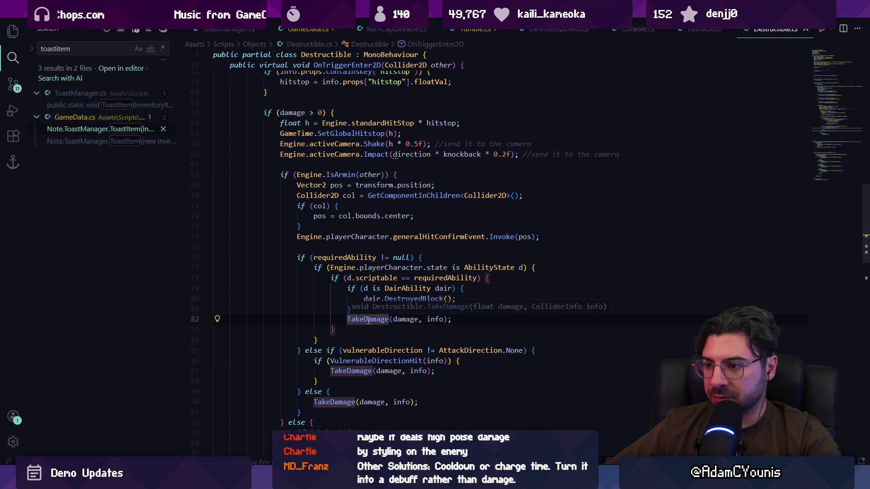
scroll(337, 358, down, 2)
ctrl+click(337, 358)
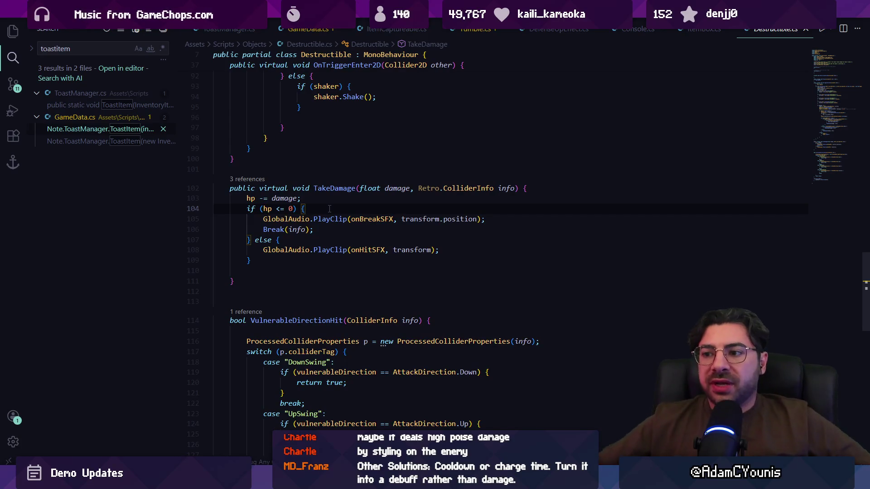
scroll(296, 216, up, 10)
scroll(296, 216, up, 12)
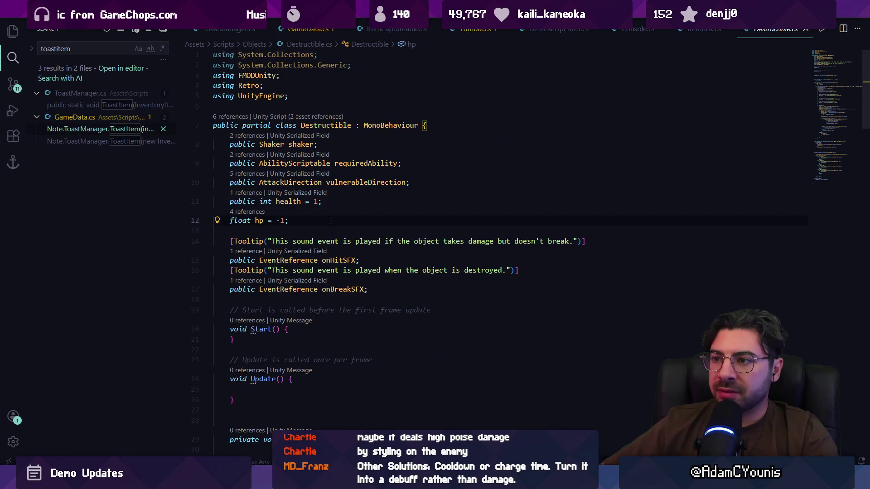
Add 'public int hitTolerance = -1;' below the hp field and save.
key(Return)
text(public enum AttackDirection {)
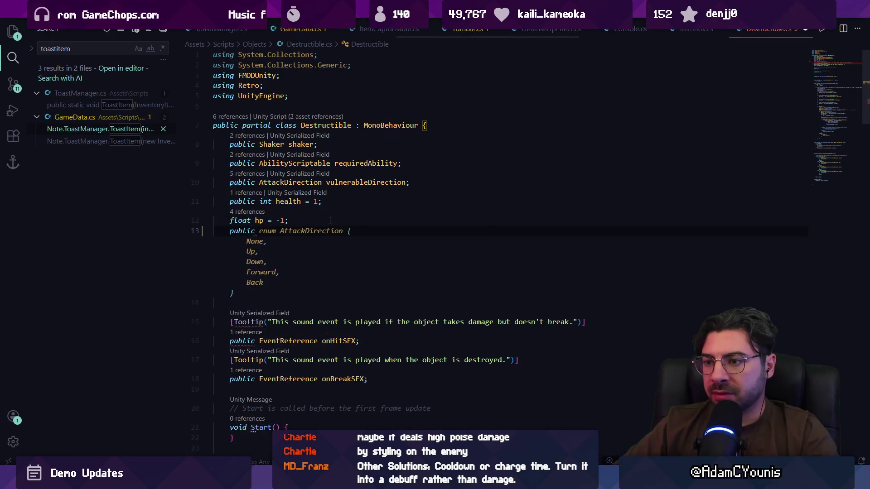
text(int hi)
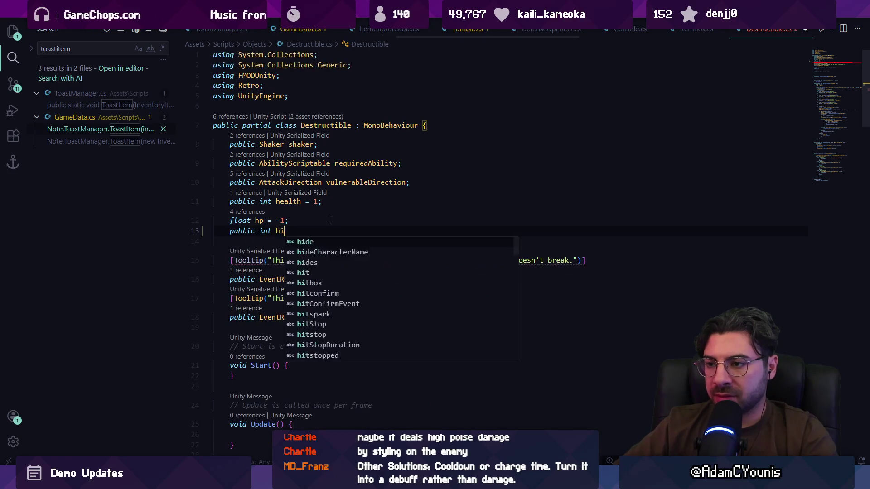
text(tTolerance = -1')
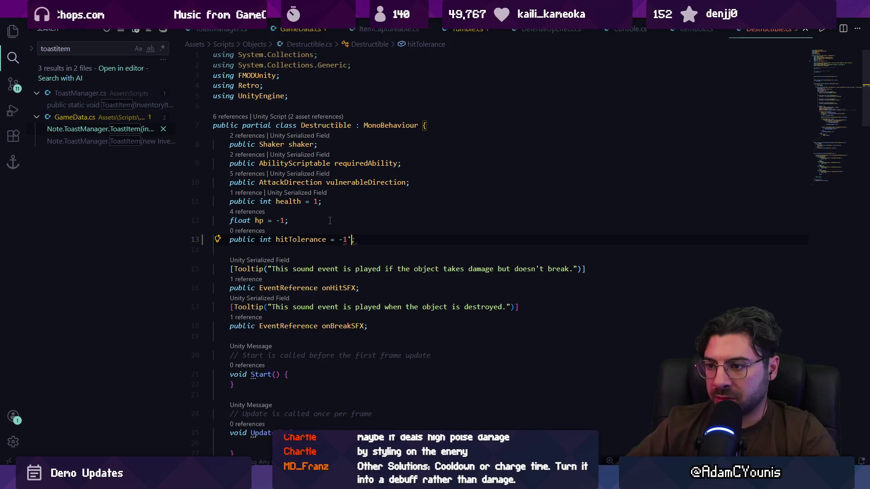
key(ctrl+s)
scroll(332, 231, down, 5)
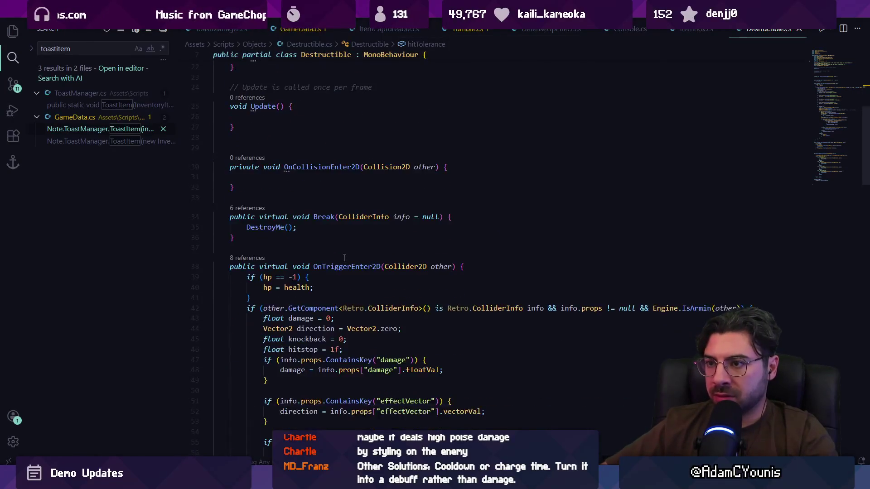
scroll(338, 245, up, 6)
Add 'public int hitsTaken = 0;' below hitTolerance and save Destructible.cs.
key(Return)
text(publi)
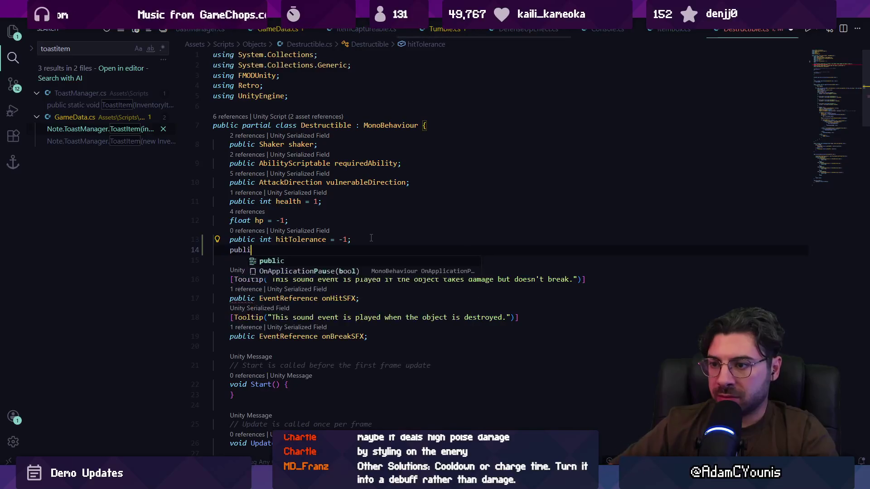
text(c int hitsTaken;)
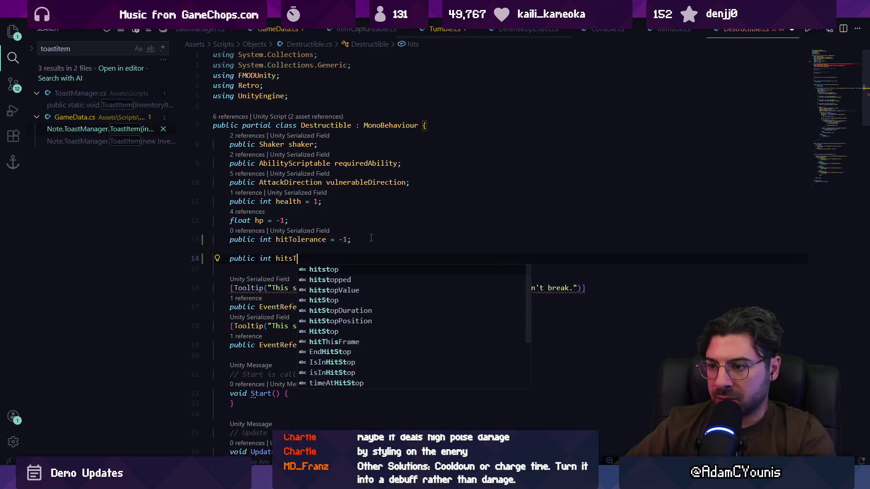
key(Left)
text(= 0)
key(ctrl+s)
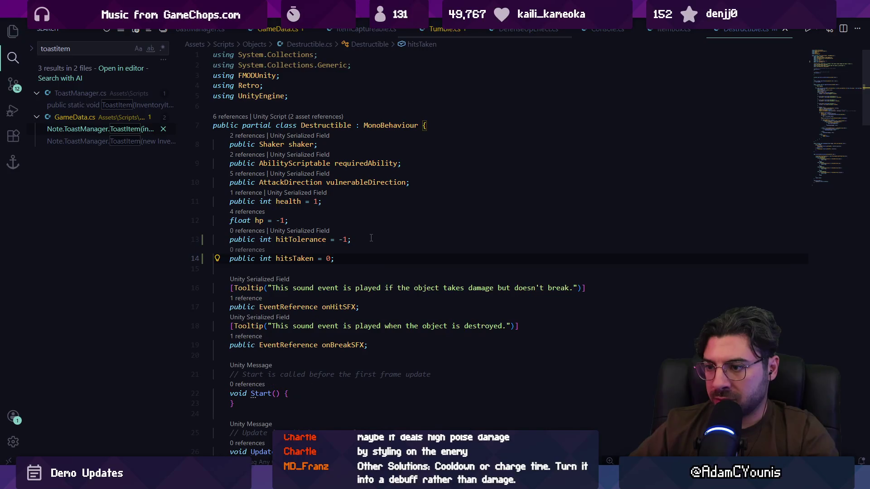
scroll(358, 238, down, 5)
scroll(358, 267, down, 7)
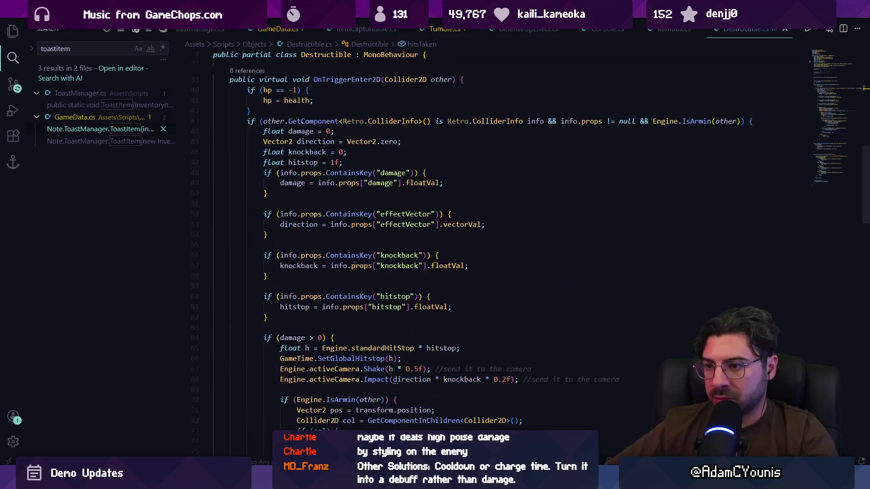
Write a hitsTaken++ increment below the hp initialisation check.
scroll(354, 266, up, 2)
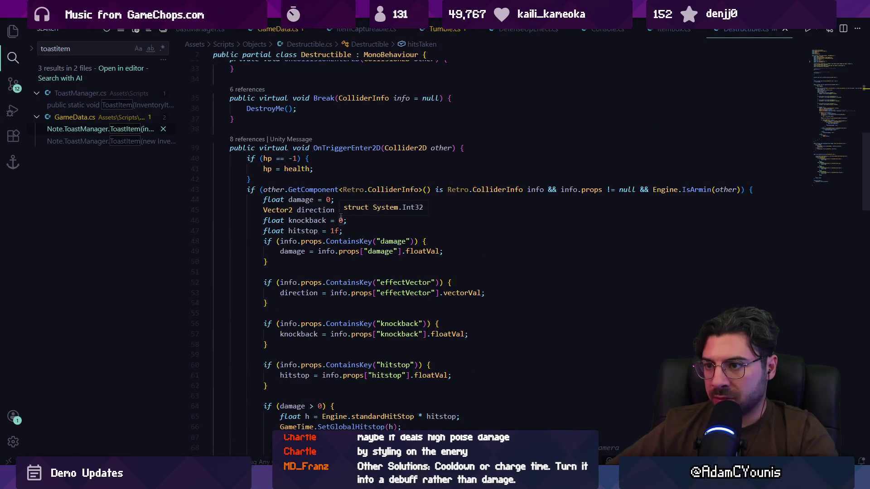
click(307, 177)
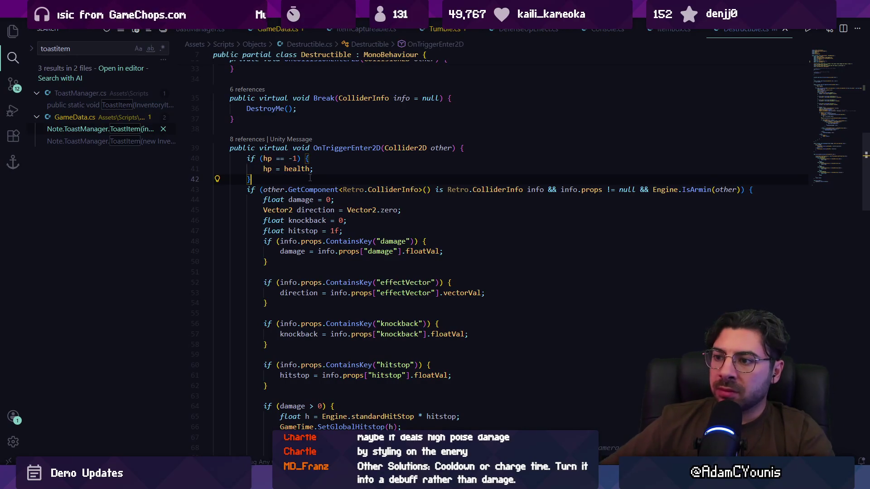
key(Return)
key(Return)
text(hitsTaken++;)
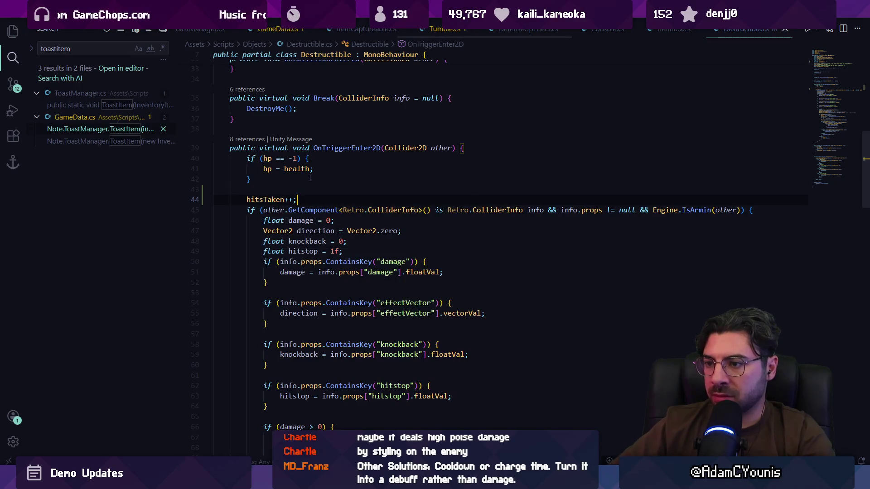
key(Escape)
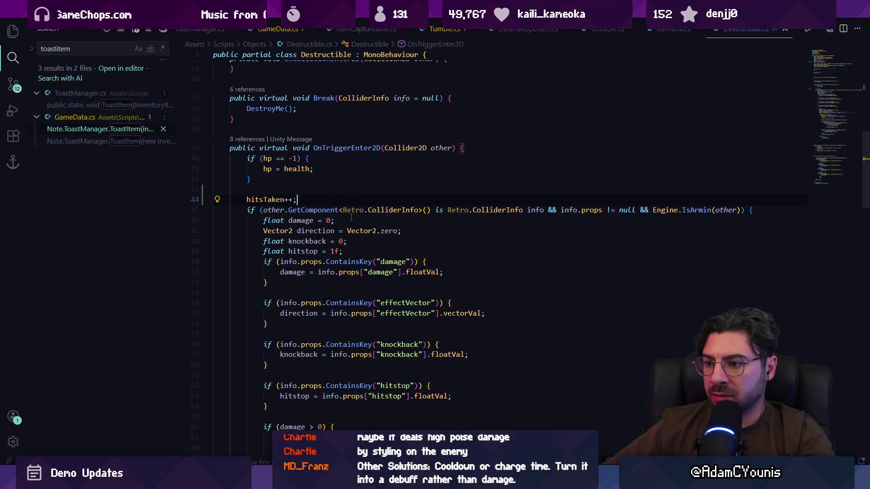
scroll(351, 218, down, 5)
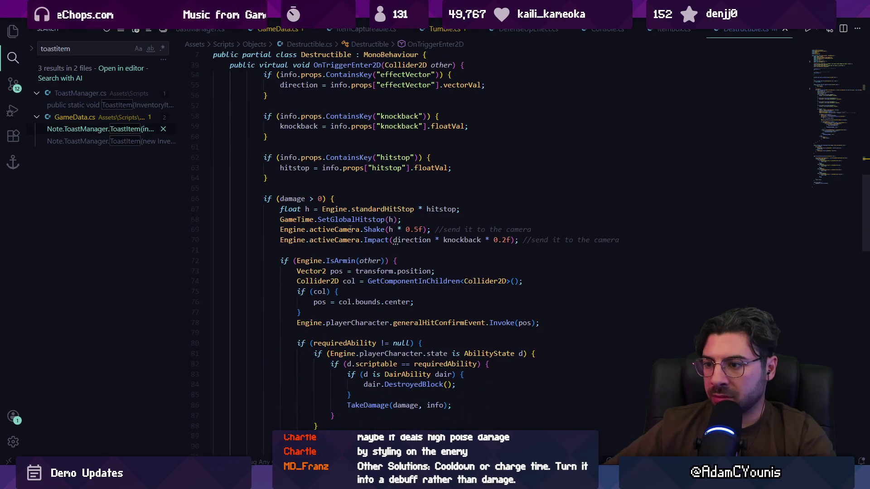
scroll(350, 229, up, 6)
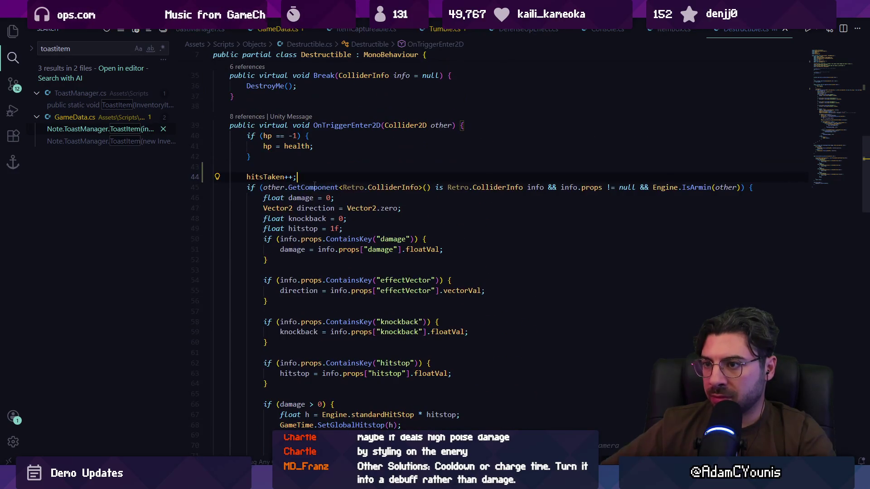
Move the hitsTaken++ increment inside the damage > 0 check.
key(ctrl+x)
scroll(319, 187, down, 4)
click(436, 213)
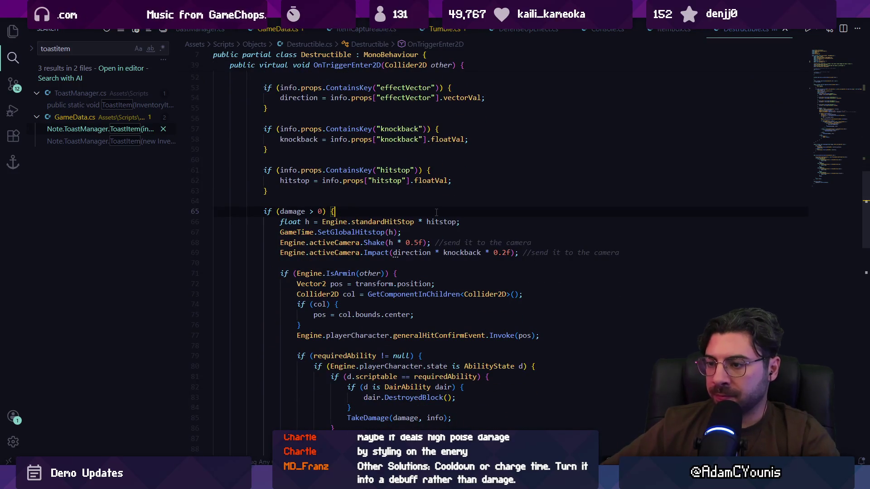
key(Return)
key(ctrl+v)
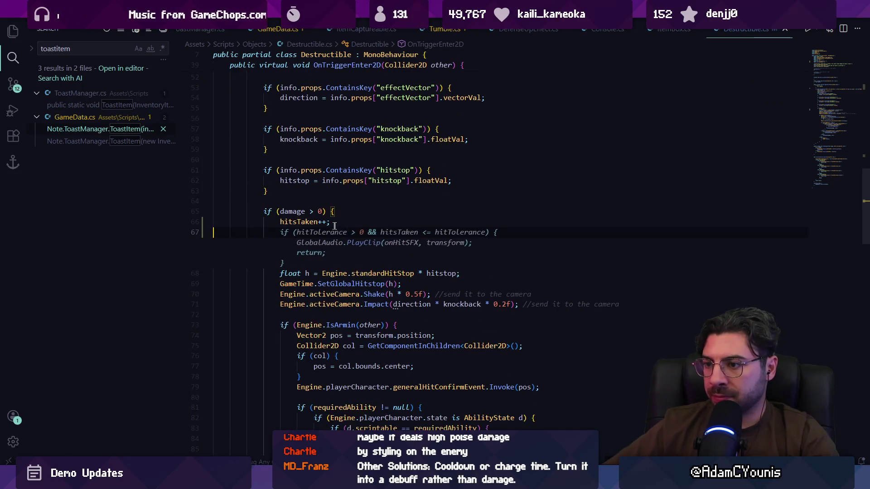
key(Escape)
scroll(339, 236, down, 5)
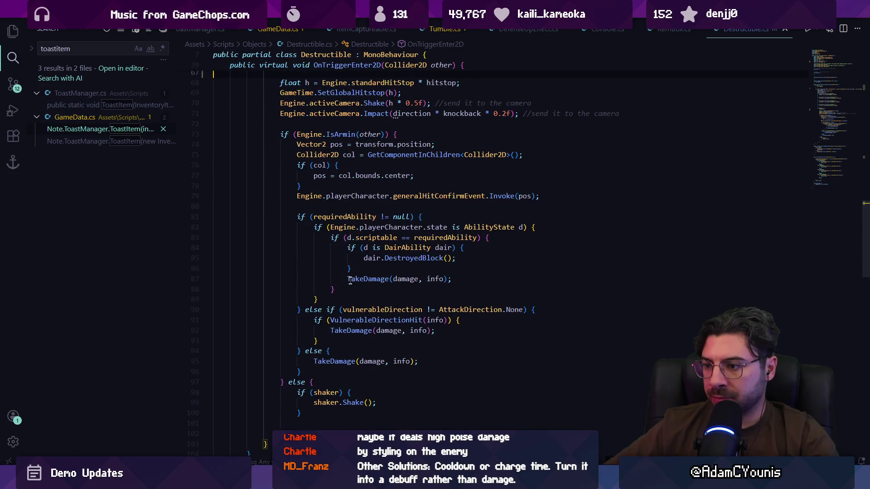
Extend TakeDamage's break condition with '|| hitsTaken >= hitTolerance && hitTolerance > 0', then return to Unity.
ctrl+click(361, 283)
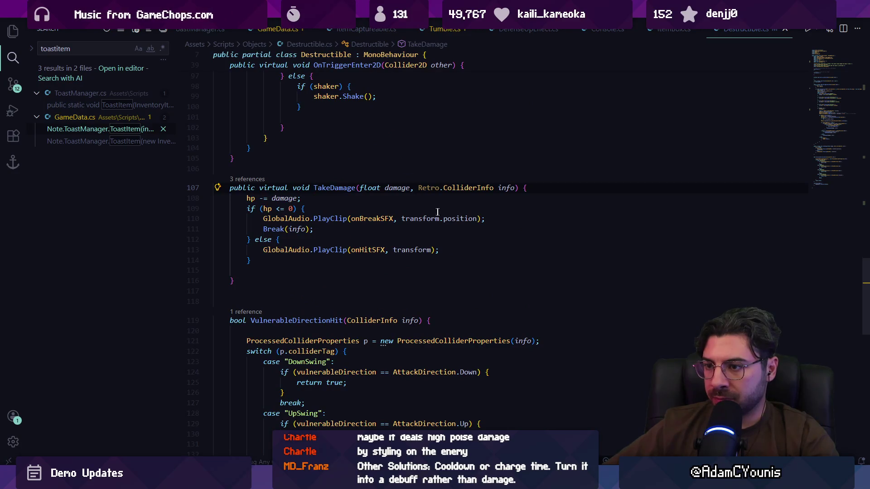
text(|| )
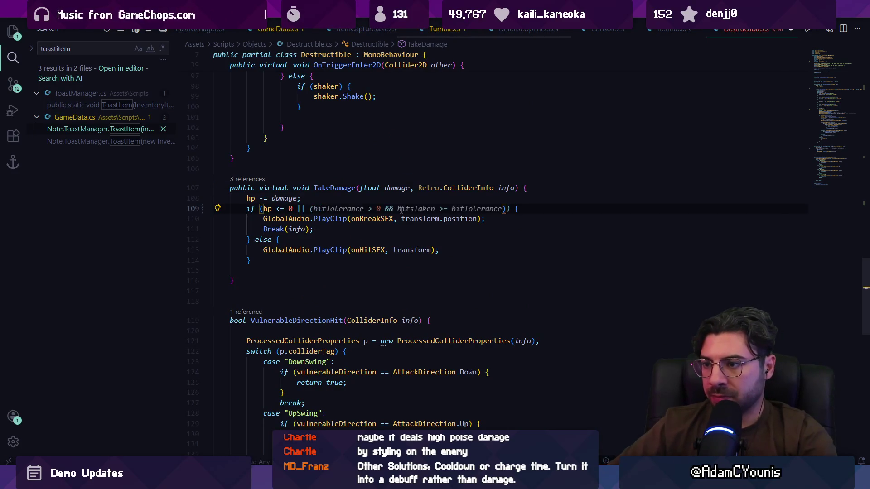
text(hitstaken >= hitTolerance)
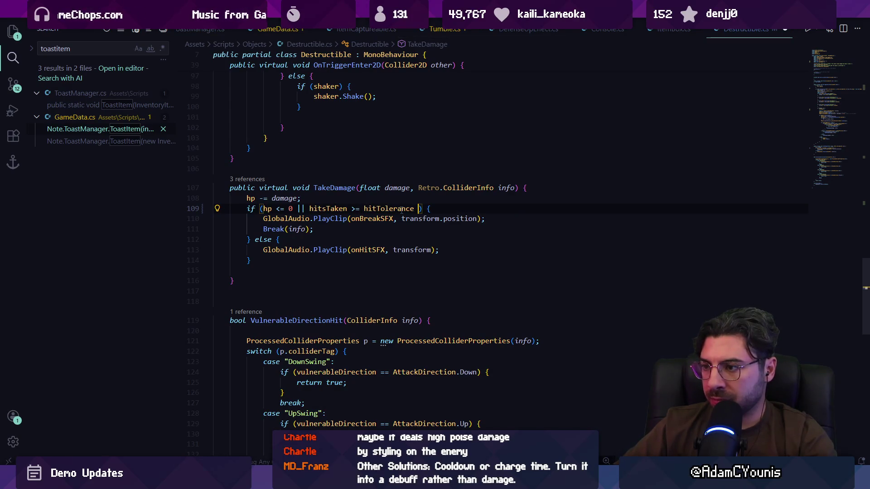
text(& hitto)
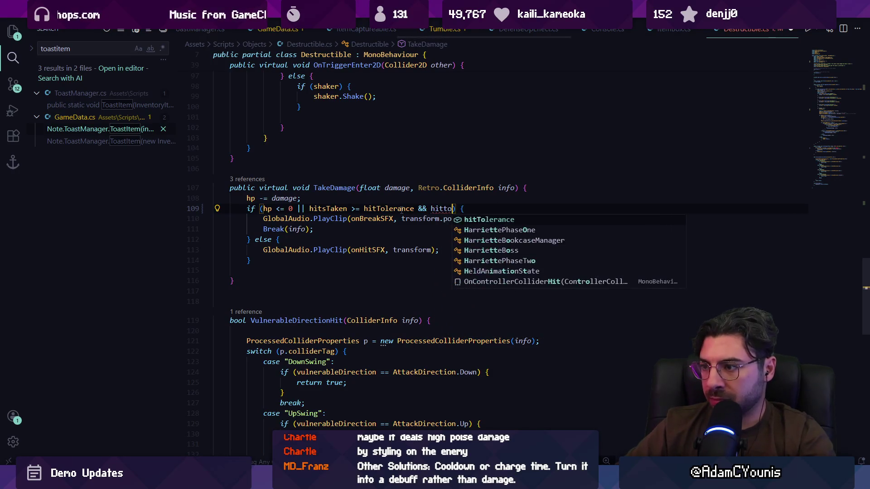
key(Tab)
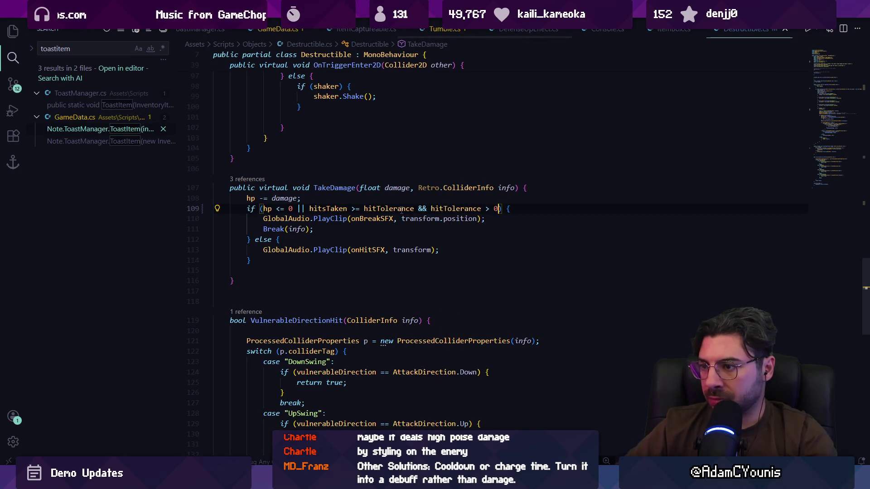
key(alt+Tab)
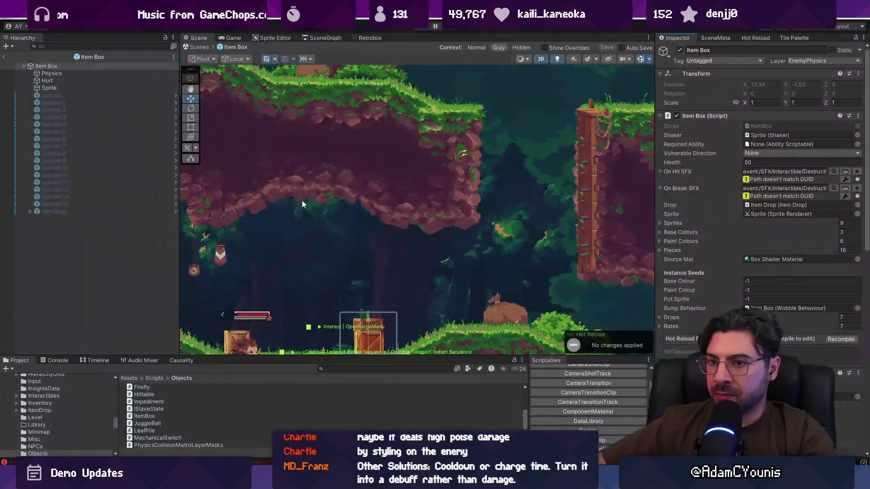
Search the Project for 'item box' and select the Item Box prefab.
text(item box)
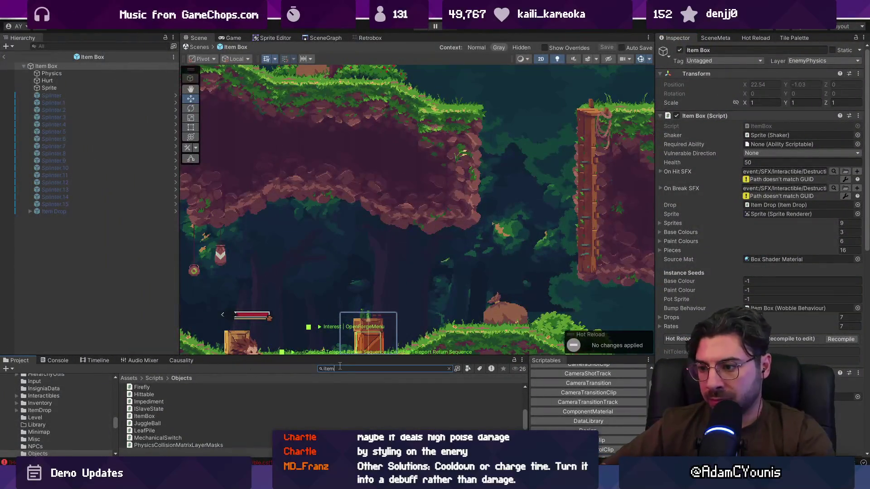
click(145, 409)
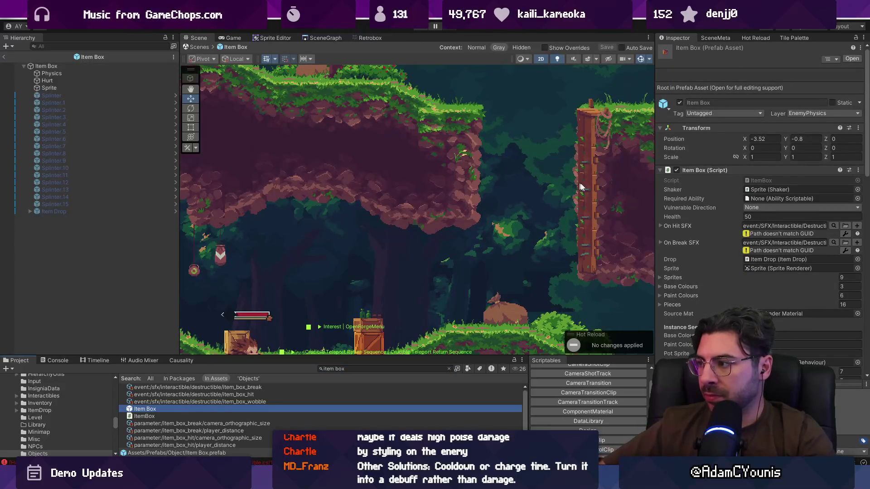
scroll(778, 278, down, 3)
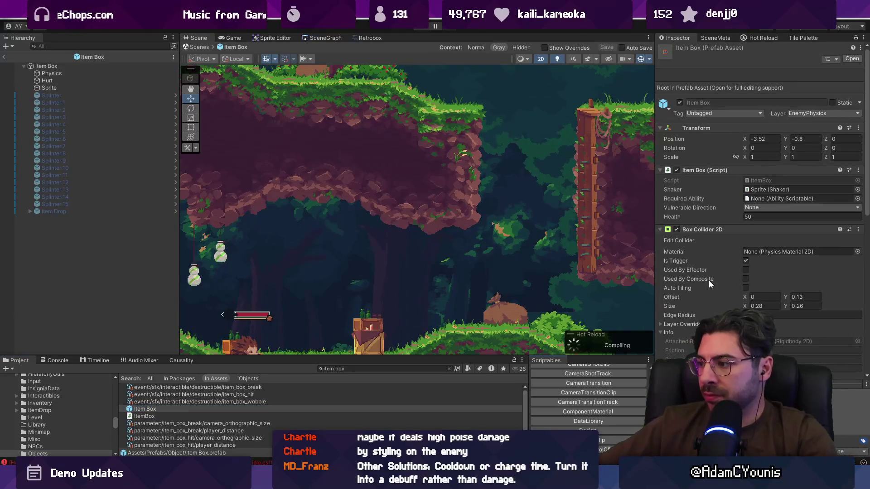
scroll(709, 280, down, 3)
scroll(709, 279, down, 1)
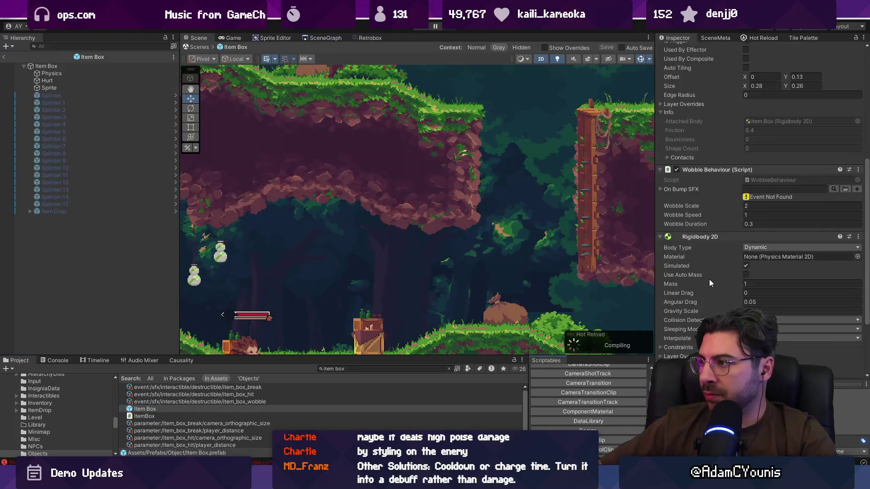
scroll(708, 279, up, 5)
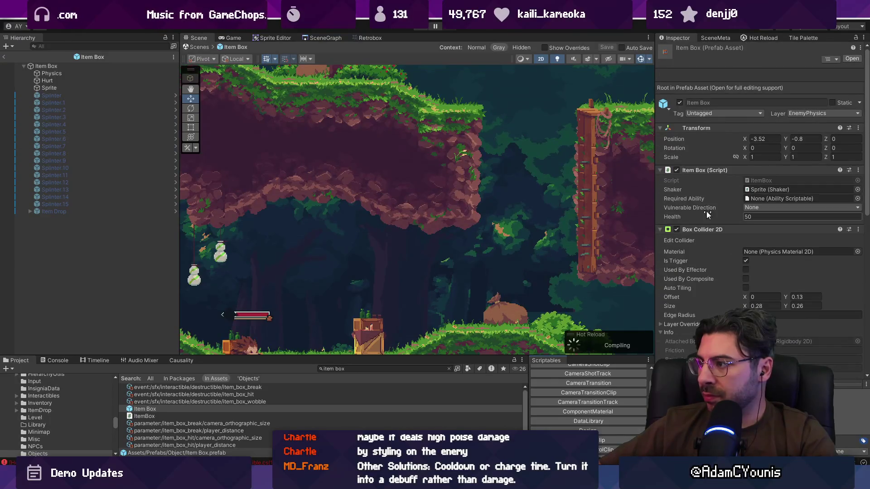
Open the Item Box prefab, set Hit Tolerance to -1, and open ItemBox.cs in VS Code.
click(154, 409)
double_click(155, 409)
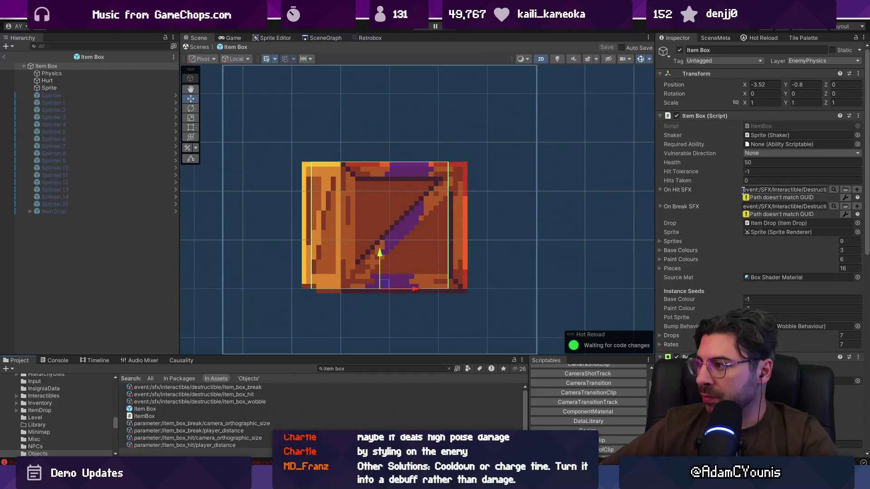
text(-1)
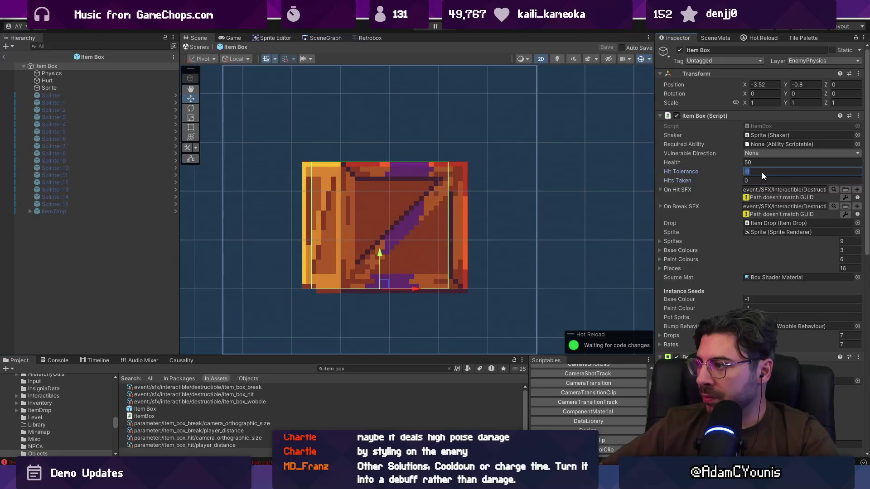
key(Return)
double_click(756, 126)
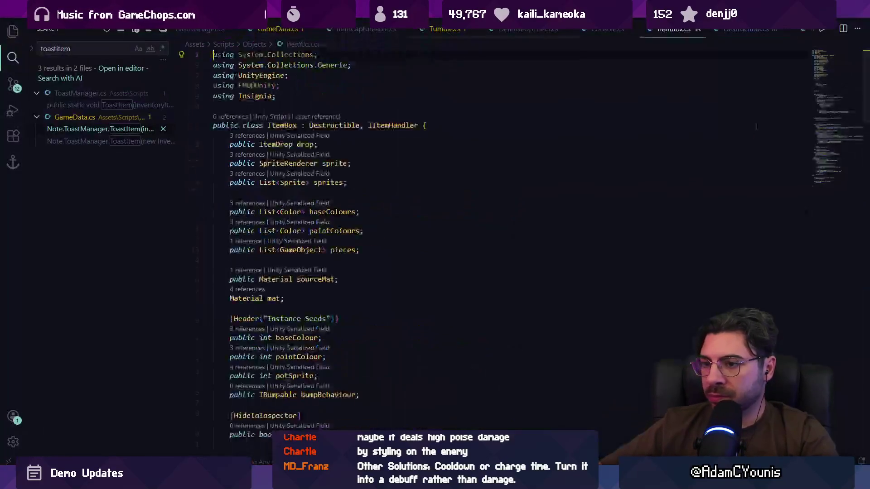
Search ItemBox.cs for the HideInInspector attribute.
key(ctrl+f)
text(hideinin)
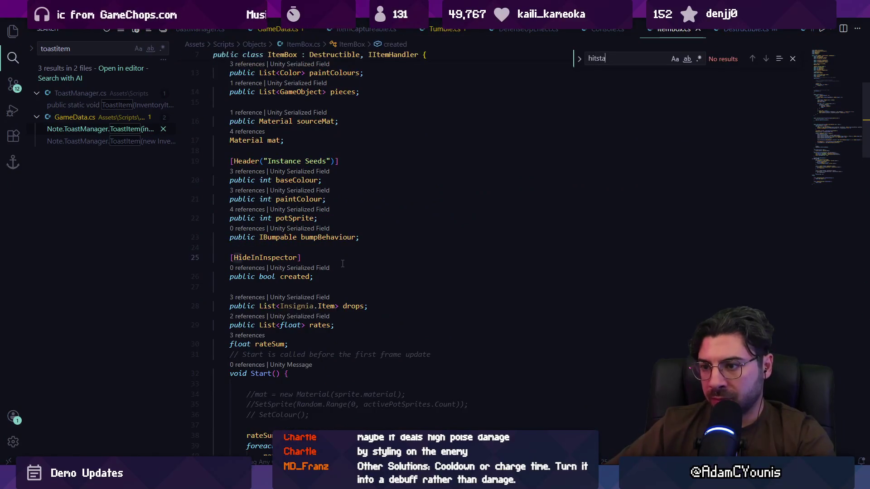
key(Escape)
scroll(371, 172, up, 5)
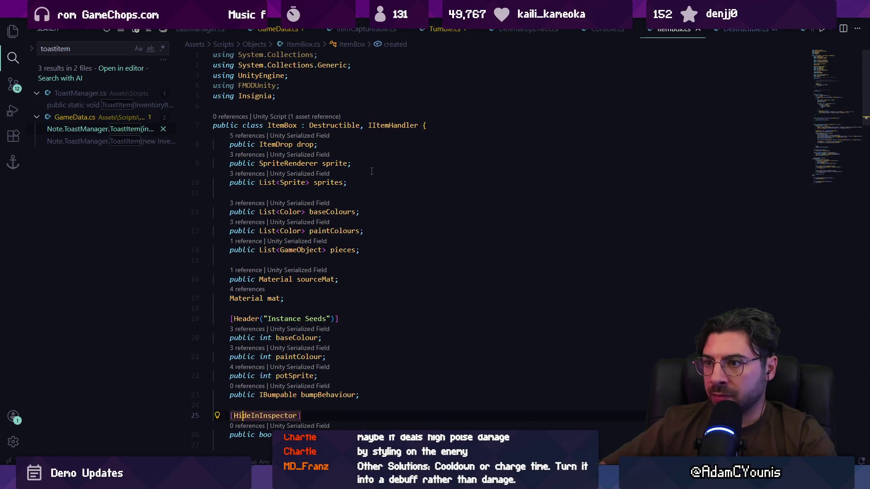
Change Destructible's hitsTaken from public to protected, then go back to Unity.
ctrl+click(332, 129)
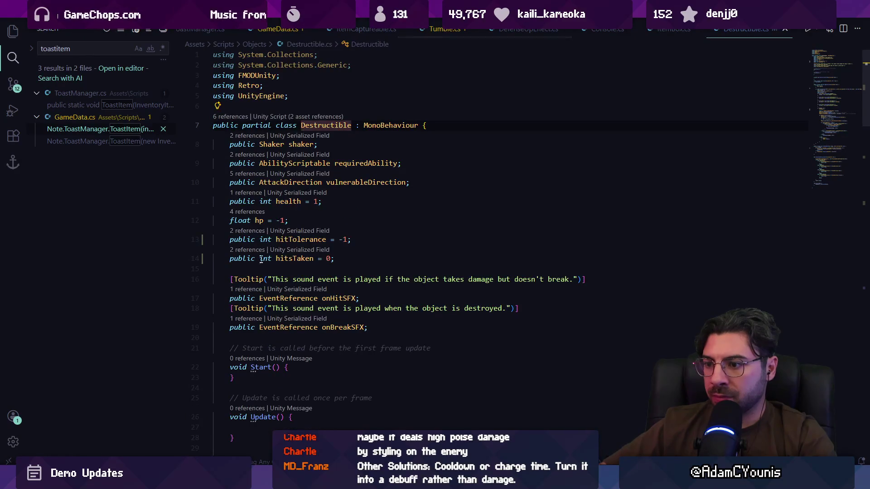
key(ctrl+shift+Right)
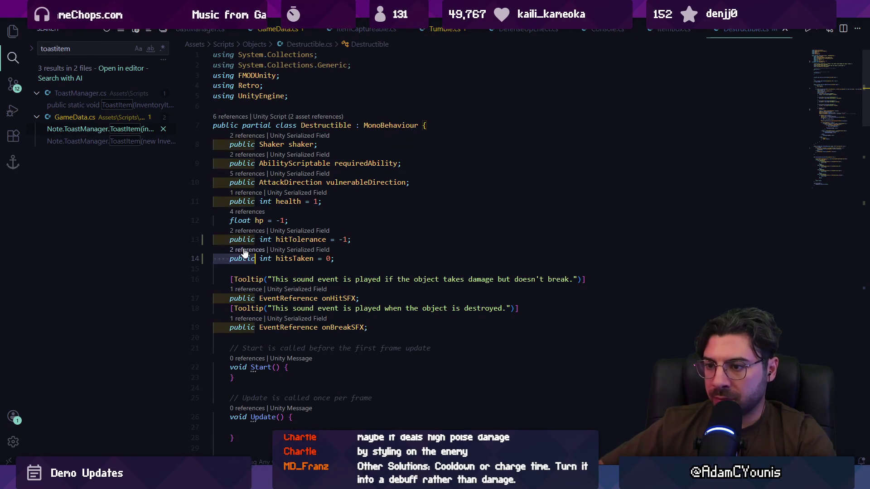
text(prote)
key(Tab)
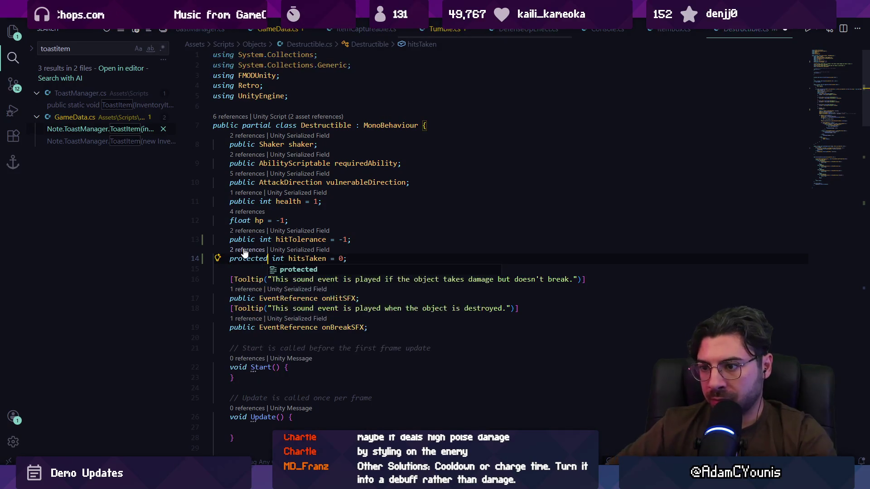
key(alt+Left)
key(alt+Tab)
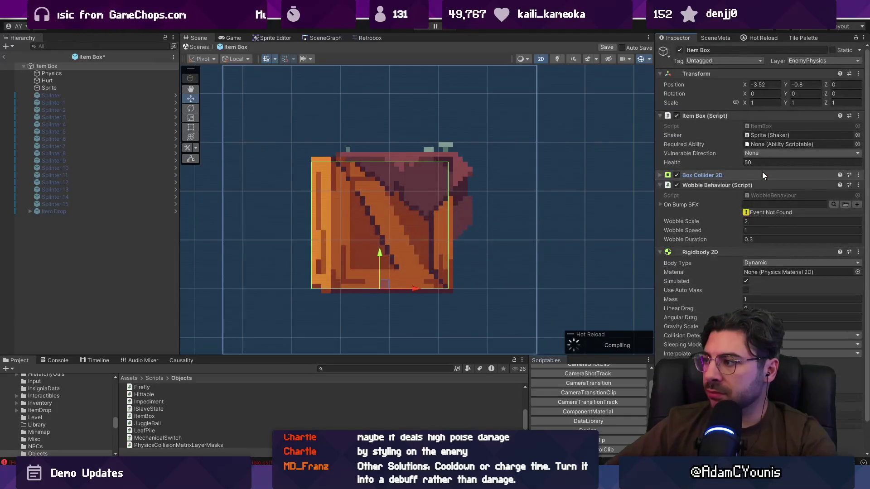
Inspect the Item Box's Box Collider 2D and Splinter.2 piece, then reselect the root.
click(732, 174)
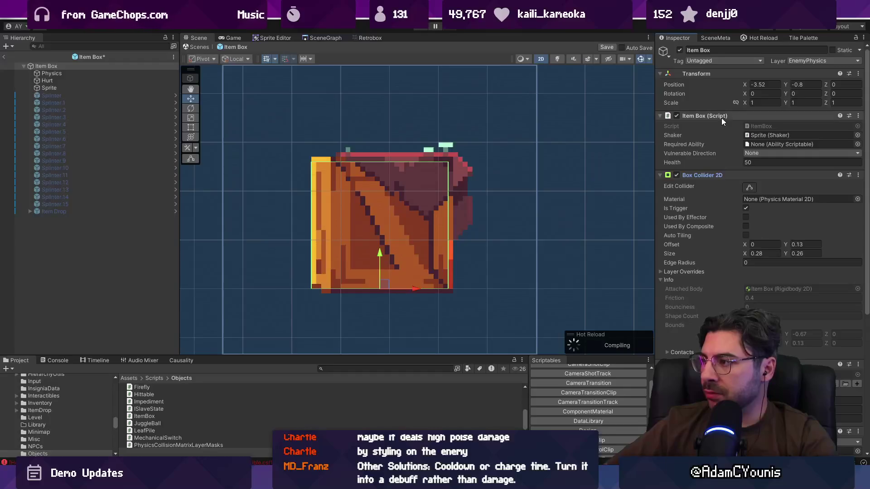
click(154, 110)
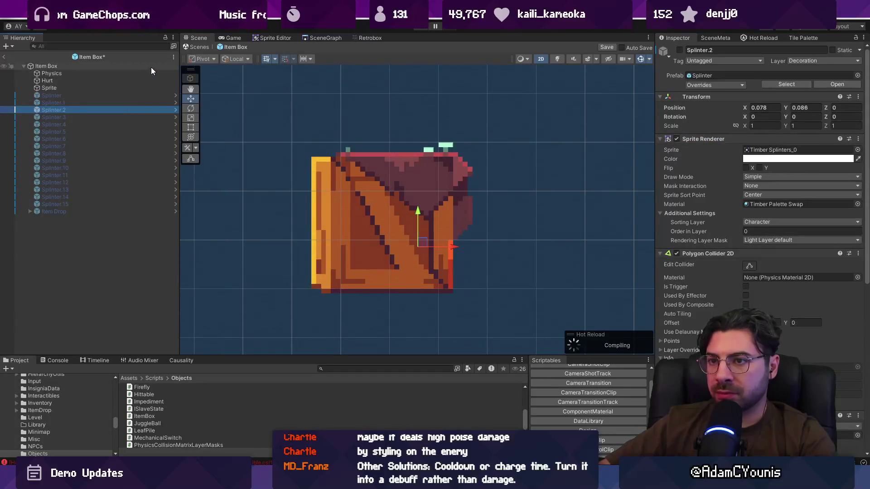
click(151, 67)
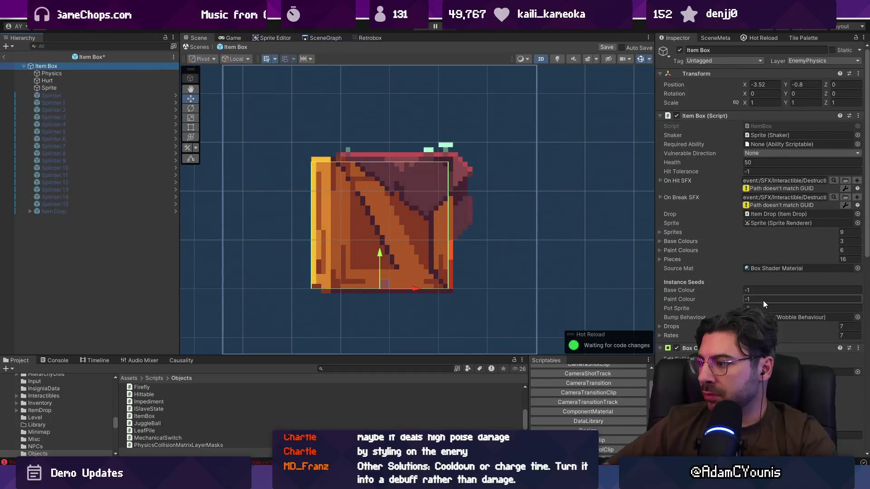
Set Hit Tolerance to 2, return to the main scene, and start Play mode.
click(754, 170)
text(2)
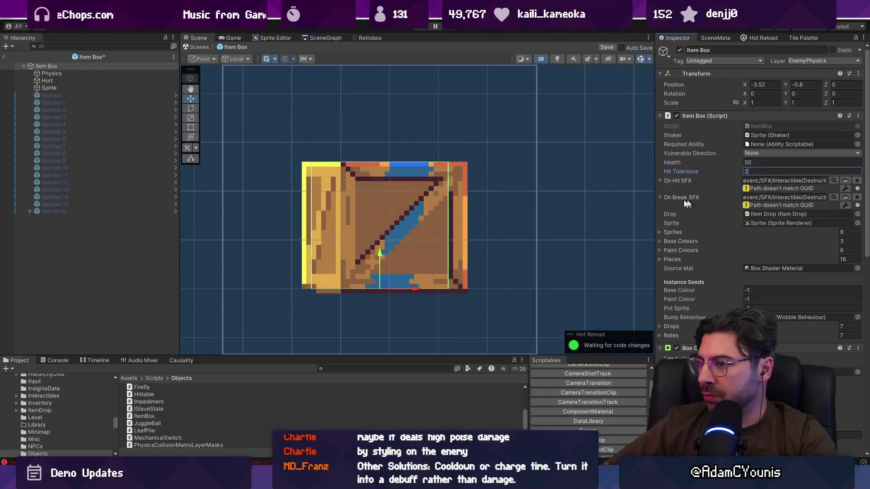
click(198, 47)
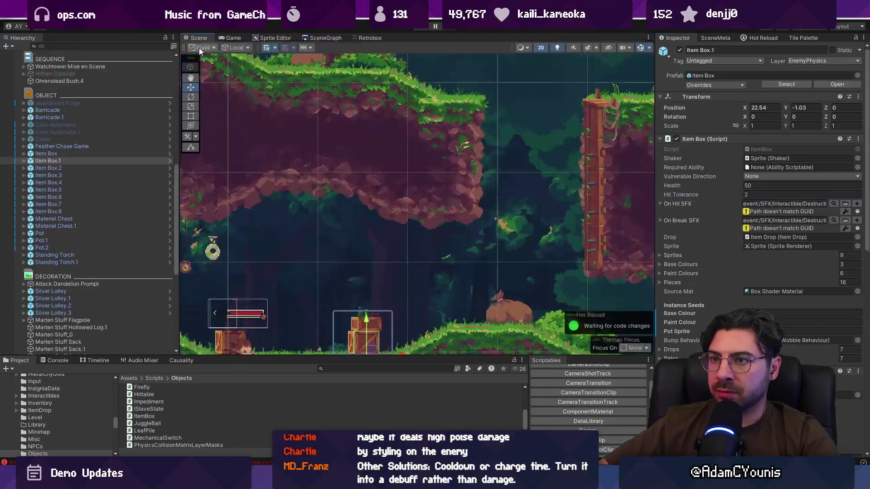
click(418, 28)
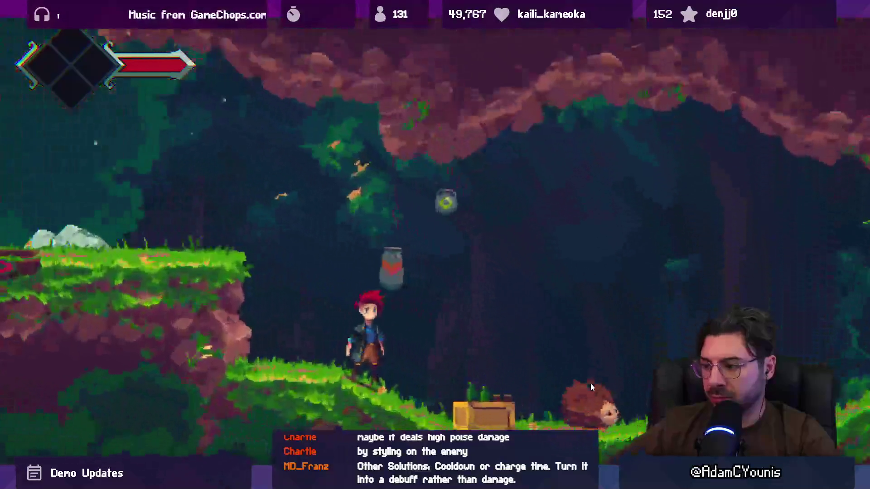
Spawn an item from the debug console and equip the Reckless Pauldron in the Journal.
key(grave)
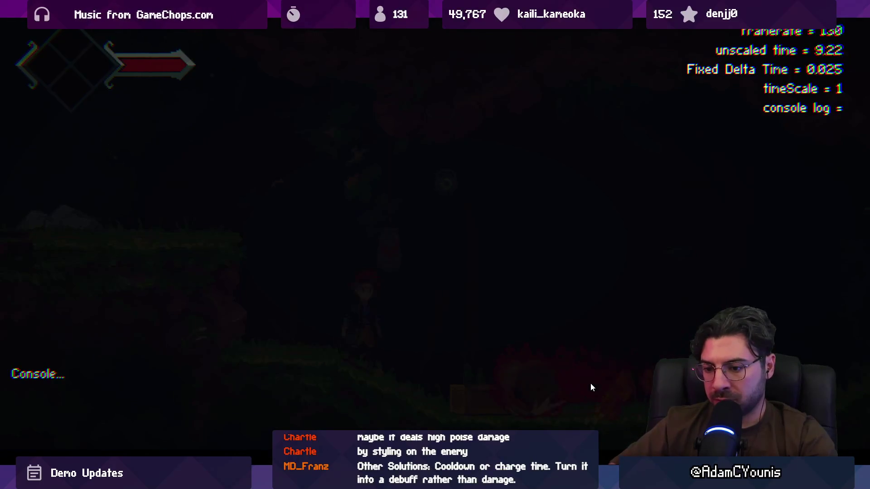
key(Escape)
key(Escape)
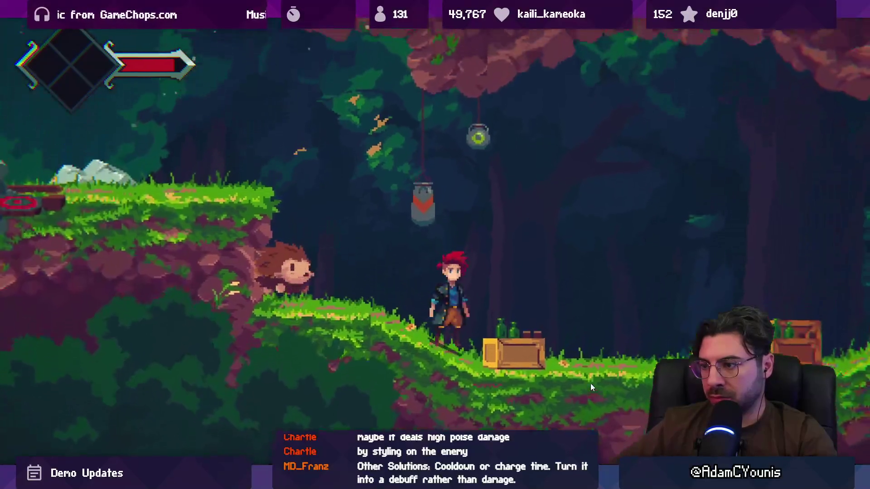
key(Tab)
key(Return)
key(Return)
key(Escape)
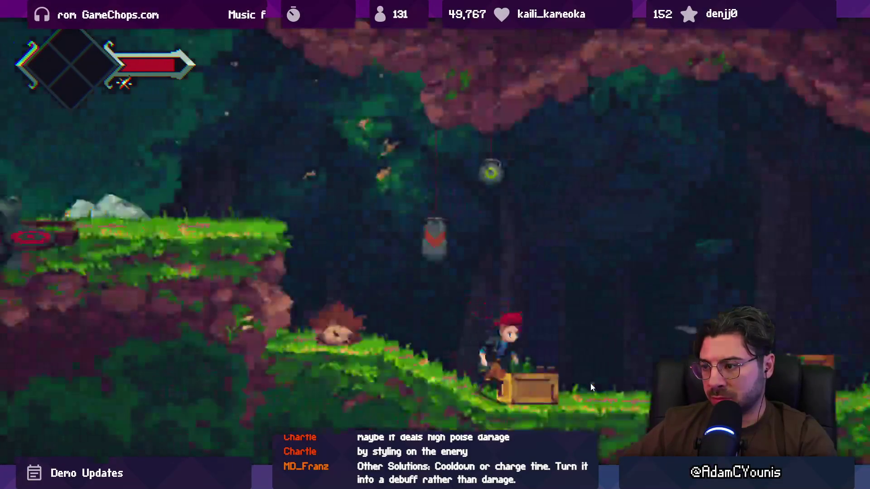
Fight the hedgehogs near the chest and break crates in two hits, then exit play mode.
key(Left)
key(Right)
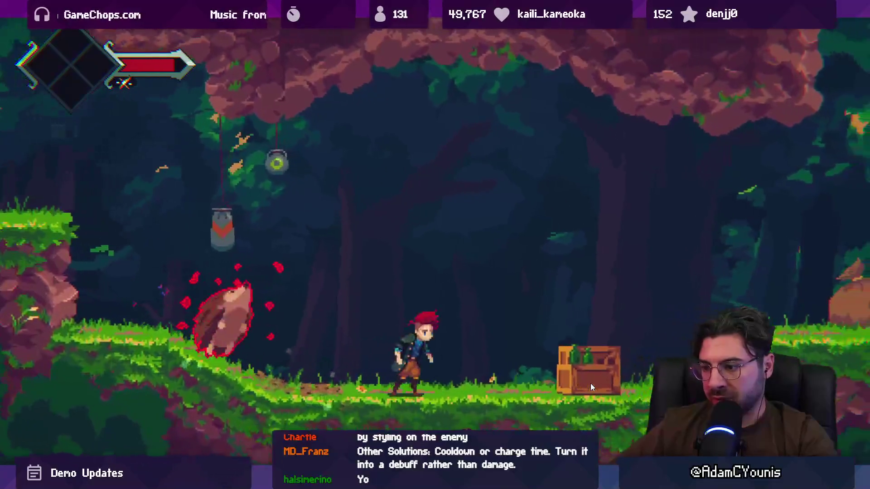
key(space)
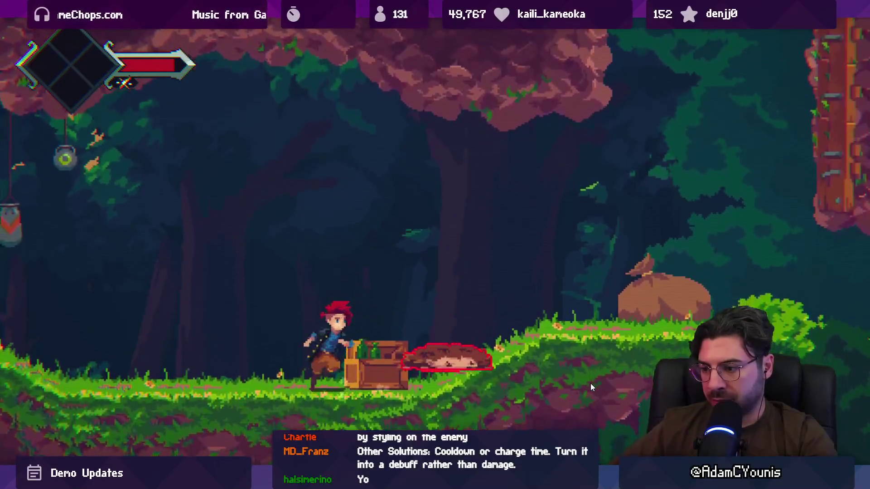
key(x)
key(space)
key(Left)
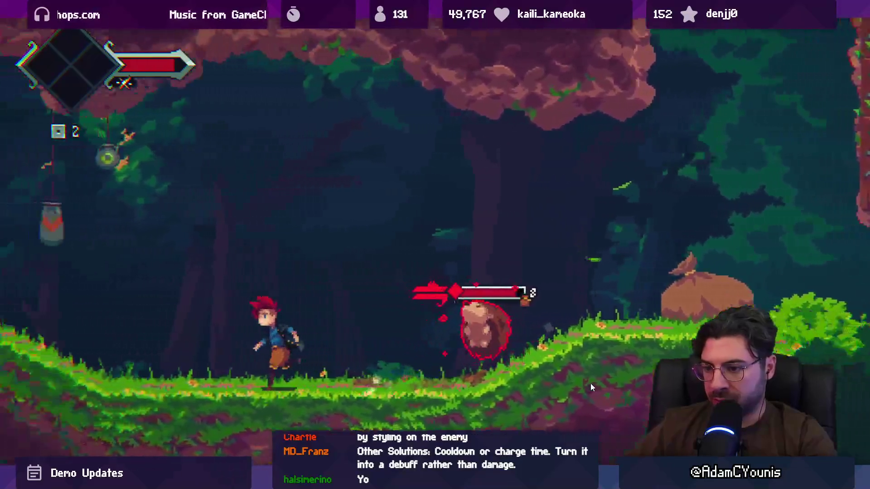
key(space)
key(space)
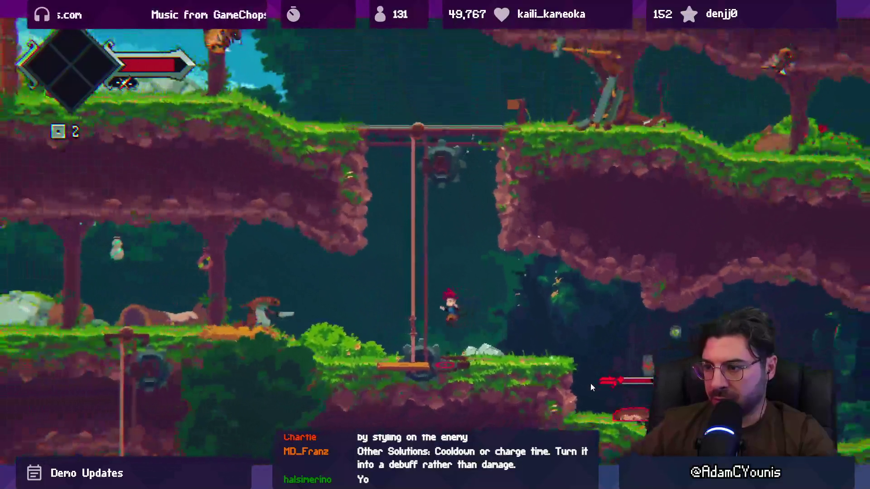
key(Left)
key(shift+space)
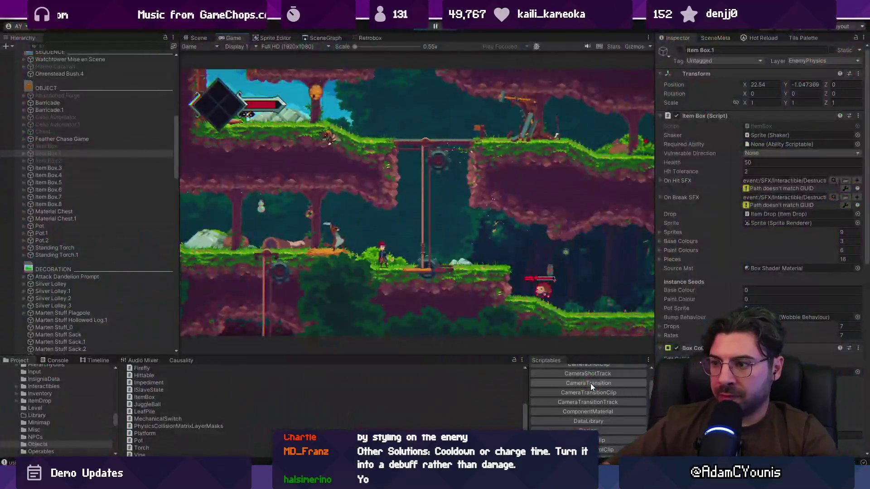
click(423, 28)
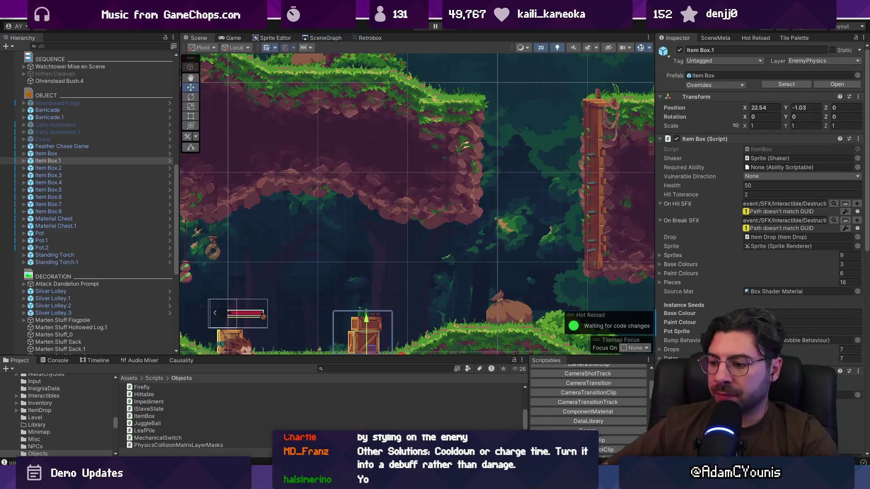
Stage all changes in Fork and commit them as 'adds hit limit to destructible…'.
key(alt+Tab)
click(82, 61)
click(343, 57)
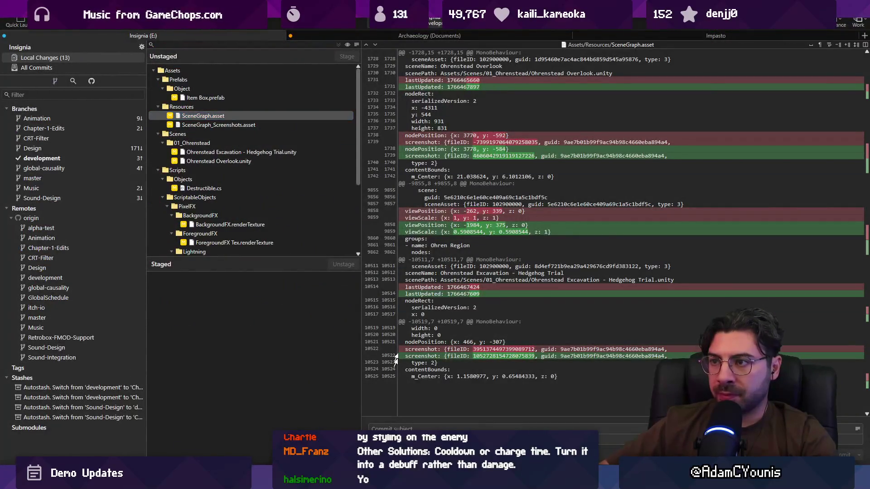
text(ad)
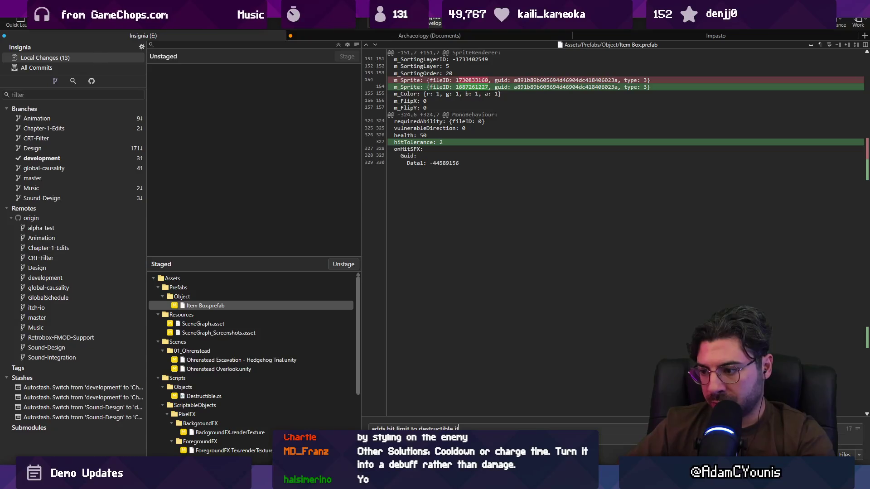
key(ctrl+Return)
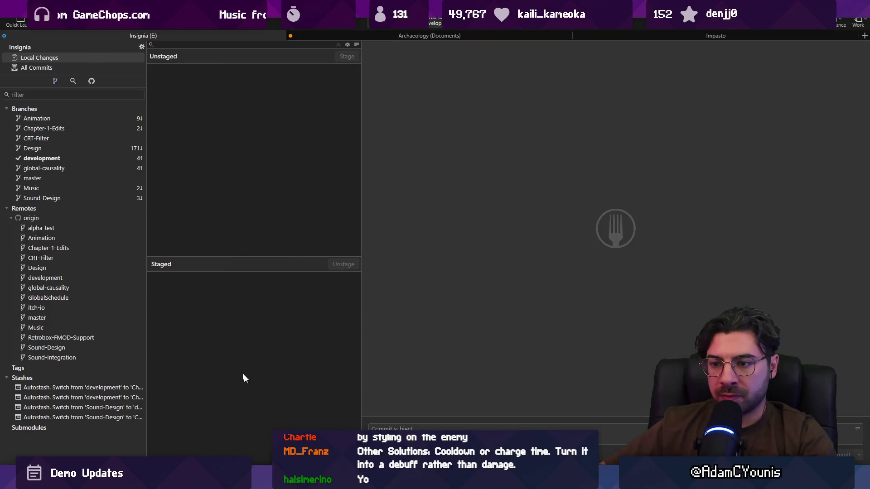
key(alt+Tab)
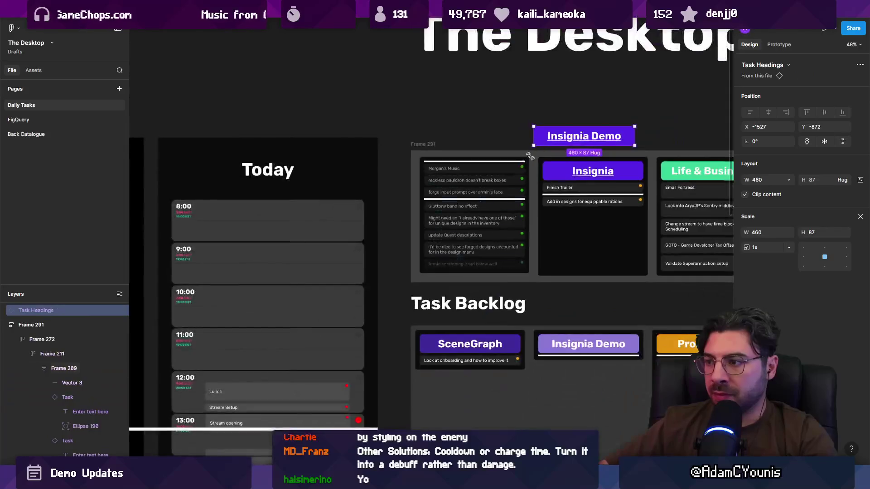
Drag the reckless pauldron task toward Today's 16:00 slot, returning a pulled-out task to Insignia Demo.
scroll(490, 186, down, 5)
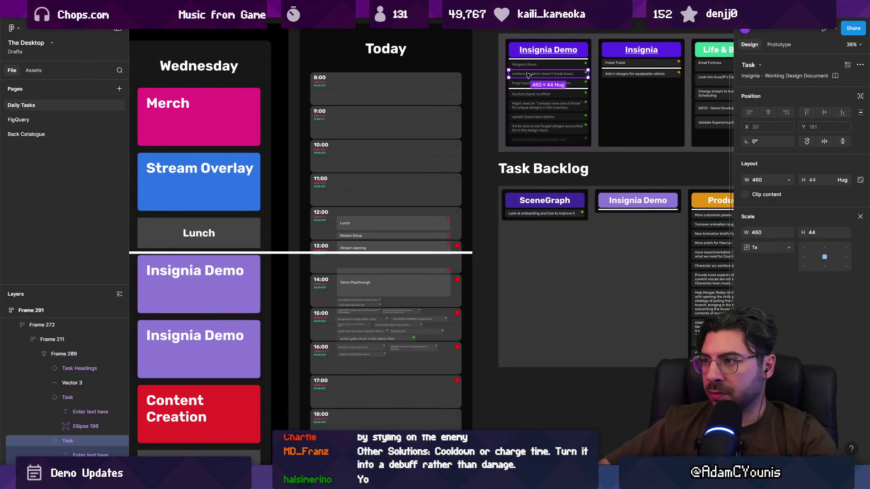
mouse_move(528, 75)
mouse_down()
mouse_move(544, 190)
mouse_move(360, 358)
mouse_move(335, 360)
mouse_up()
scroll(358, 355, up, 10)
scroll(379, 396, down, 10)
scroll(435, 232, up, 10)
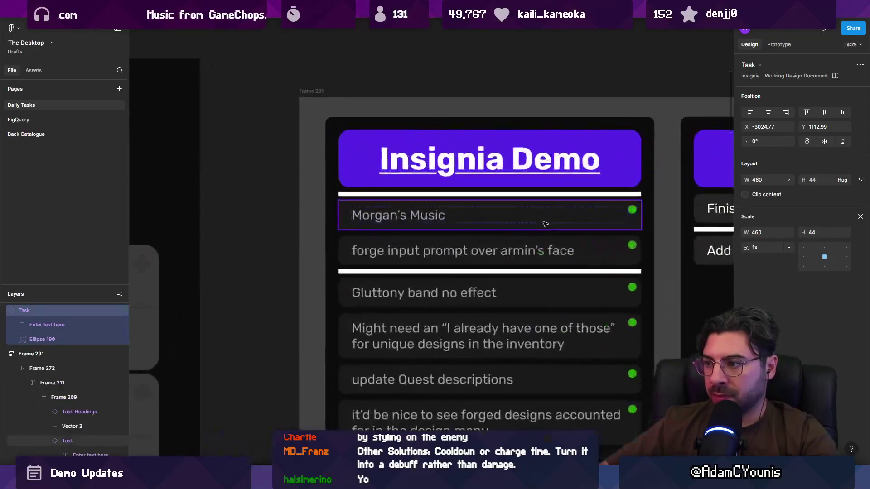
drag(443, 230, 445, 204)
Place the forge input prompt task beside reckless pauldron, undoing an accidental resize.
scroll(433, 198, down, 10)
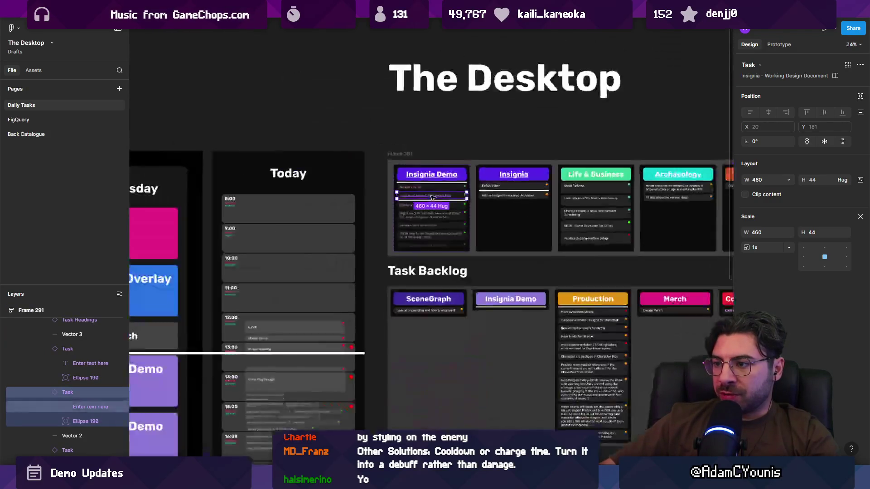
scroll(432, 198, down, 5)
scroll(432, 198, left, 3)
scroll(380, 351, up, 5)
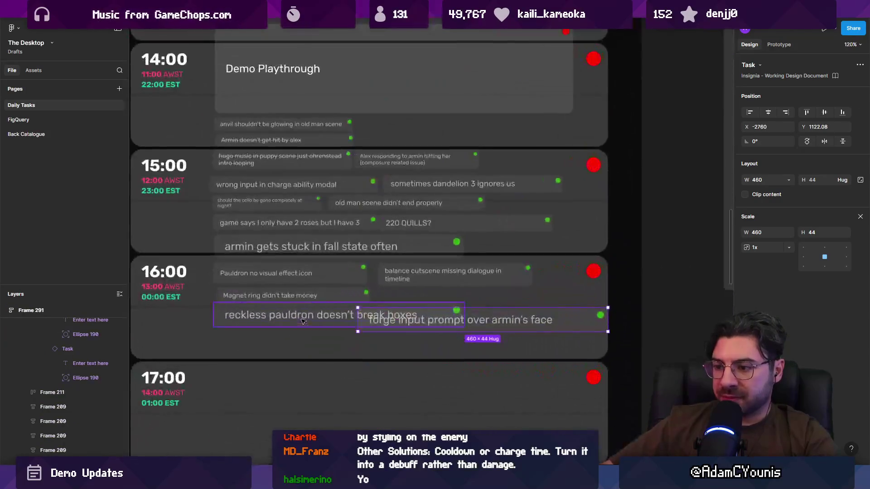
shift+click(394, 315)
key(ctrl+z)
mouse_move(385, 313)
mouse_down()
mouse_move(524, 312)
mouse_move(330, 312)
mouse_move(452, 314)
mouse_move(355, 316)
mouse_up()
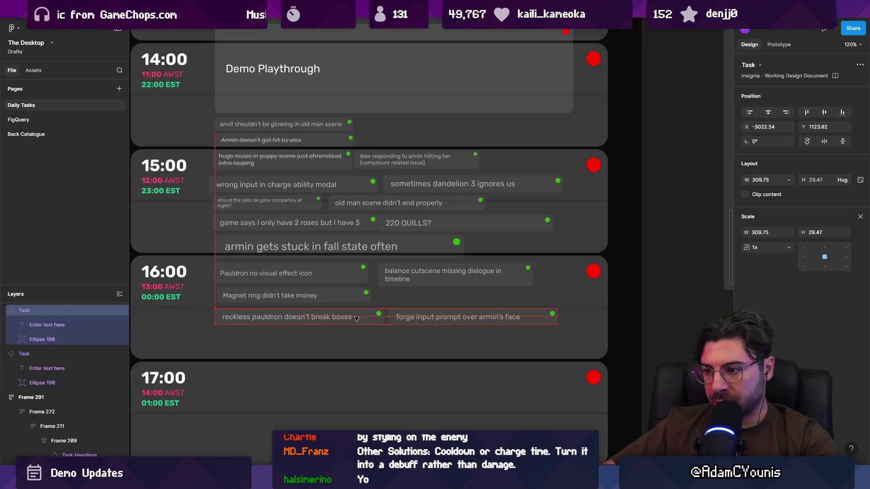
key(alt+Tab)
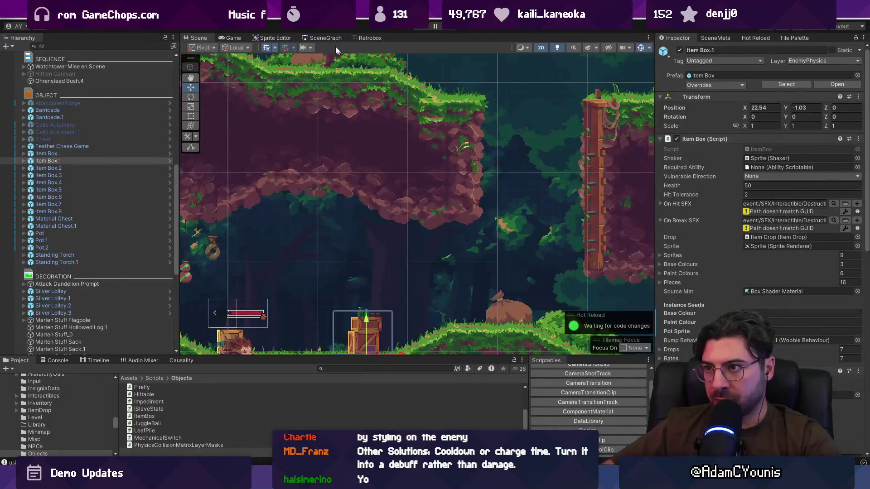
Load the Magnus_Workshop scene from the SceneGraph, then stop the game and return to the graph.
click(325, 38)
double_click(255, 166)
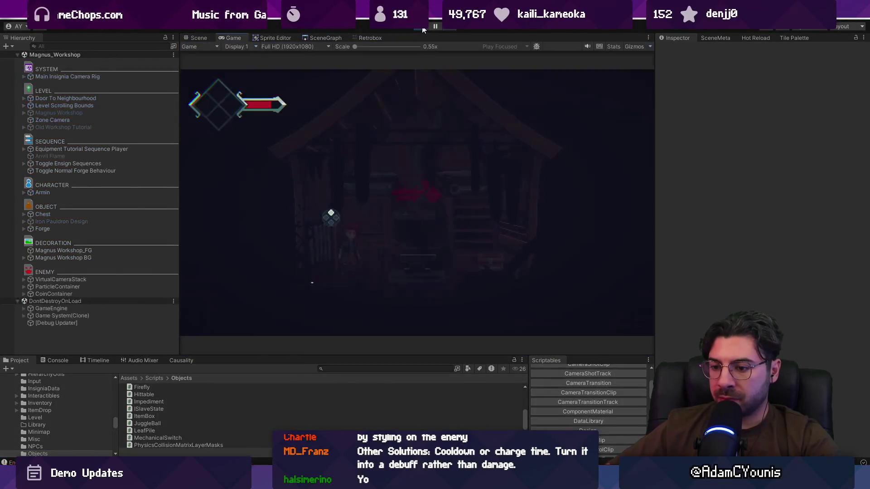
click(422, 26)
click(314, 35)
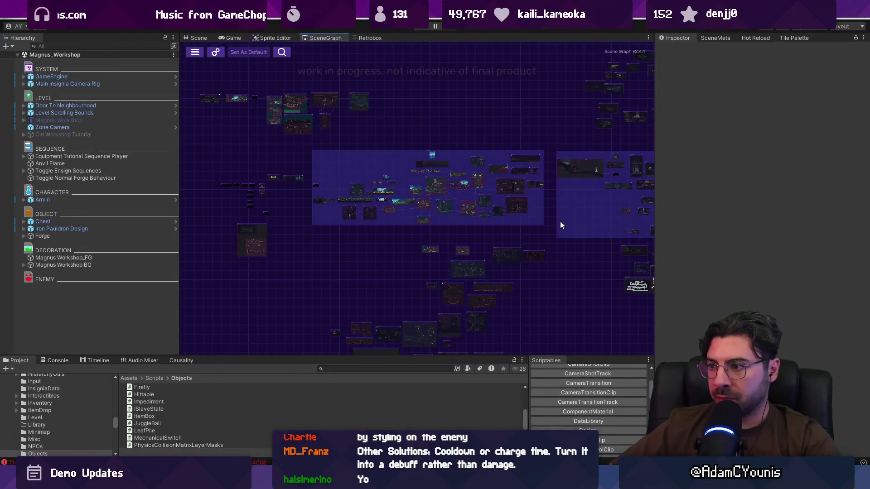
Load the Dandelion Trial scene, view the crucible shrine maximized, then return to the Scene view.
scroll(561, 225, up, 5)
mouse_move(565, 247)
mouse_down()
mouse_move(381, 129)
mouse_move(398, 247)
mouse_up()
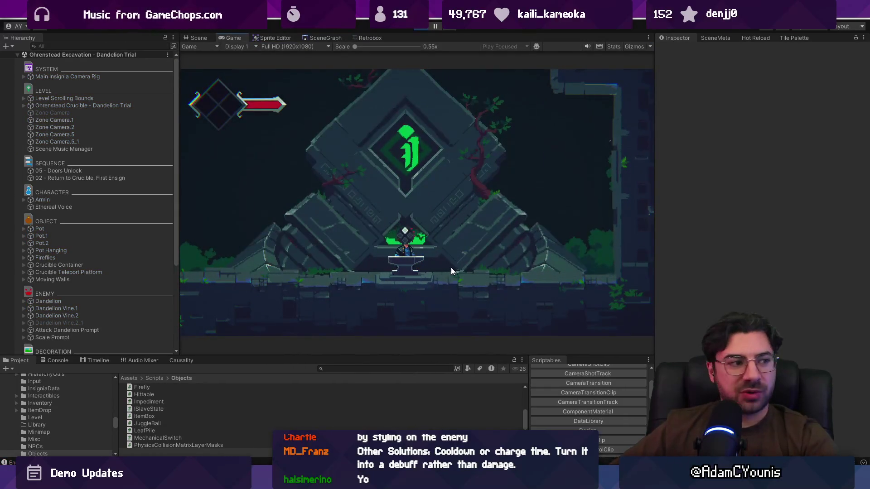
key(F11)
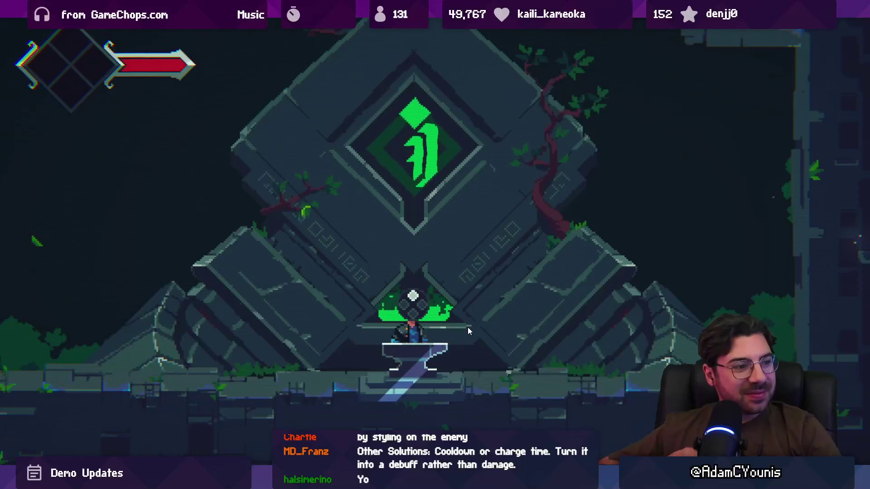
key(F11)
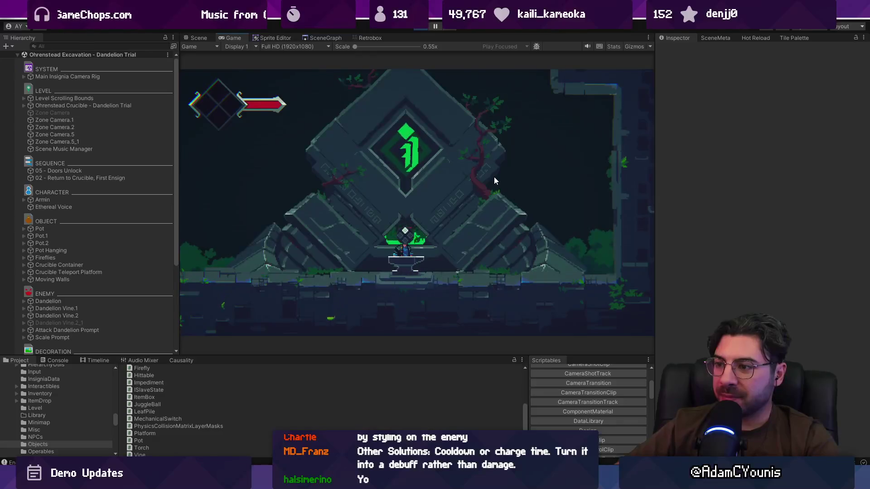
key(ctrl+1)
double_click(88, 162)
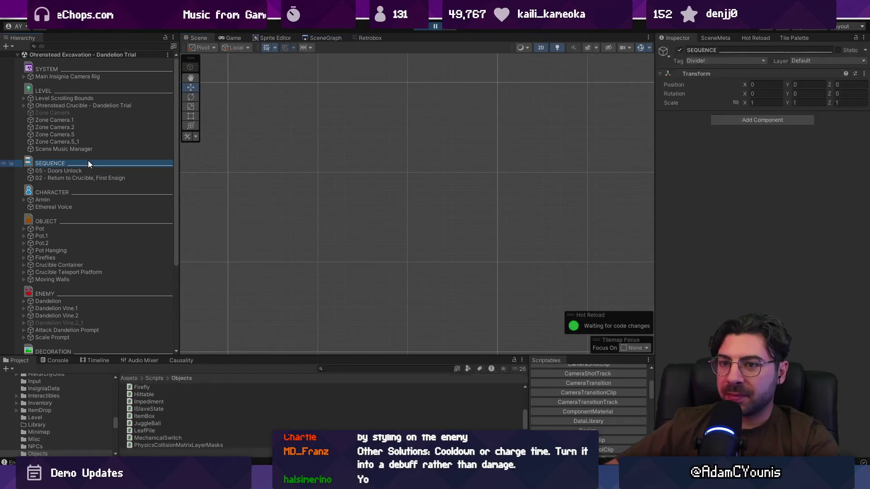
Find the crucible's ButtonPrompt via Hierarchy search and frame its Interest Interactable.
scroll(308, 219, up, 10)
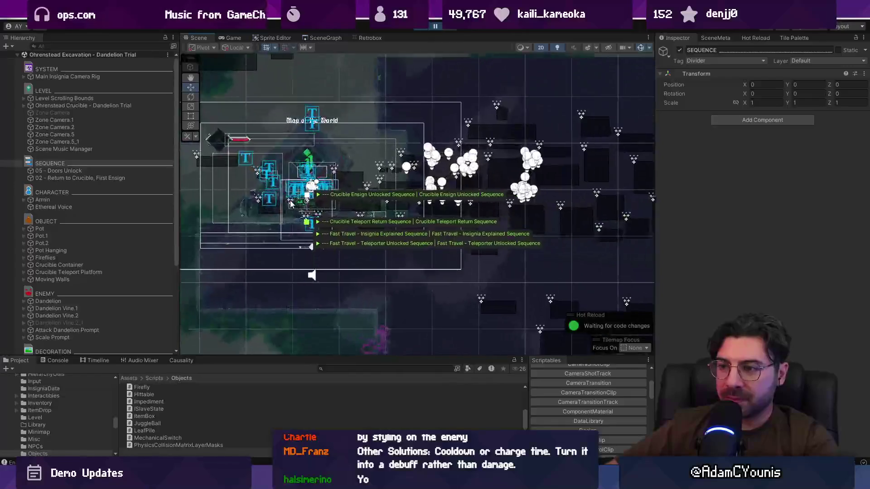
scroll(309, 202, up, 1)
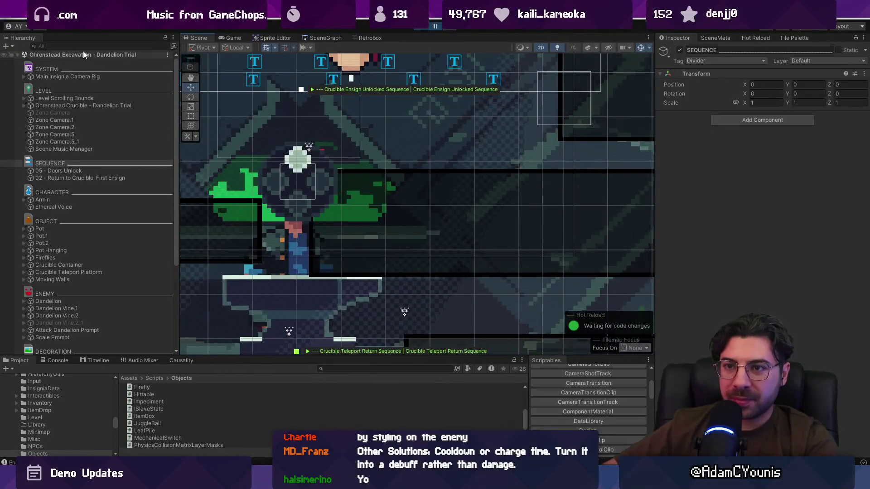
click(86, 46)
text(t)
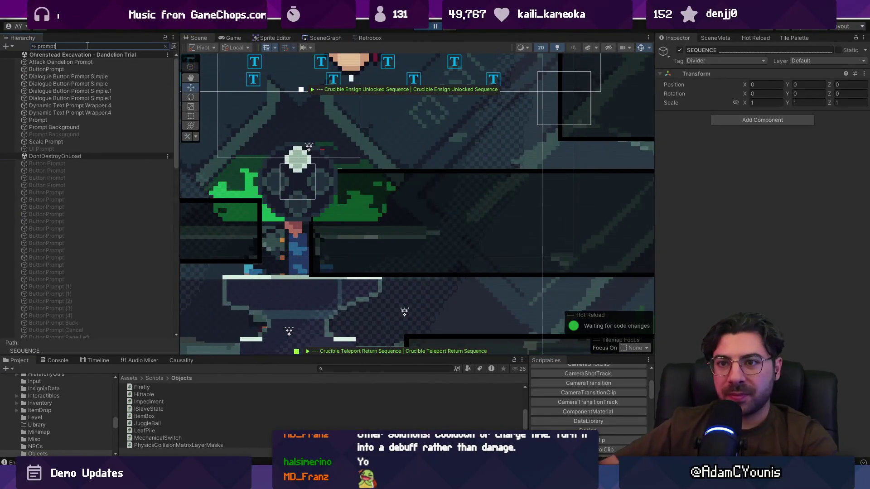
key(Down)
key(Down)
key(Down)
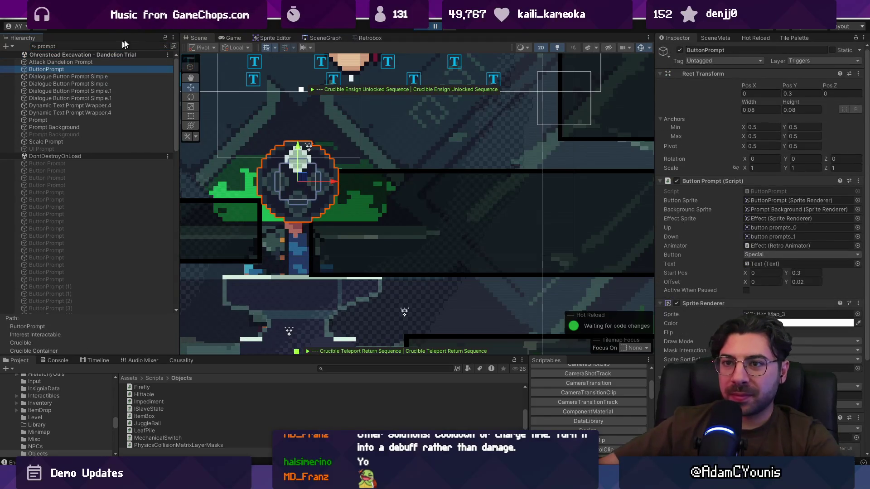
click(166, 46)
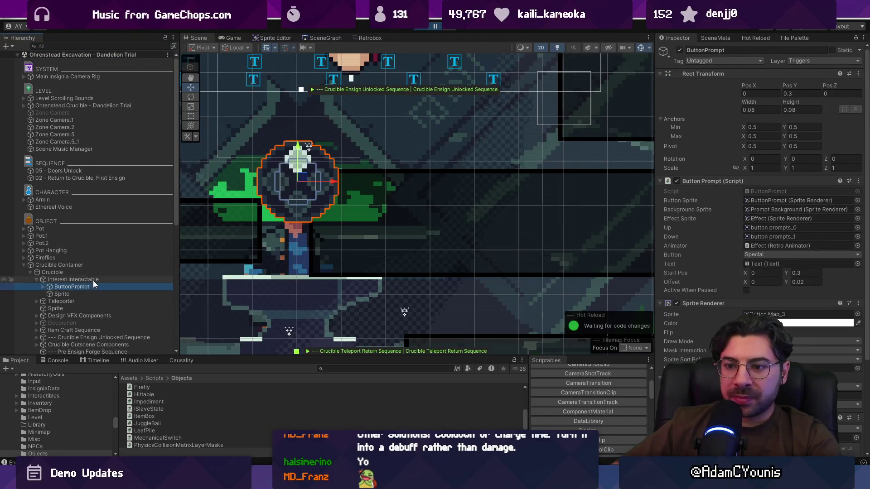
click(94, 279)
key(f)
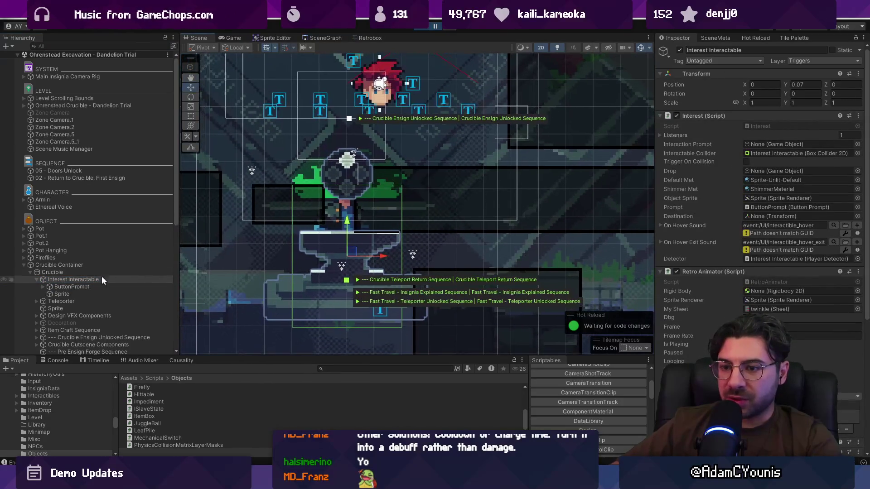
Drag the ButtonPrompt down near the anvil, set Pos Y to -0.04, and stop the game.
click(347, 179)
drag(347, 144, 346, 232)
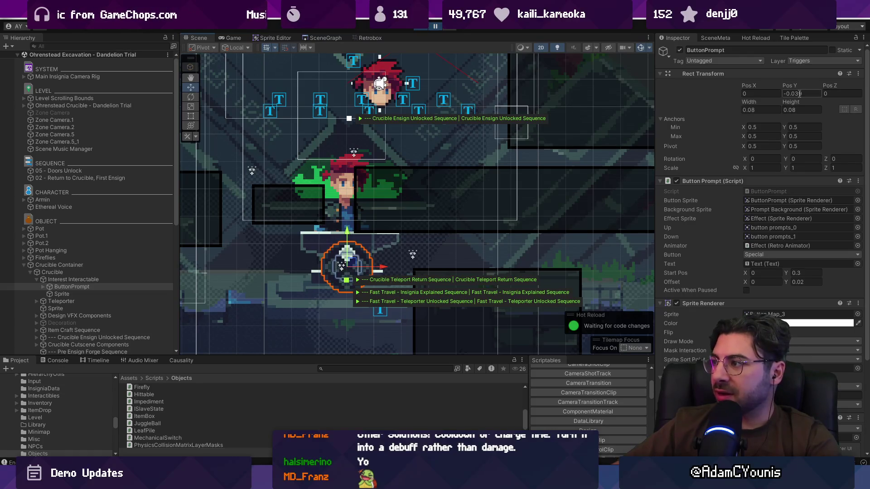
key(BackSpace)
key(BackSpace)
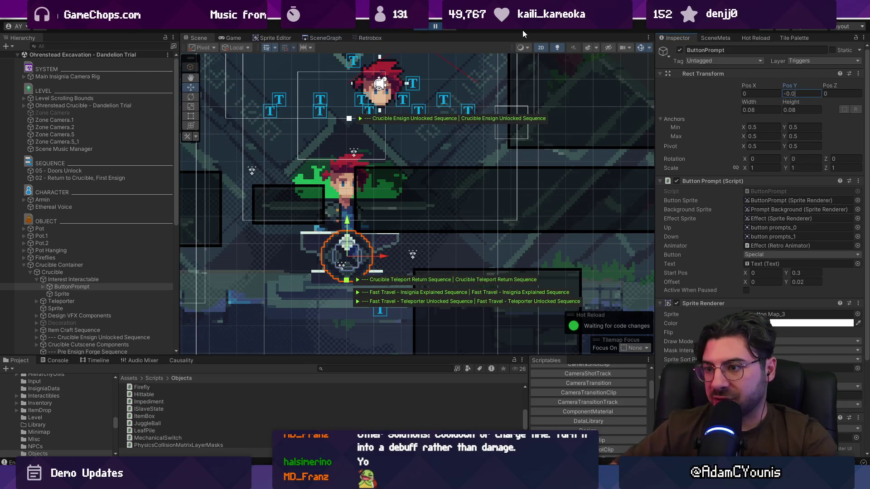
text(3)
key(BackSpace)
text(4)
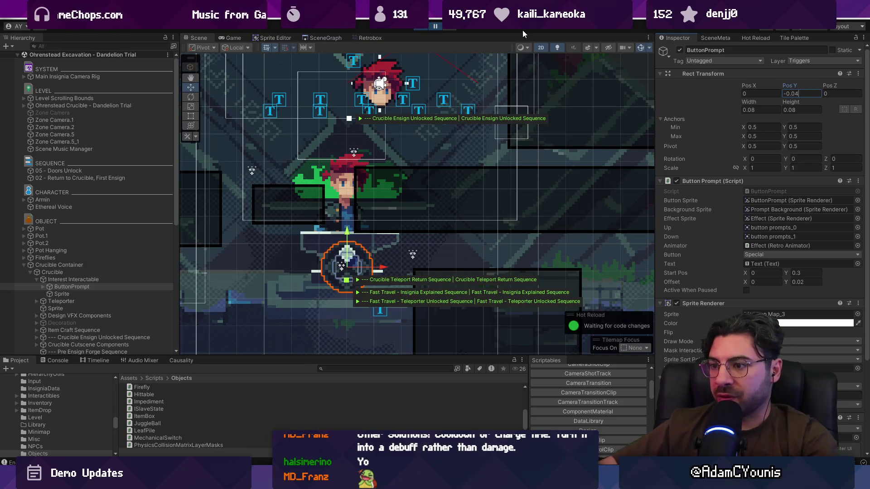
click(422, 28)
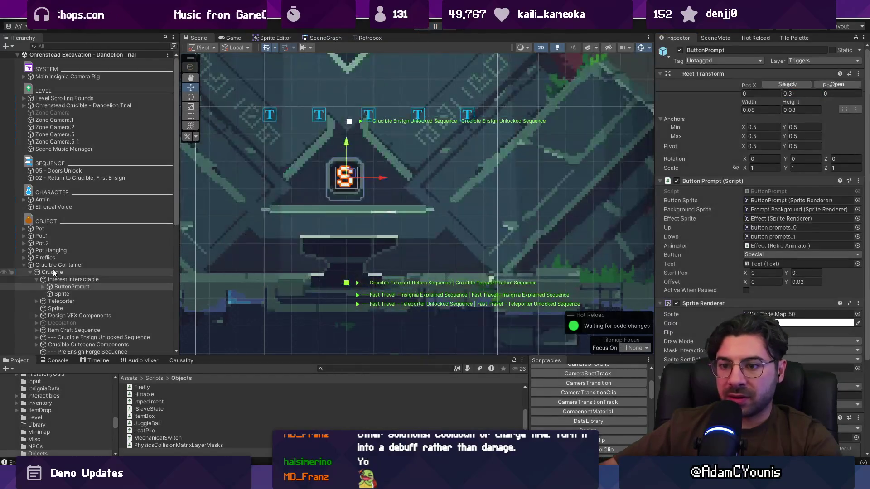
click(169, 280)
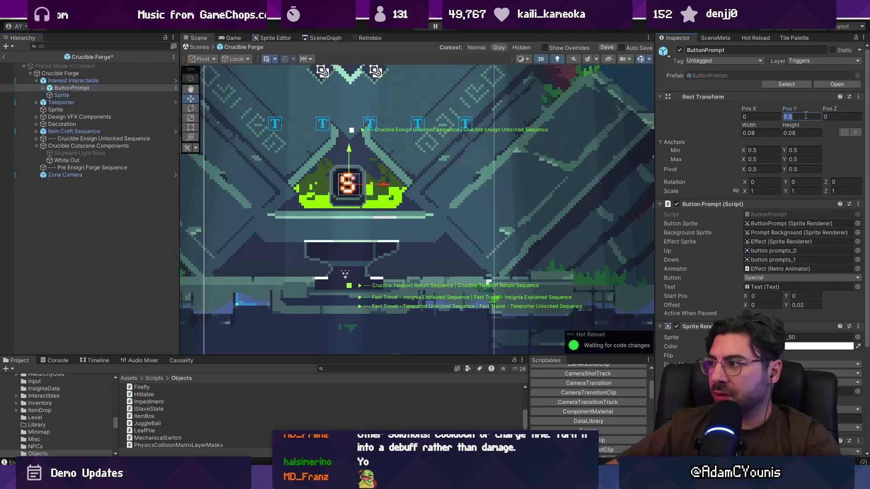
Set the prefab ButtonPrompt's Pos Y to -0.04, save Crucible Forge, and play-test the scene.
click(796, 117)
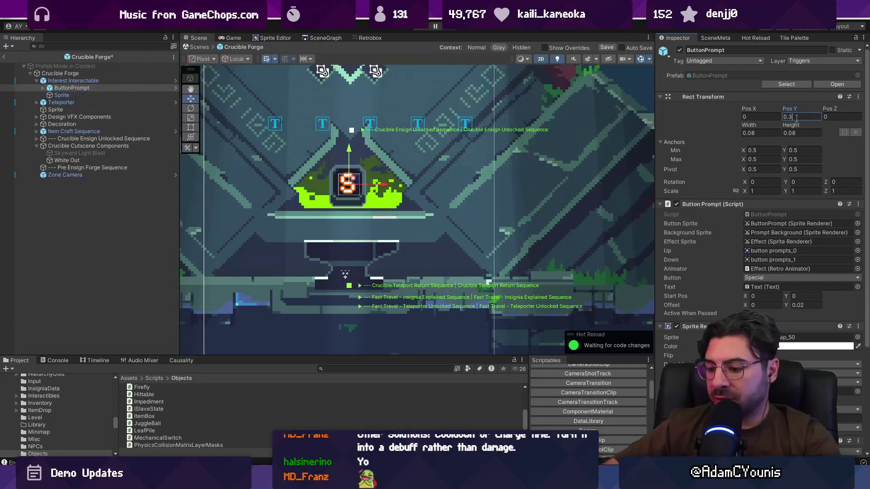
text(-0.0)
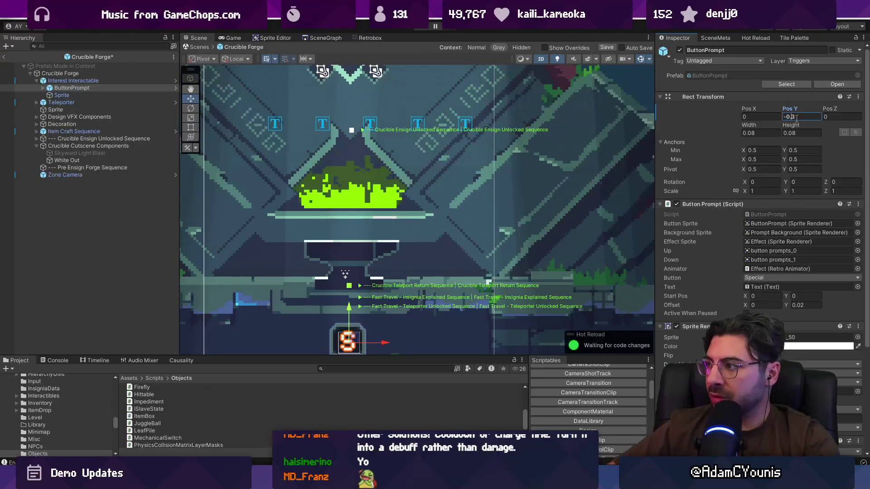
text(4)
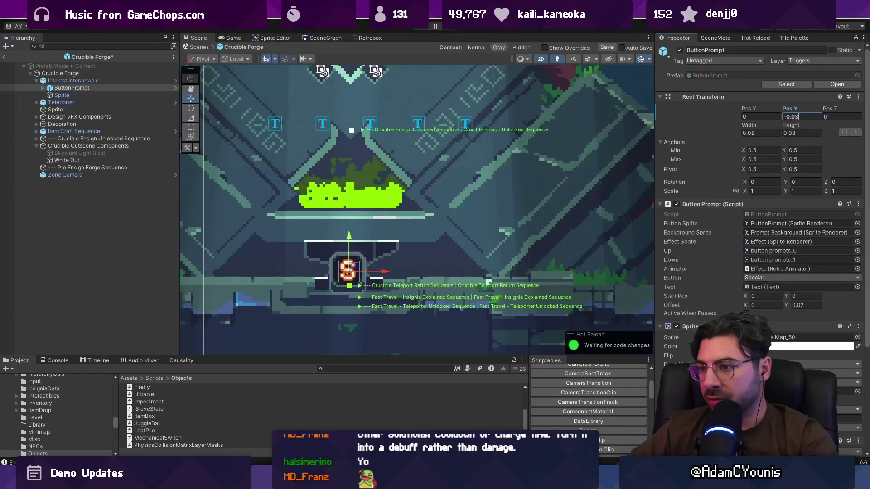
key(ctrl+s)
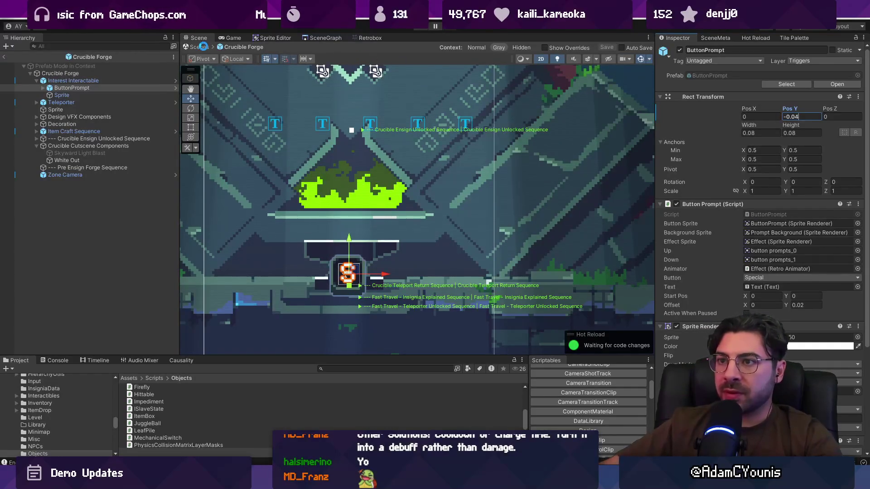
click(202, 46)
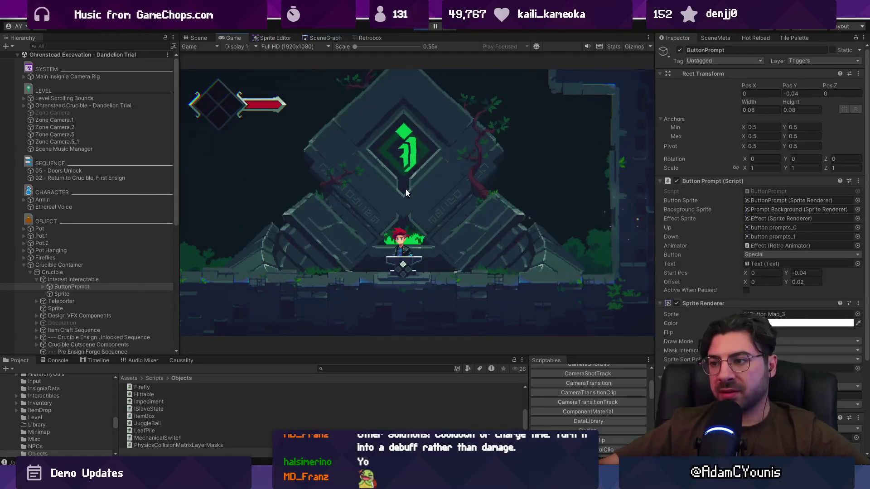
click(421, 27)
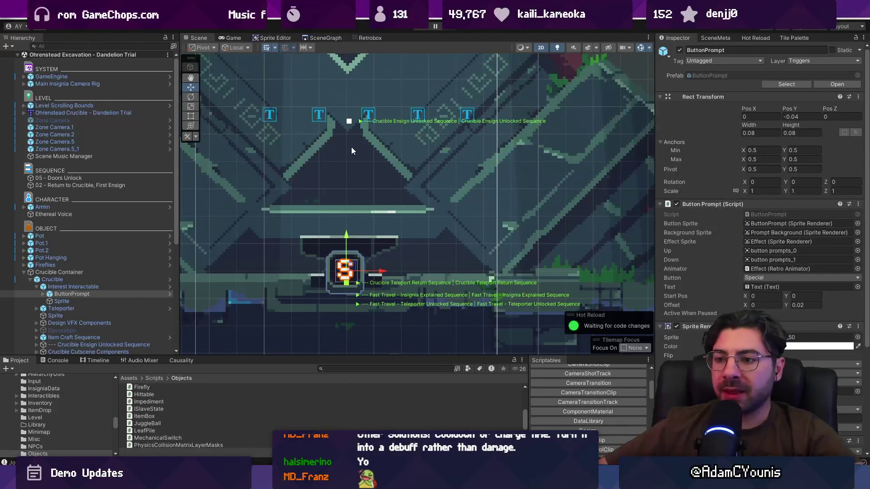
Drag the ButtonPrompt above the T markers, check Interest Interactable and Crucible, then play.
click(107, 294)
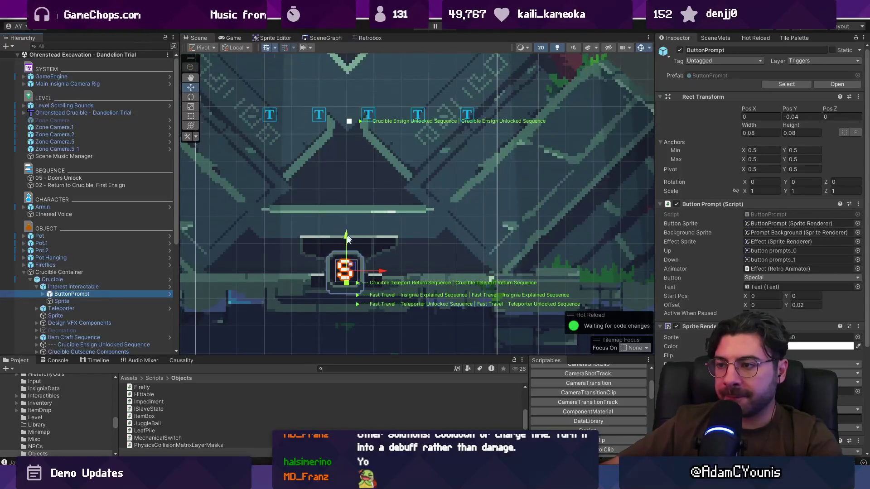
scroll(351, 233, down, 2)
drag(351, 232, 344, 97)
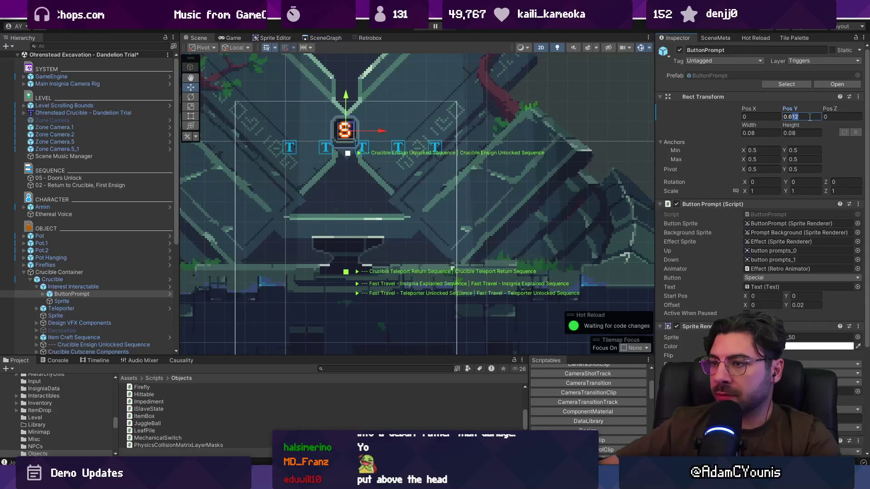
click(78, 286)
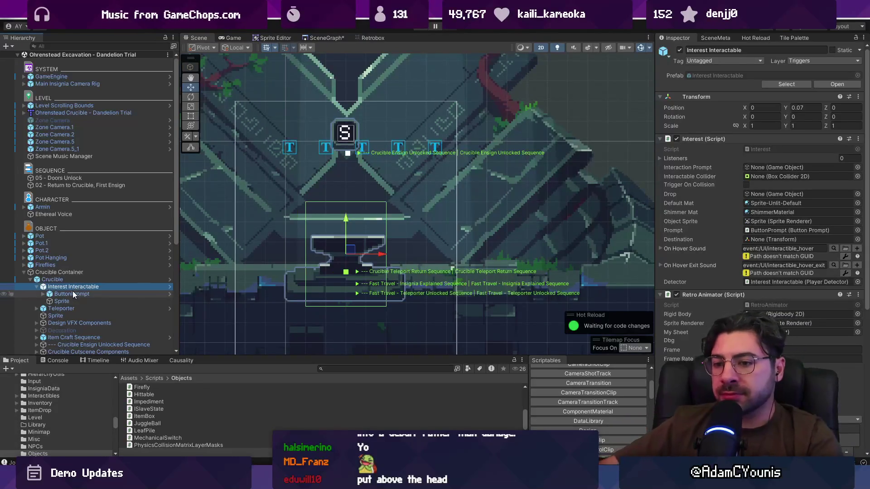
click(88, 280)
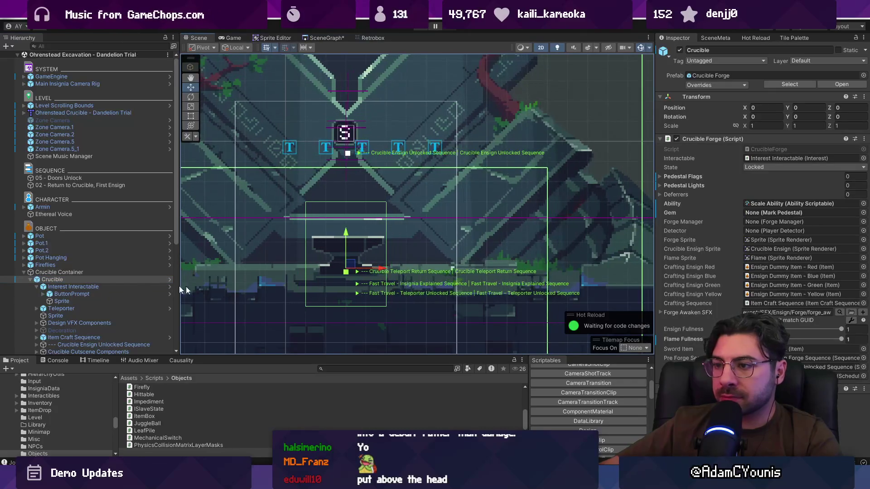
click(99, 288)
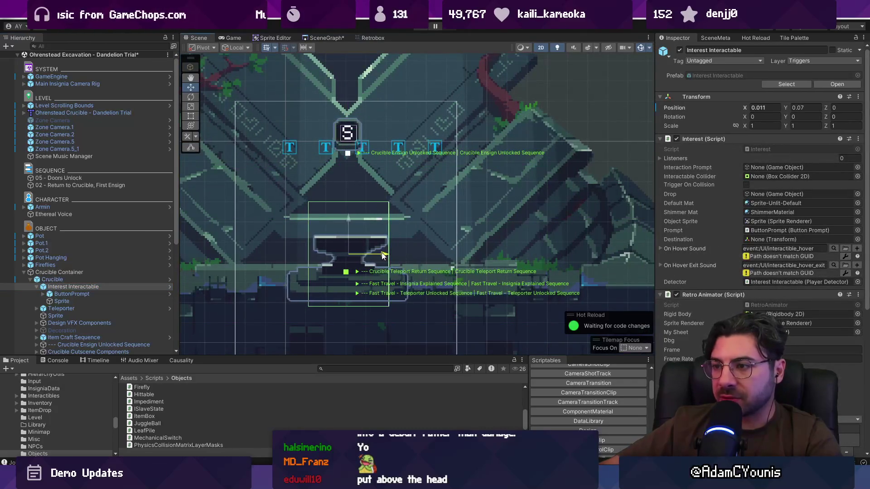
scroll(353, 186, up, 3)
drag(342, 138, 341, 153)
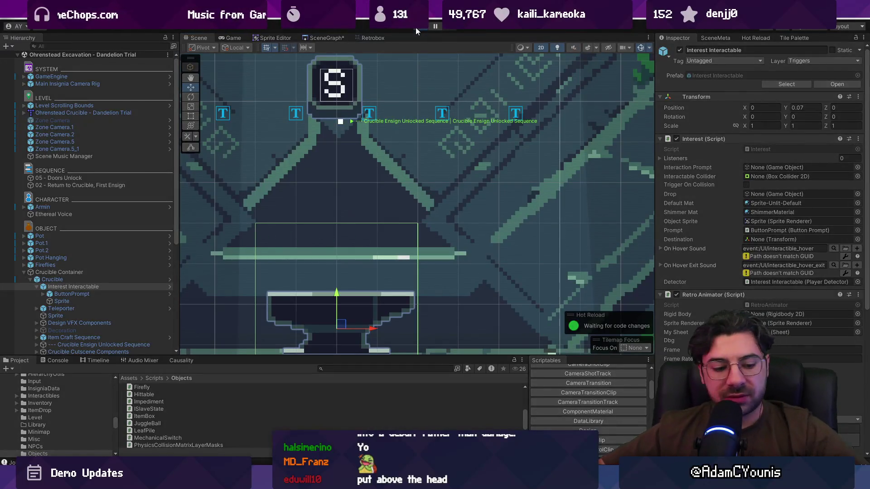
click(414, 27)
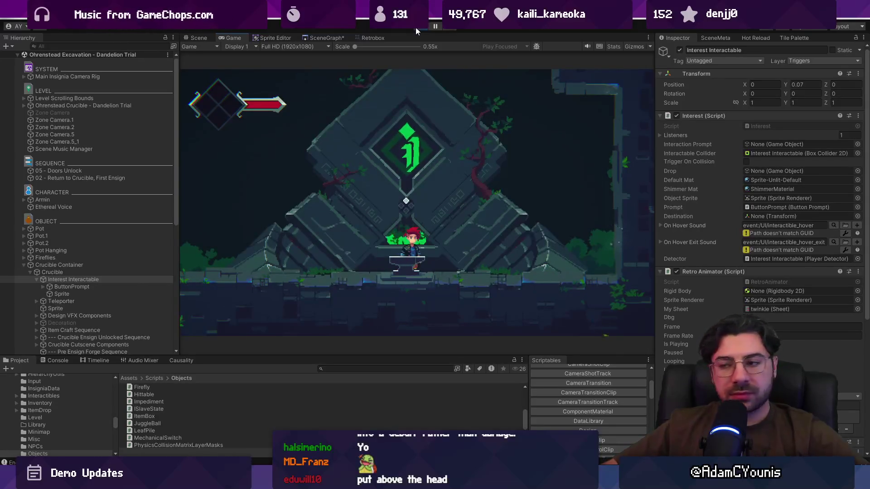
Stop the test and set the ButtonPrompt's Pos Y to exactly 0.5.
key(Left)
key(s)
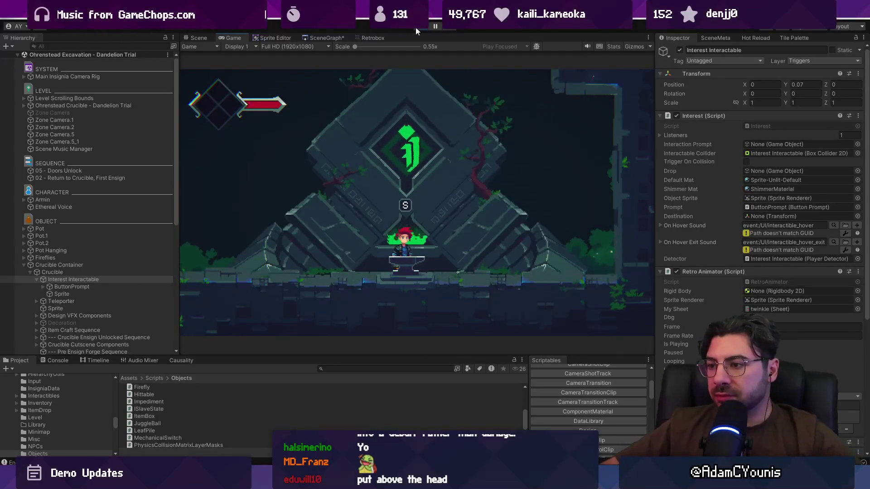
click(415, 27)
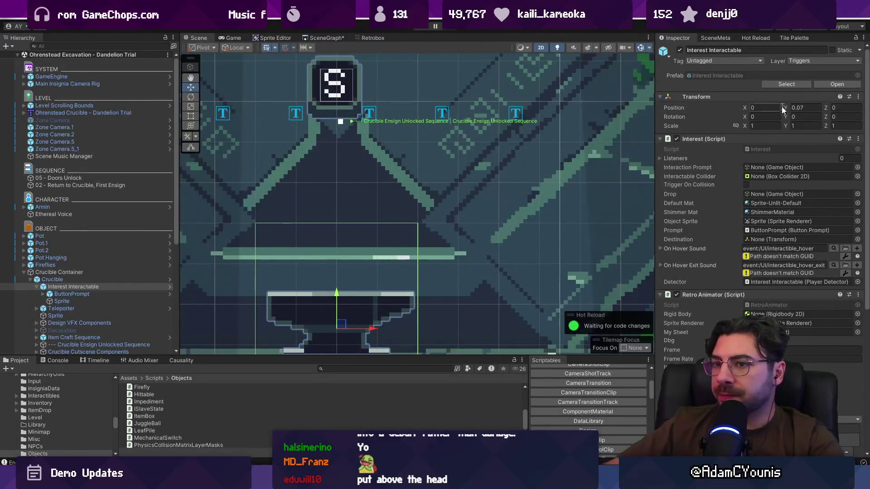
click(95, 293)
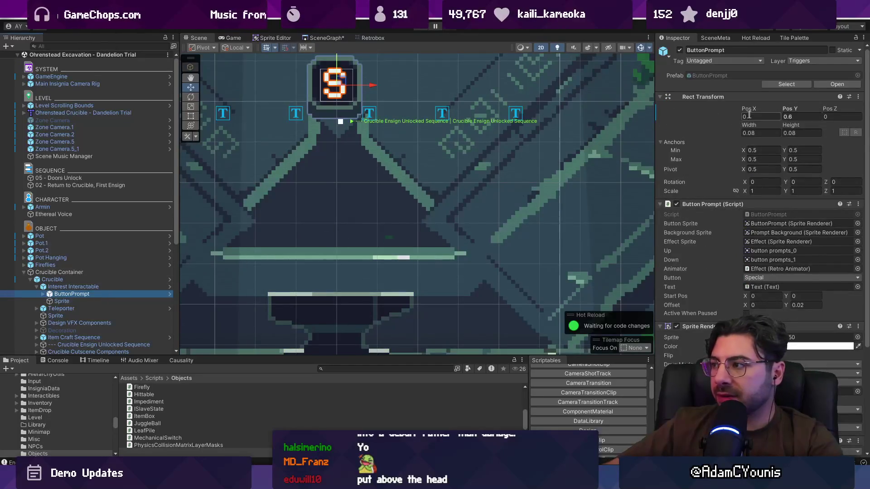
drag(783, 109, 781, 108)
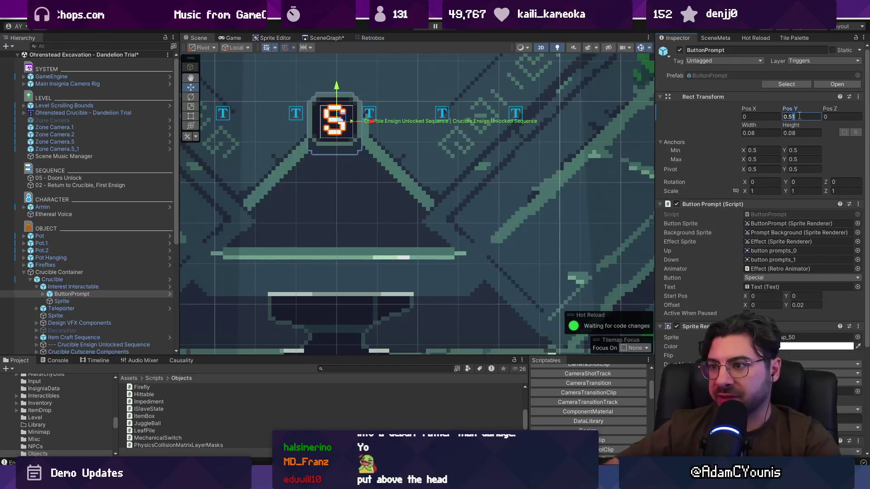
key(BackSpace)
Play-test the 0.5 height, then apply the Pos Y override to the Crucible Forge prefab.
key(ctrl+p)
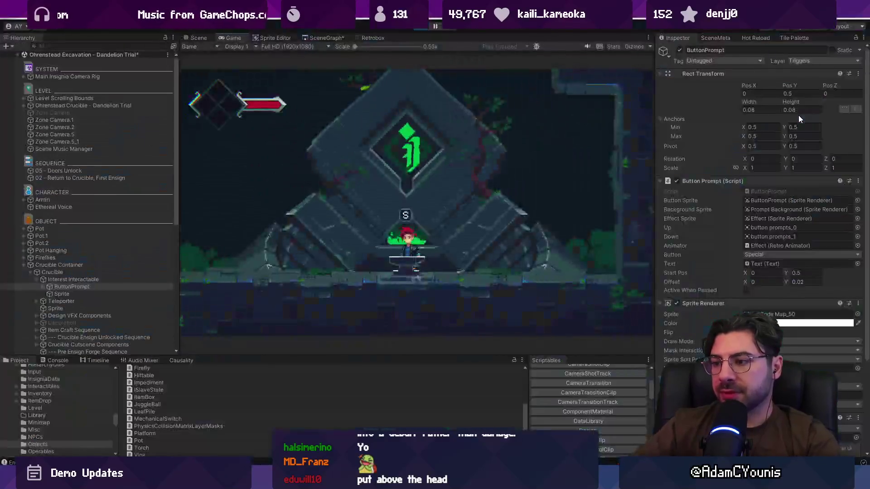
key(Left)
key(ctrl+p)
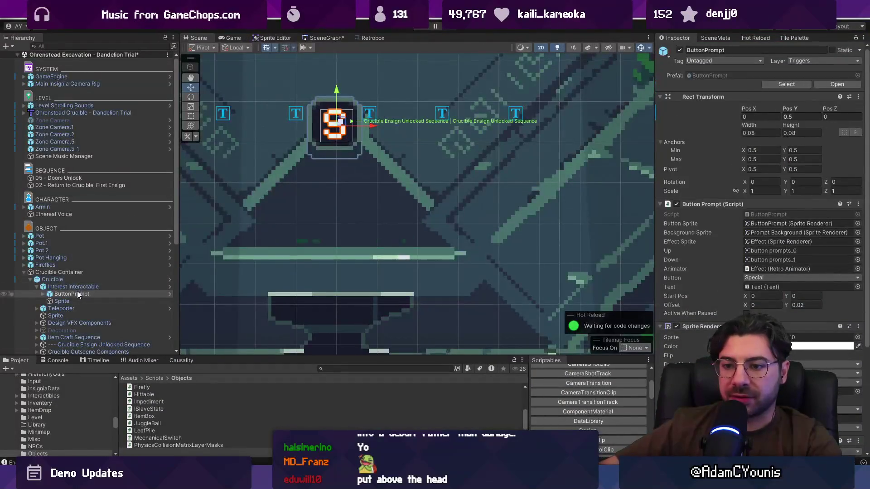
right_click(77, 292)
key(Escape)
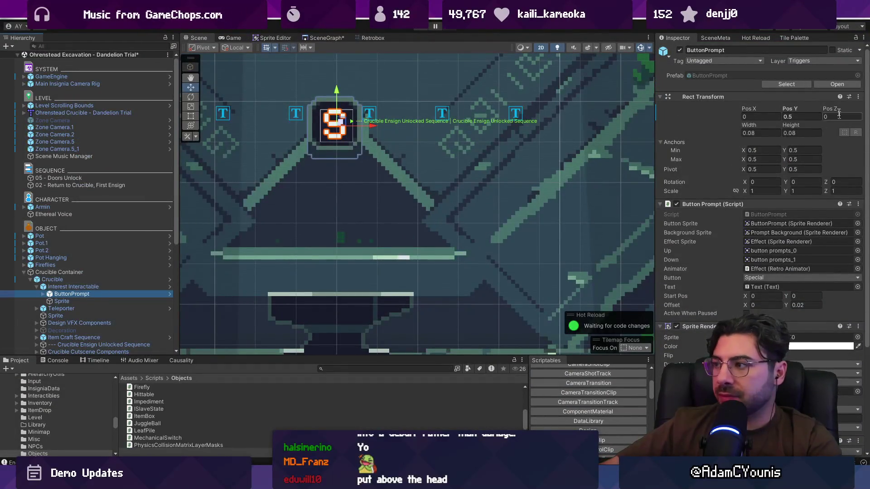
right_click(789, 112)
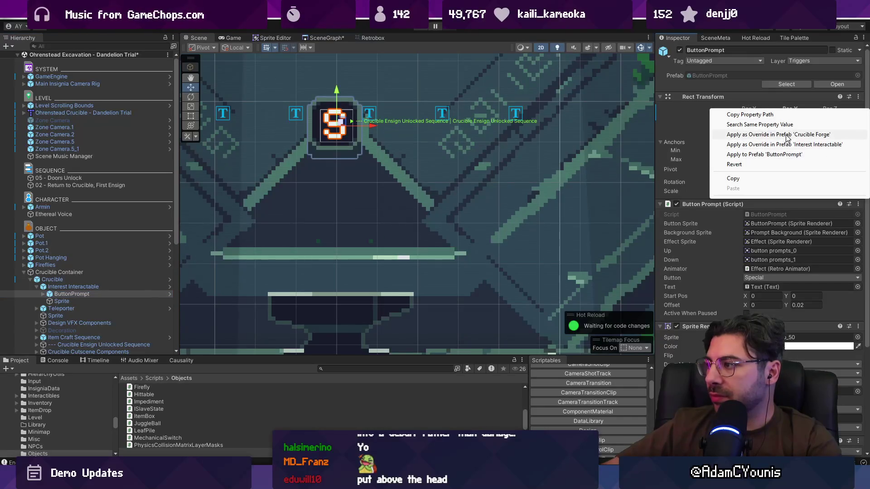
click(743, 134)
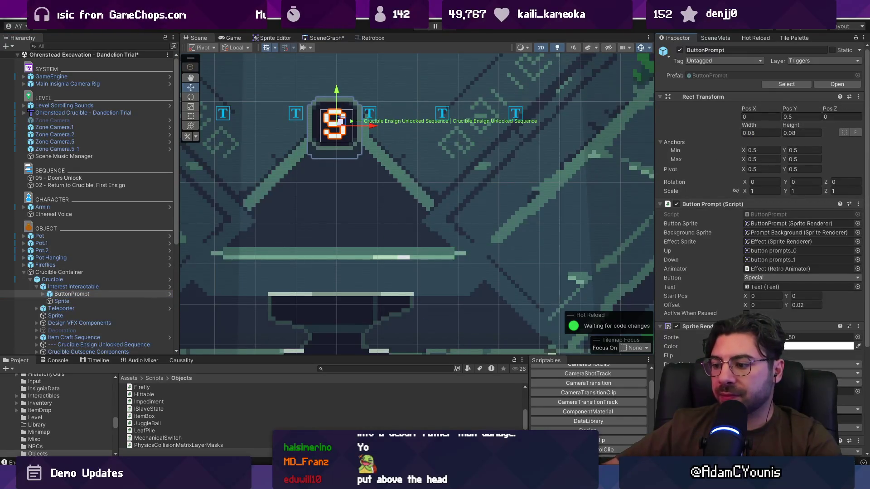
key(alt+Tab)
Drag the Morgan's Music task from the Insignia Demo column into today's 16:00 slot.
scroll(409, 287, down, 5)
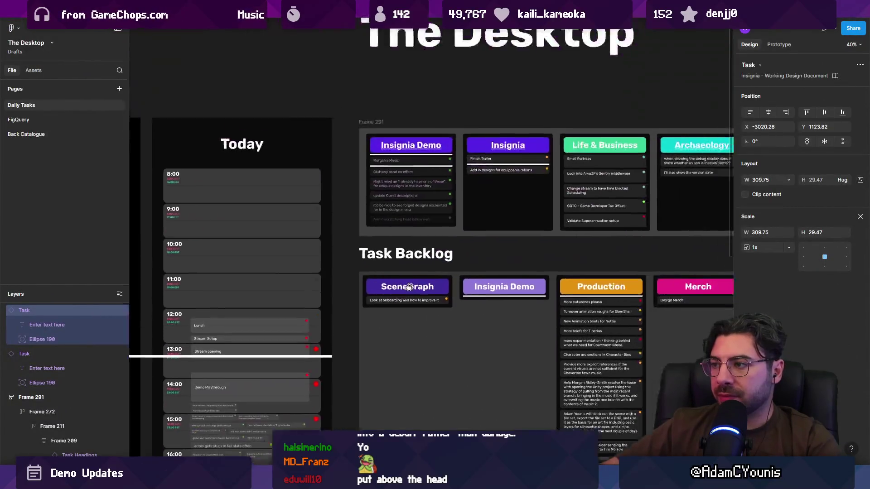
scroll(410, 137, up, 5)
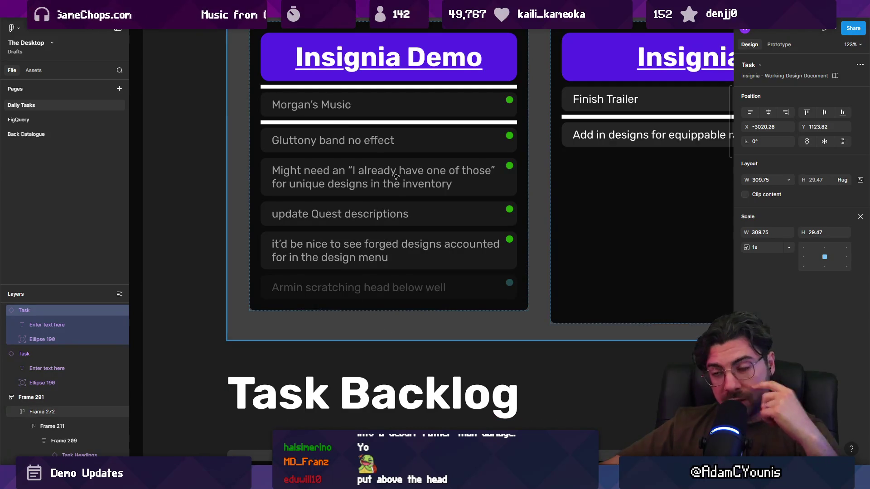
click(455, 113)
scroll(456, 113, down, 5)
mouse_move(455, 113)
mouse_down()
mouse_move(279, 386)
mouse_move(353, 406)
mouse_up()
scroll(279, 387, up, 5)
scroll(280, 387, up, 5)
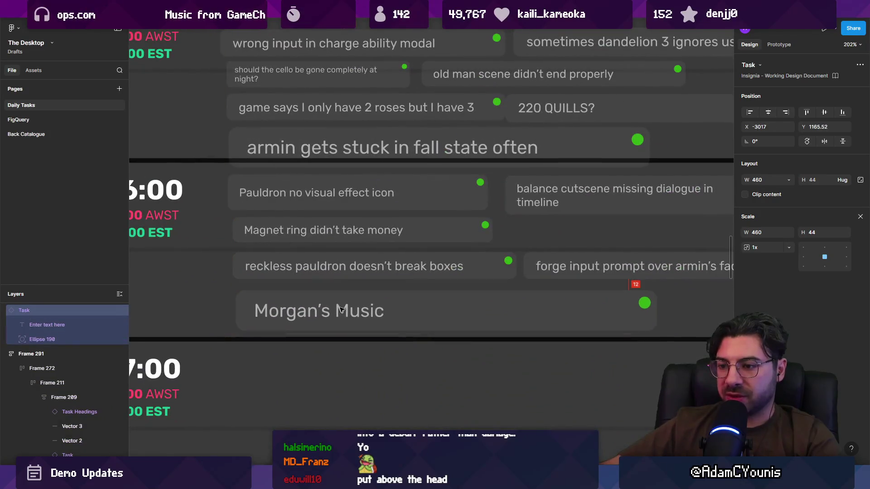
key(alt+Tab)
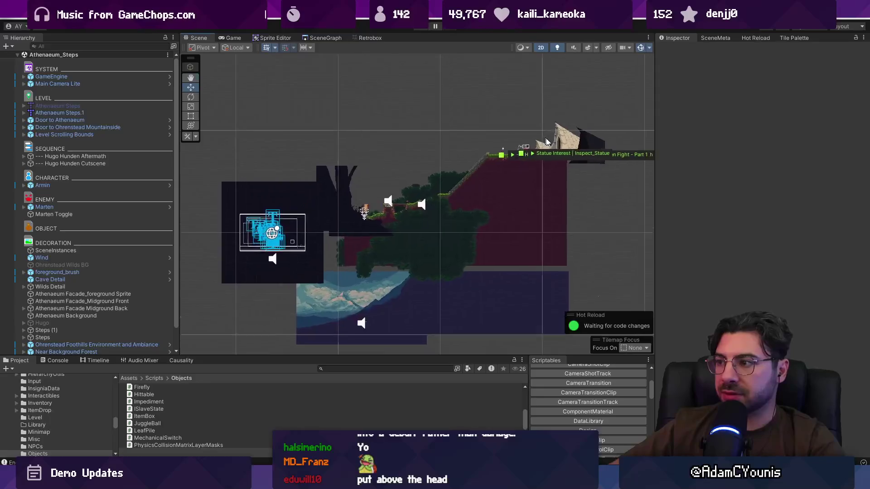
Select Miniboss Container in the Athenaeum Steps Hierarchy to show it in the Inspector.
scroll(501, 157, up, 5)
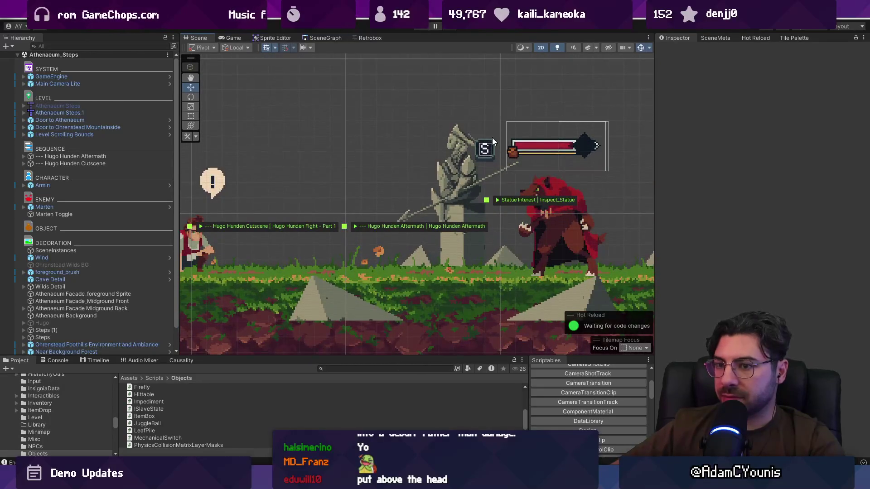
scroll(65, 292, down, 2)
click(88, 344)
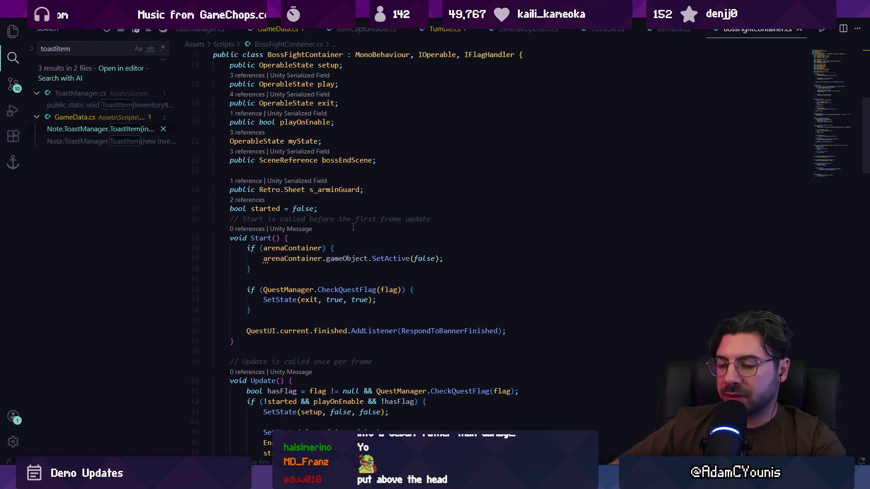
Start a public EventReference field line after the started flag.
key(Return)
text(public ev)
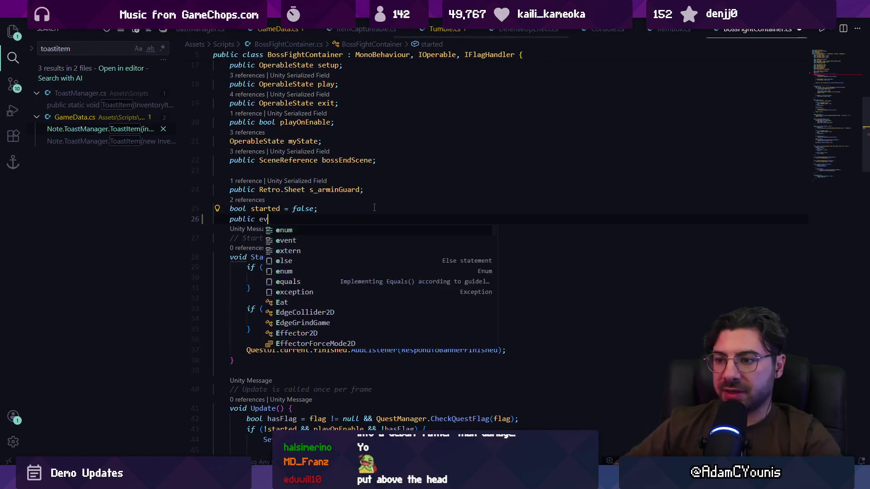
text(entswequ)
key(BackSpace)
text(reference)
Add a 'using FMODUnity;' import below the UnityEngine.Events line.
scroll(363, 181, up, 5)
click(329, 87)
key(Return)
text(using Retro;)
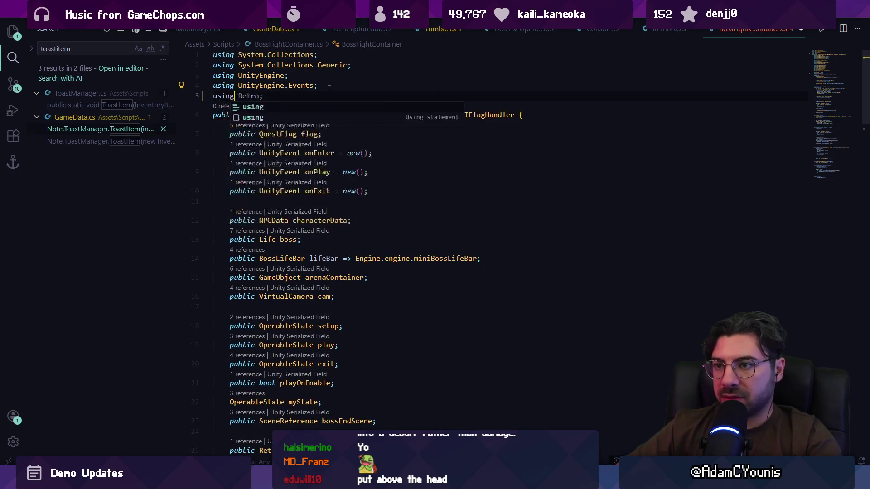
key(BackSpace)
key(BackSpace)
key(BackSpace)
text(FMODUnity;)
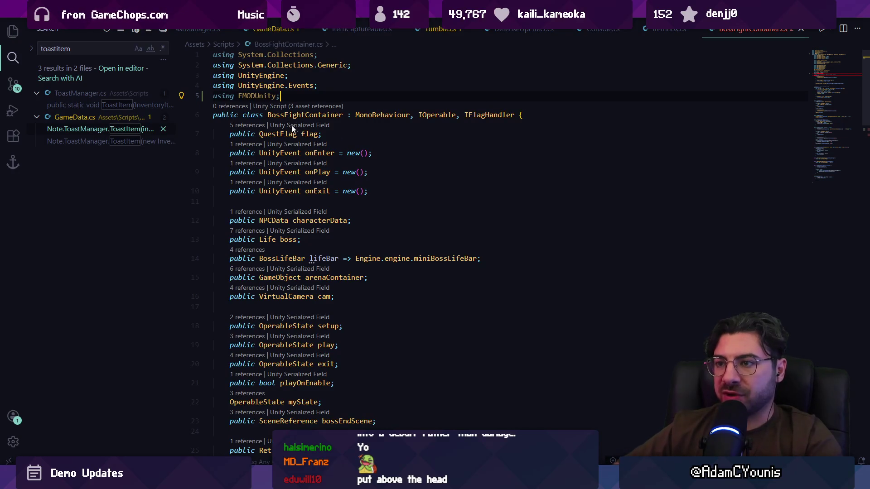
Declare 'public EventReference music;' after the started flag, then return to Unity.
scroll(342, 316, down, 4)
click(342, 313)
key(Return)
text(public eventreference)
key(ctrl+shift+Left)
text(Eve)
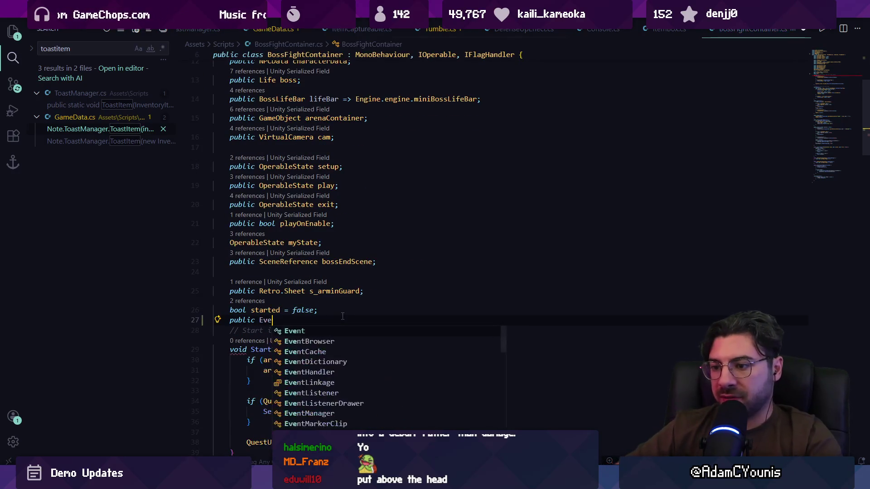
text(ntreference )
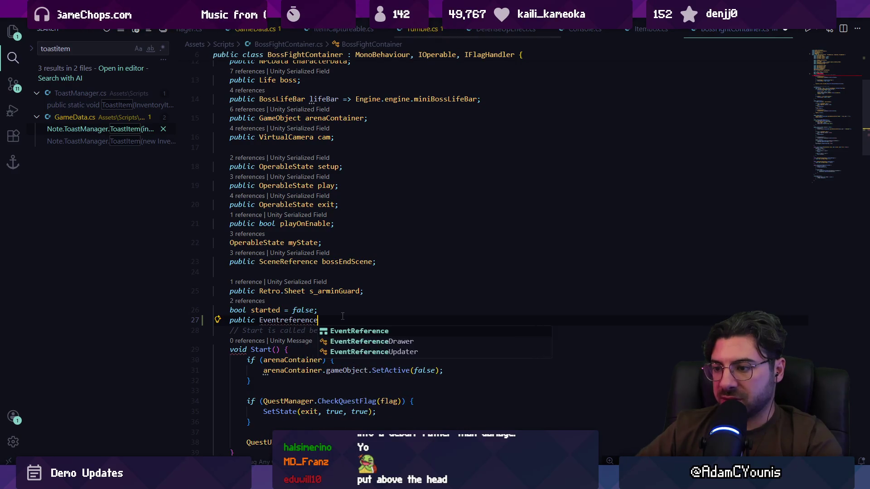
text(mu)
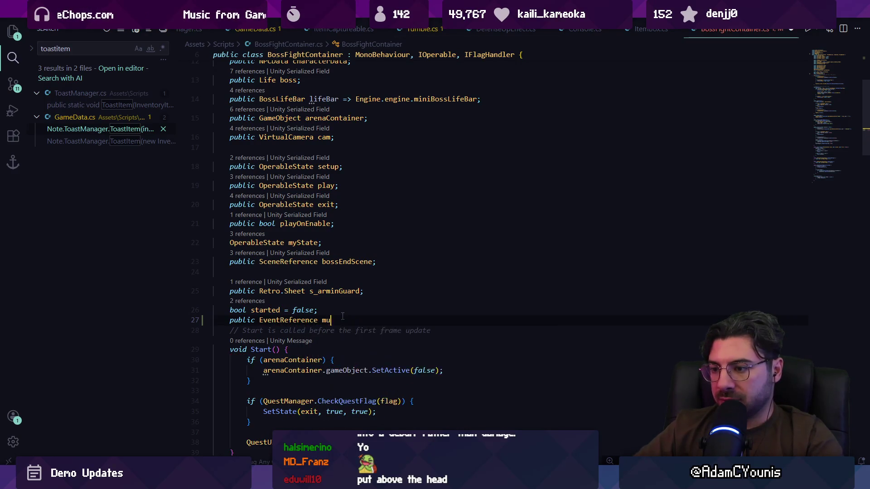
text(sic;)
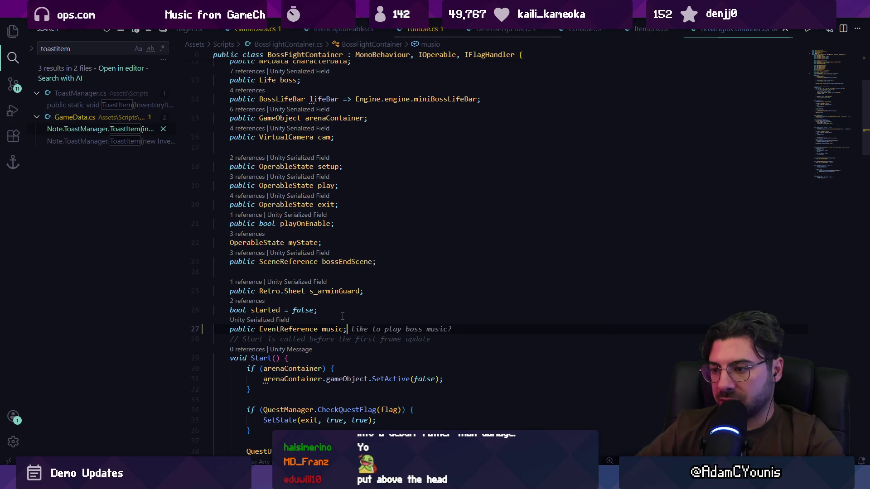
key(alt+Tab)
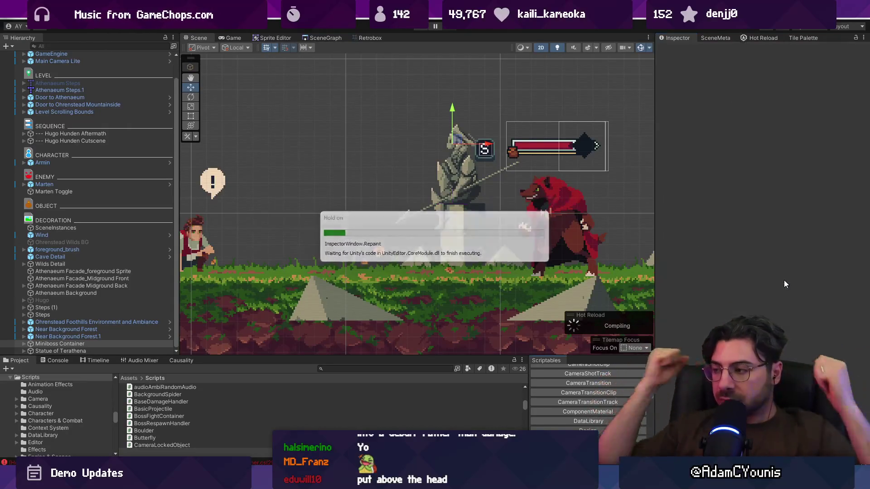
Search 'boss' and assign the 02_cheverton miniboss event to the Miniboss Container's Music field.
click(839, 341)
text(boss)
key(Down)
key(Down)
key(Down)
key(Return)
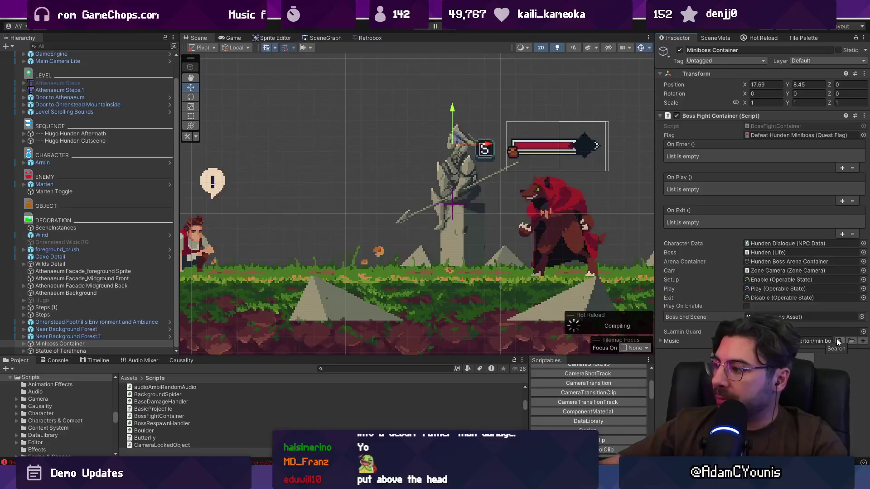
key(alt+Tab)
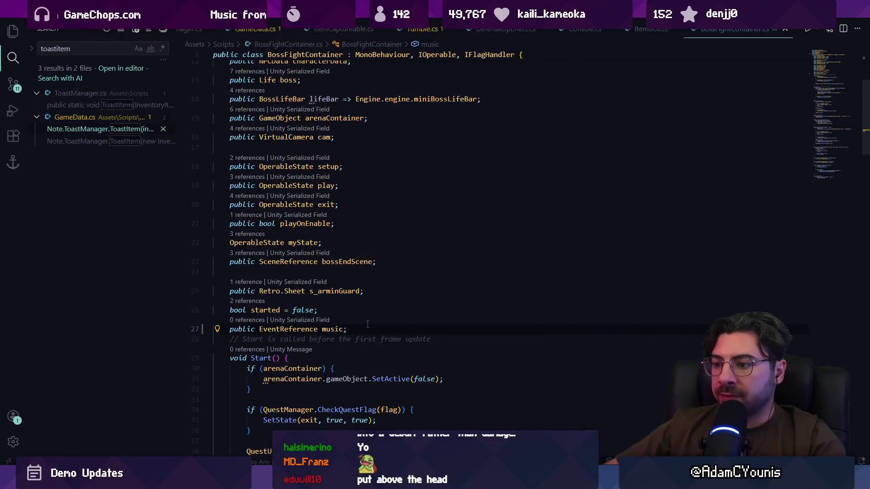
Add a '//play the boss music' comment at the start of Enter().
scroll(360, 238, down, 5)
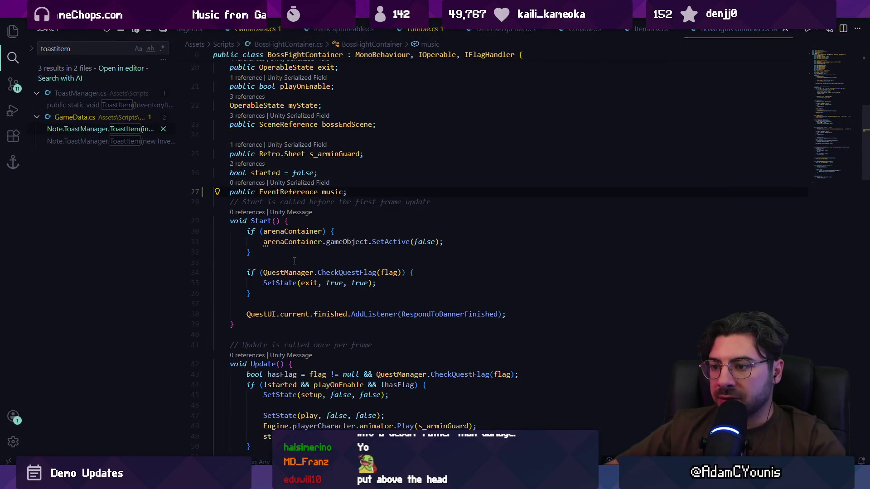
scroll(327, 267, down, 5)
scroll(306, 308, down, 2)
click(373, 276)
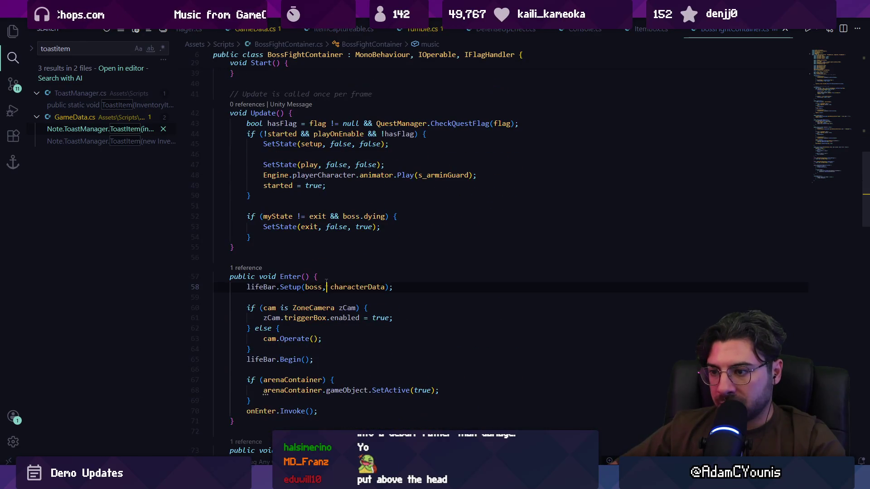
key(Return)
text(//play the bss )
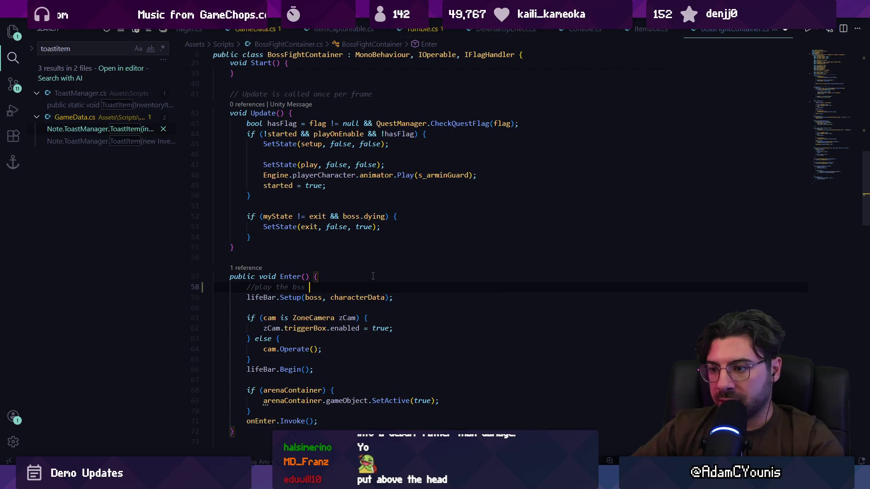
key(BackSpace)
key(BackSpace)
key(BackSpace)
text(oss music)
key(Return)
Insert a GlobalAudio.PlayClip call below the comment, replacing the 0.5f argument with null.
key(Tab)
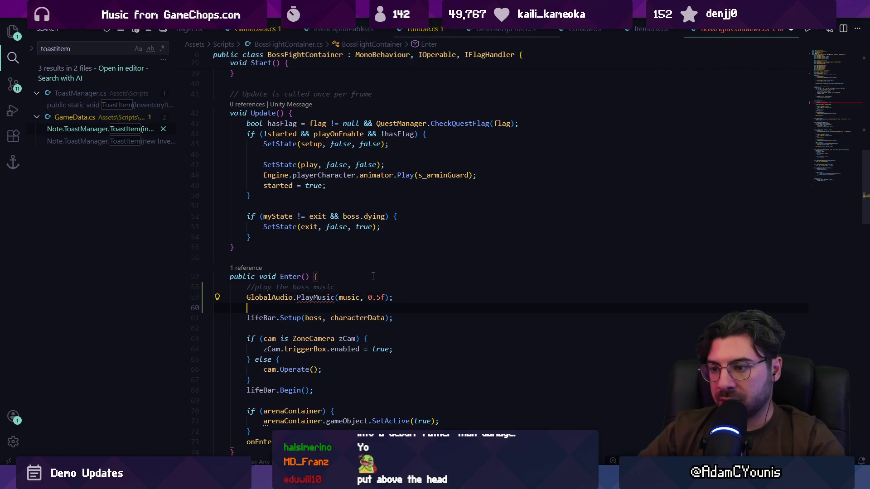
key(ctrl+shift+Left)
text(Play)
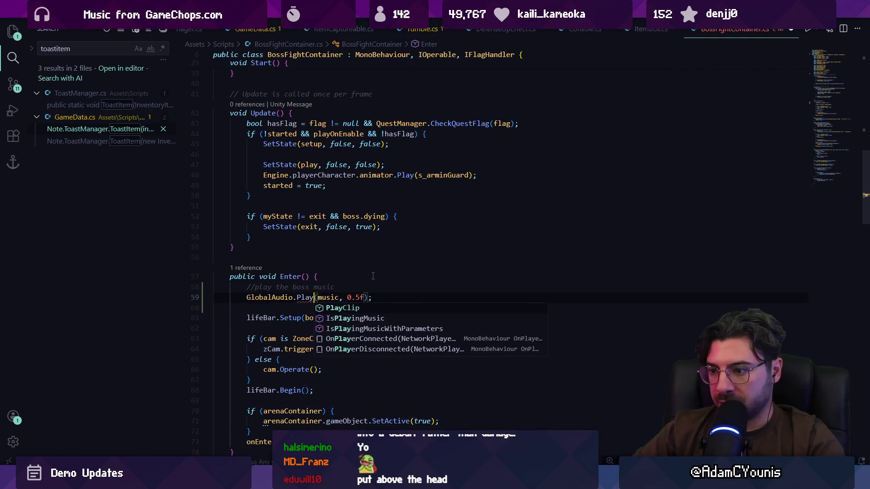
key(Tab)
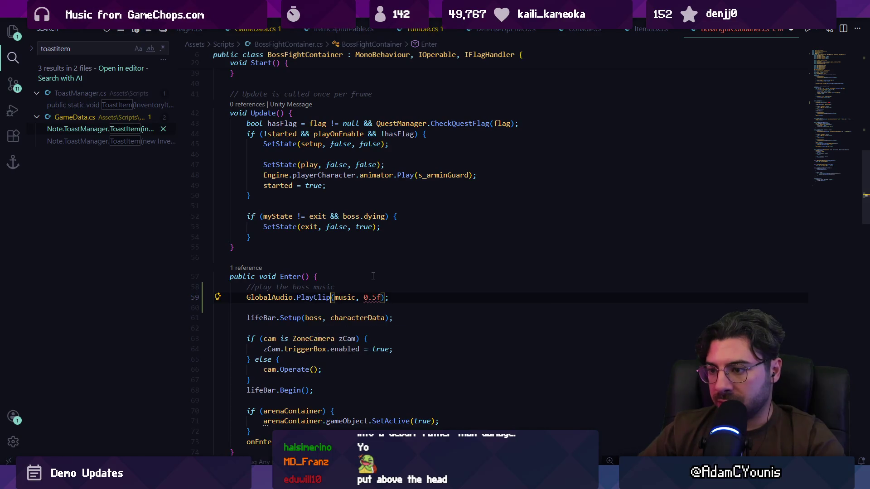
key(ctrl+Right)
key(Right)
key(ctrl+Delete)
key(ctrl+Delete)
key(ctrl+Delete)
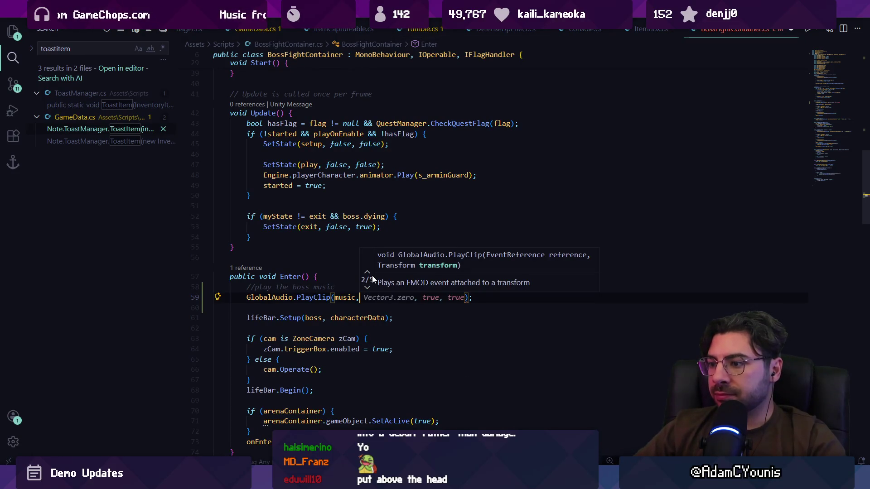
text(null, )
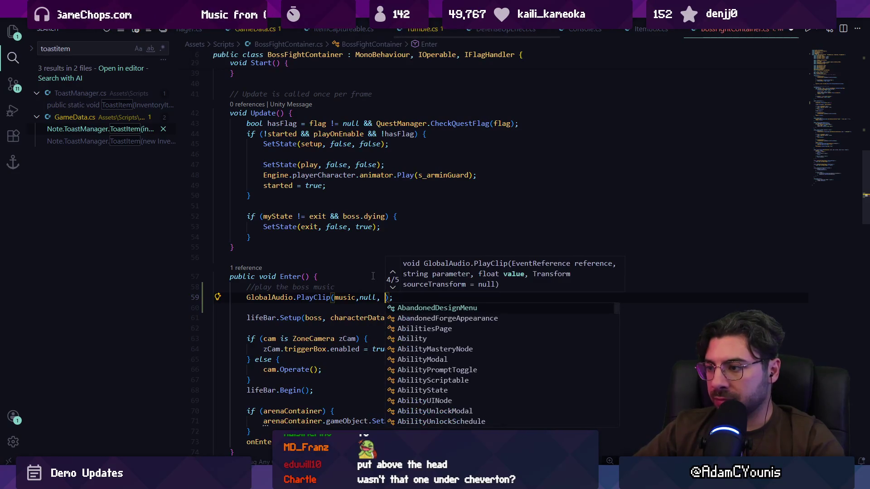
text(fa)
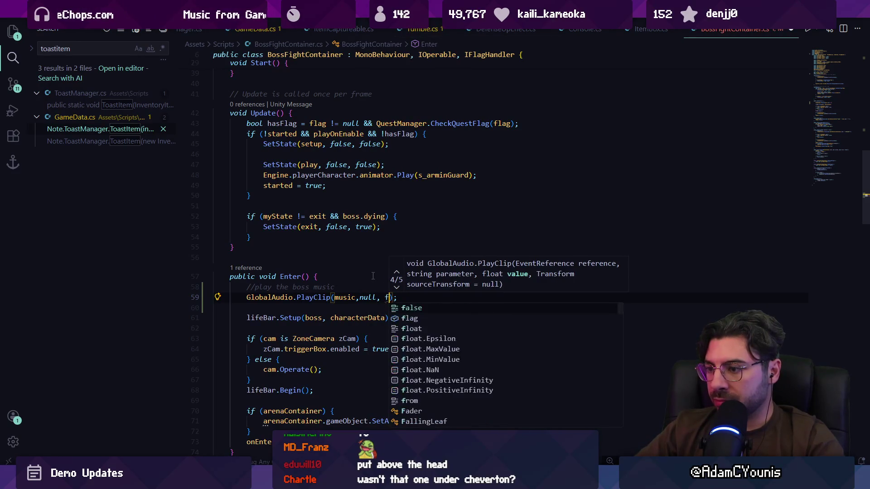
key(BackSpace)
key(BackSpace)
text(null,)
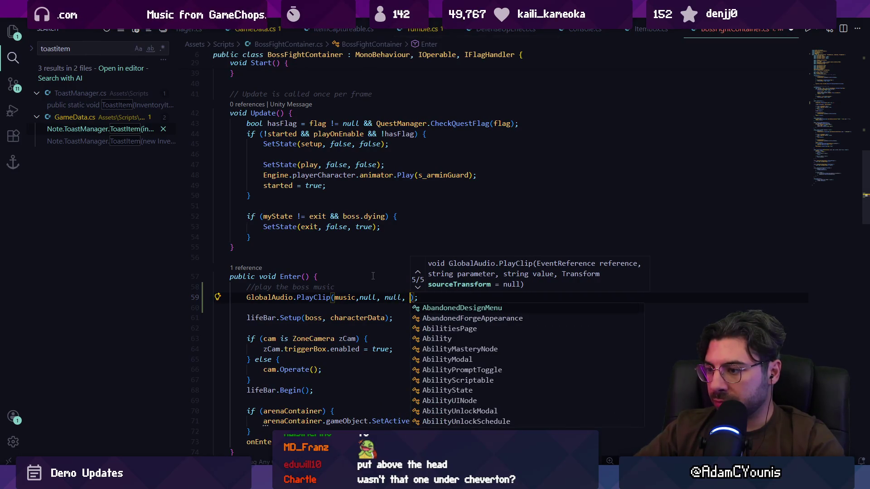
Change the call to GlobalAudio.SetMusic(music, and jump to SetMusic's definition.
key(BackSpace)
key(BackSpace)
key(BackSpace)
key(BackSpace)
key(BackSpace)
key(BackSpace)
key(ctrl+shift+Left)
key(ctrl+shift+Left)
key(ctrl+shift+Left)
key(ctrl+shift+Right)
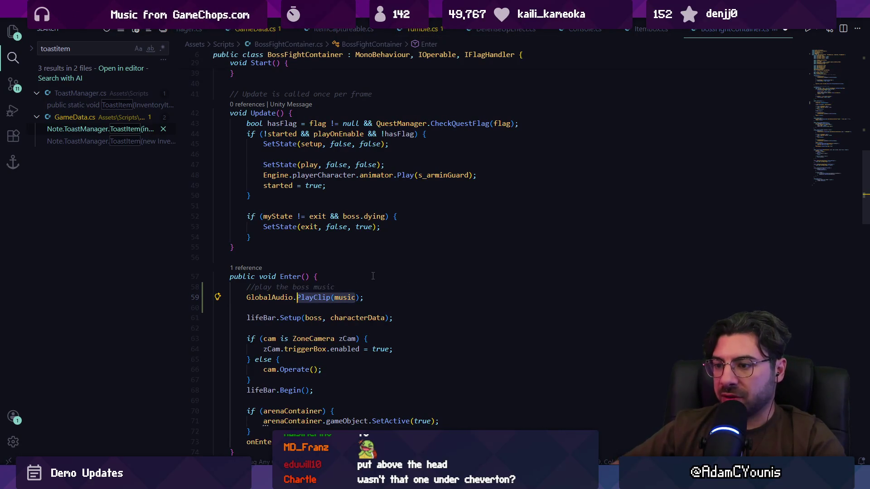
text(SetMusic(music)
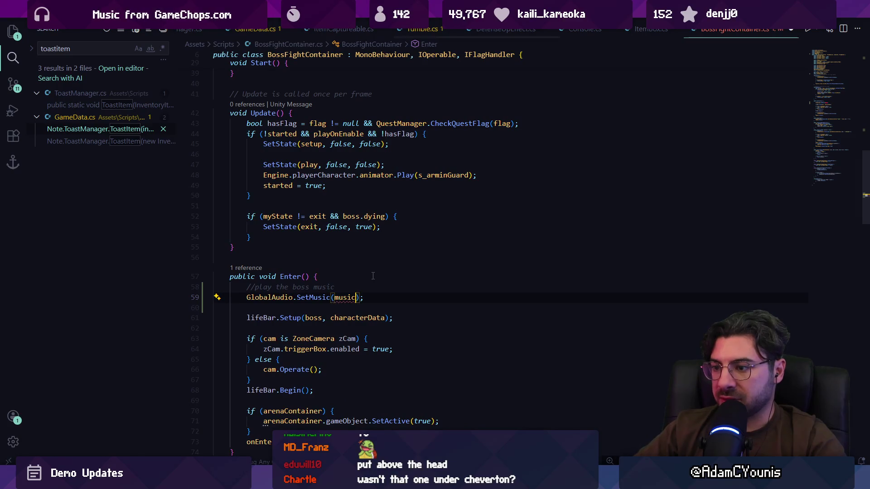
text(,)
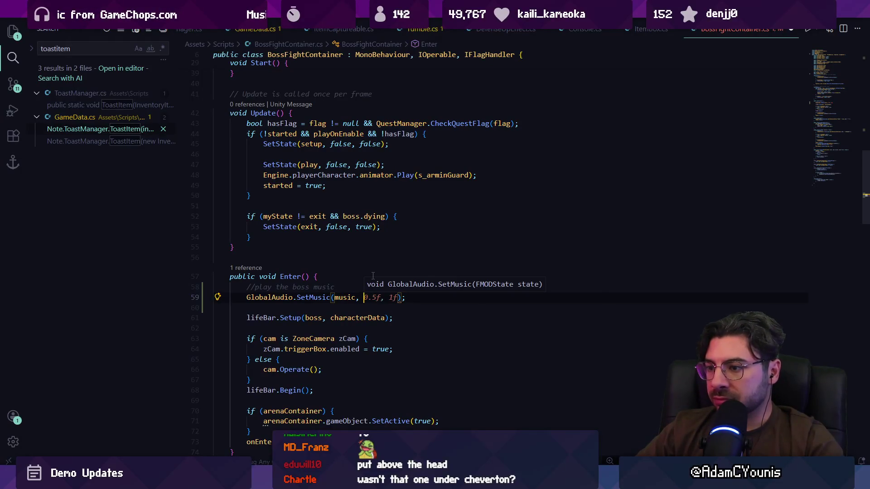
key(F12)
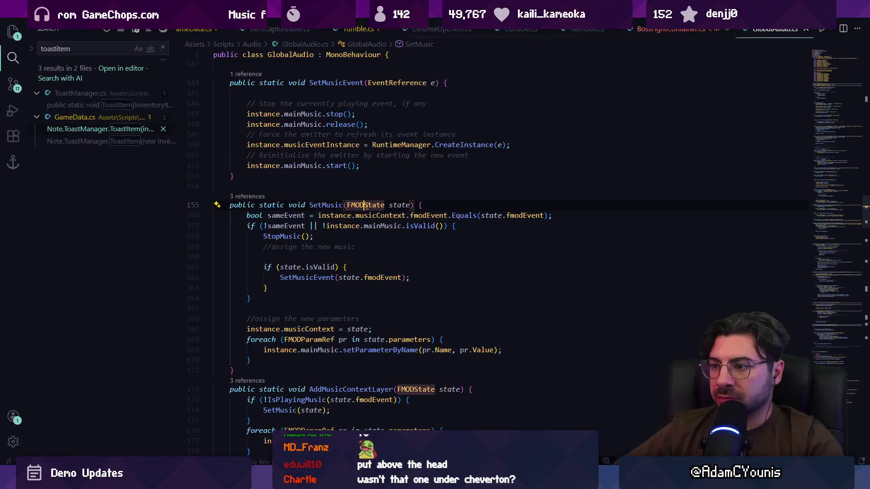
Search GlobalAudio.cs for setmusic, then navigate back to the SetMusic call in Enter().
key(ctrl+f)
text(setmuic)
key(Escape)
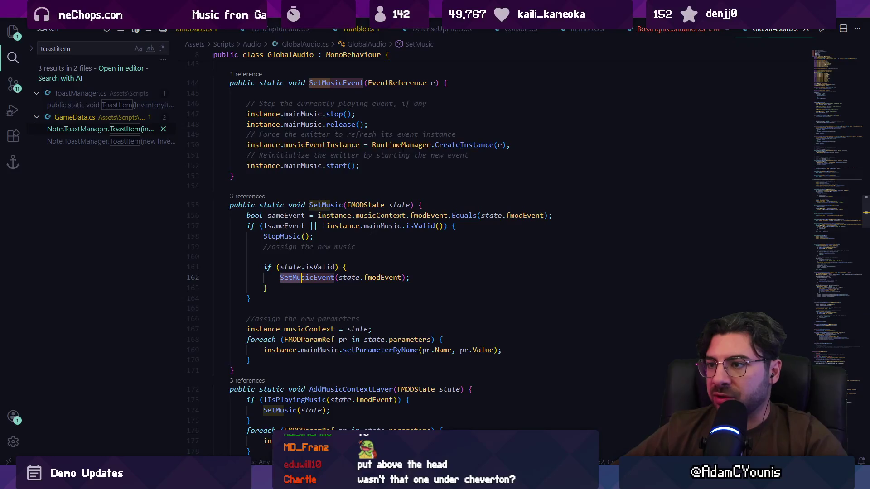
key(alt+Left)
scroll(371, 232, up, 5)
scroll(370, 231, down, 5)
key(alt+Left)
key(alt+Left)
key(alt+Left)
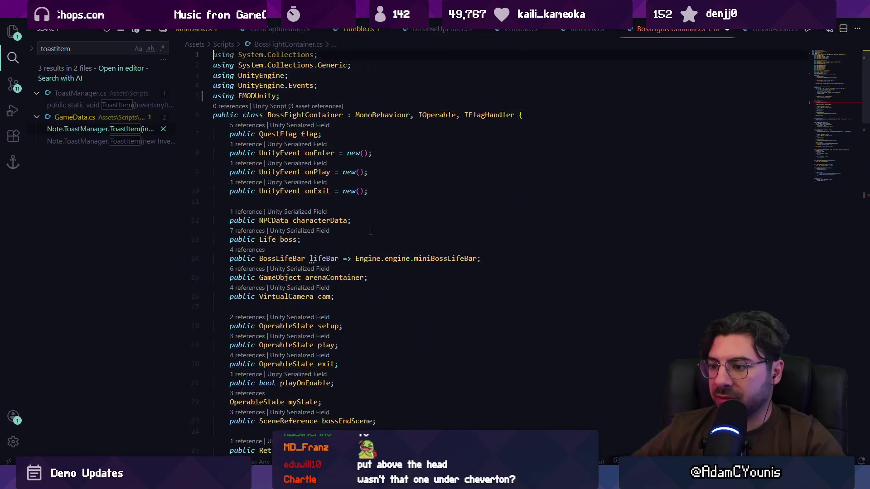
key(alt+Right)
key(alt+Right)
key(alt+Right)
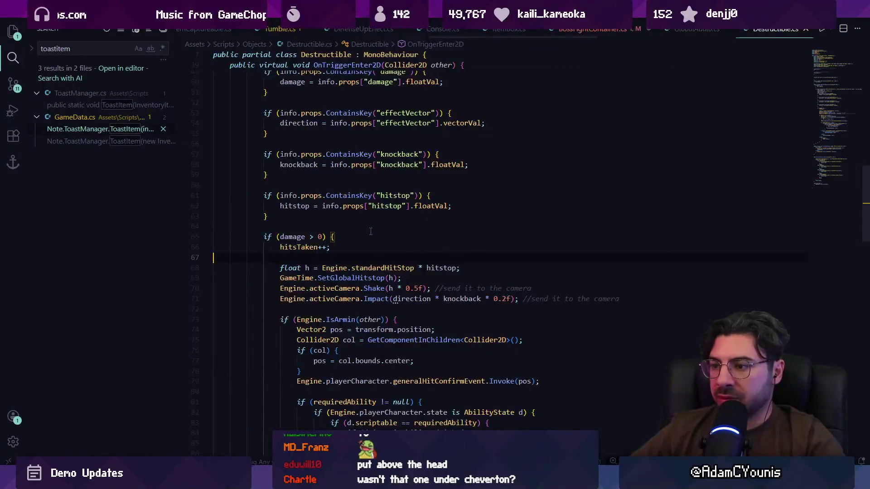
key(alt+Right)
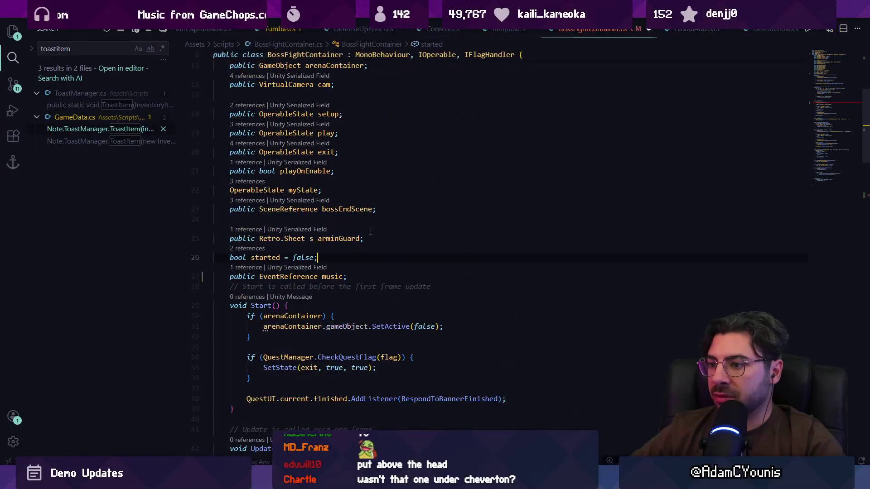
key(alt+Right)
key(alt+Right)
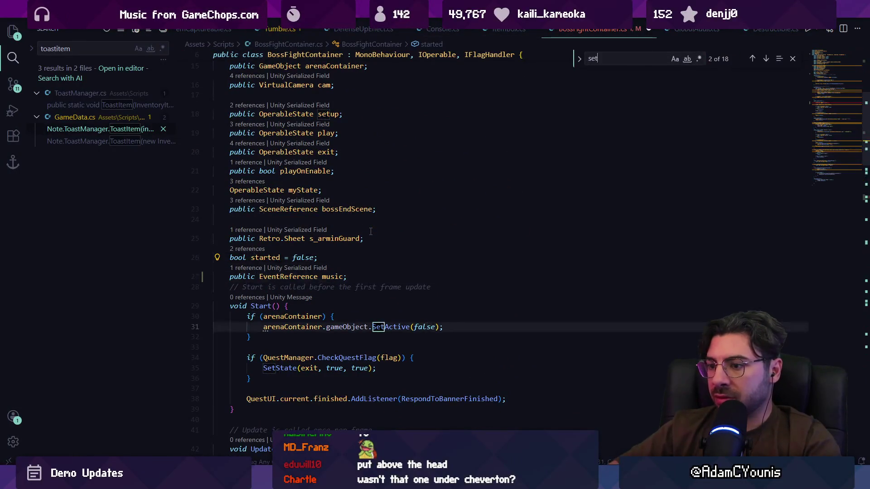
Replace SetMusic with SetMusicEvent(music), drop the trailing comma, and save BossFightContainer.cs.
key(ctrl+shift+p)
key(Escape)
text(E(music, );)
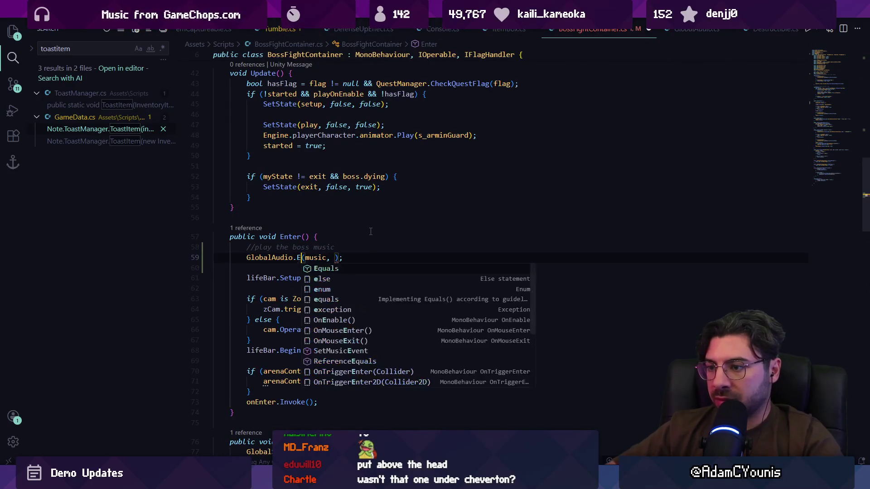
key(BackSpace)
text(SetMusicEvent)
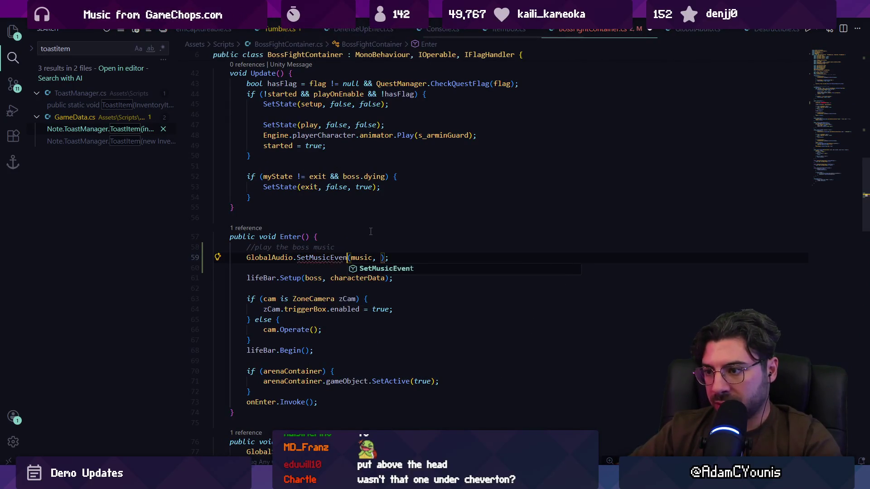
key(BackSpace)
key(BackSpace)
key(ctrl+s)
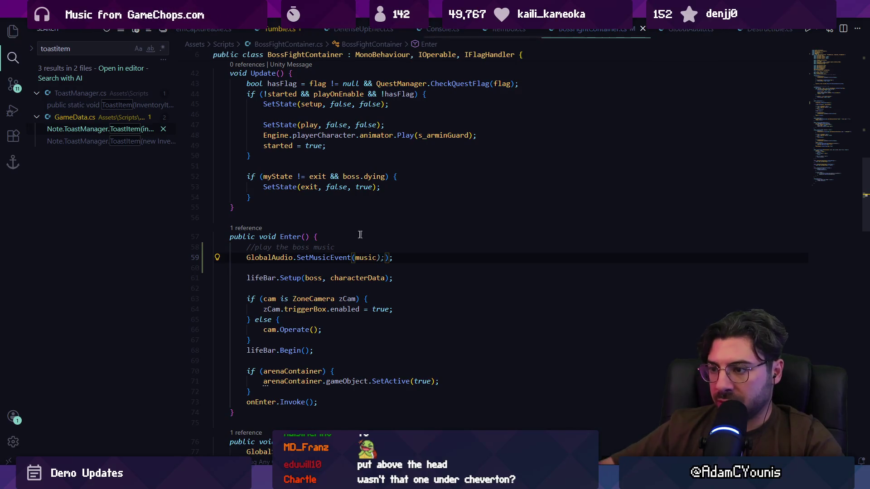
triple_click(335, 258)
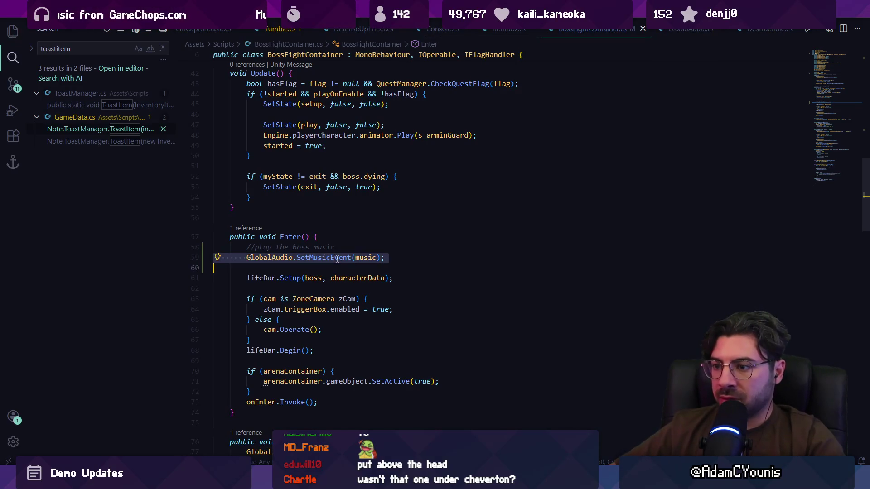
scroll(338, 263, down, 4)
scroll(339, 263, down, 3)
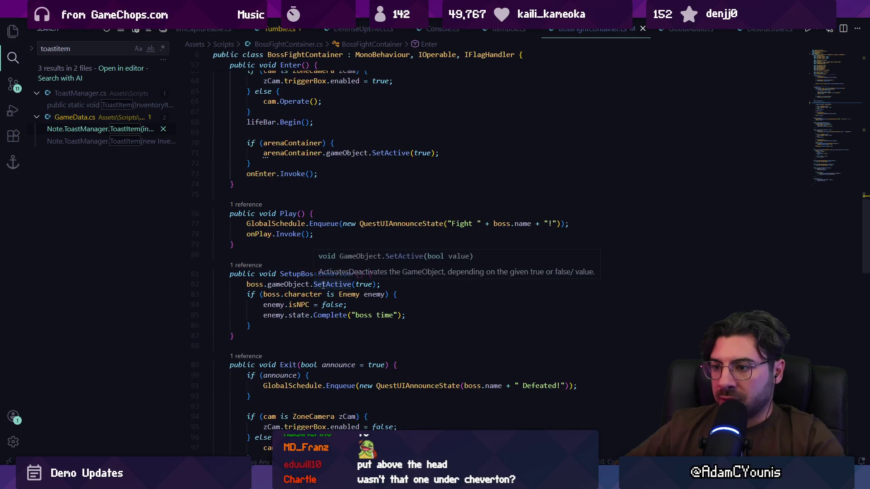
Add an argument-less GlobalAudio.SetMusicEvent() call after the quest flag in Exit().
scroll(325, 280, up, 3)
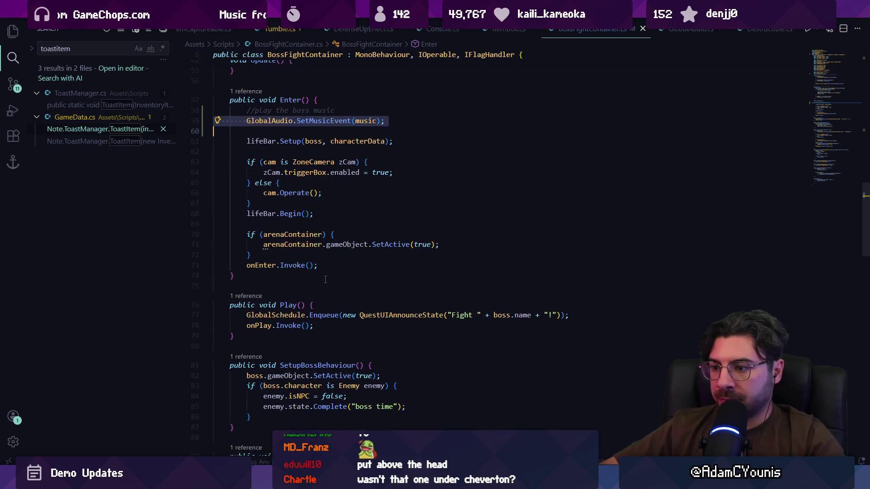
scroll(326, 279, down, 4)
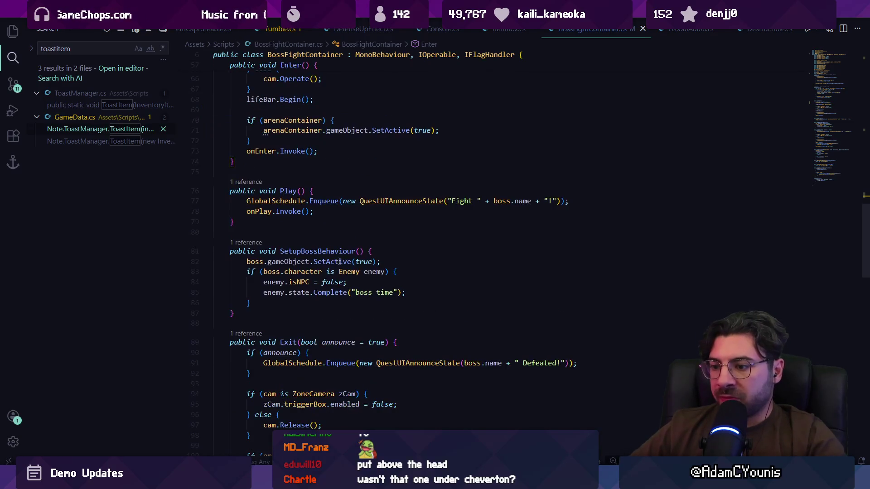
scroll(352, 289, down, 4)
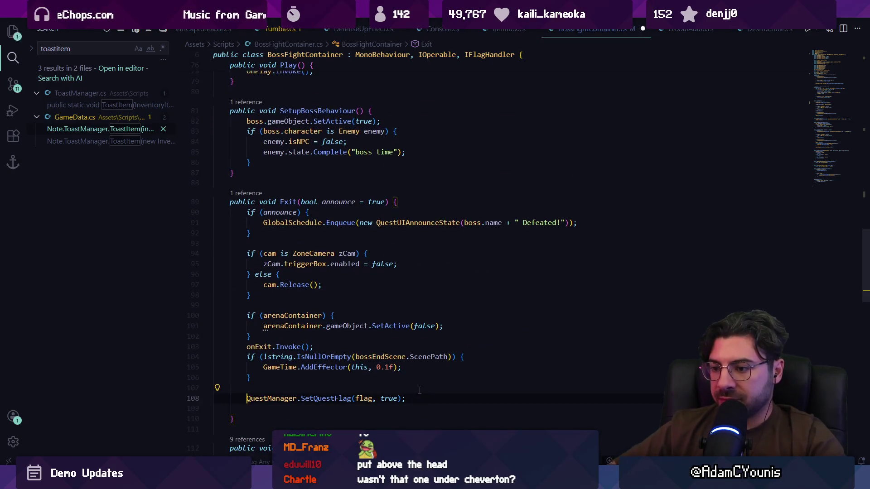
key(Return)
key(Tab)
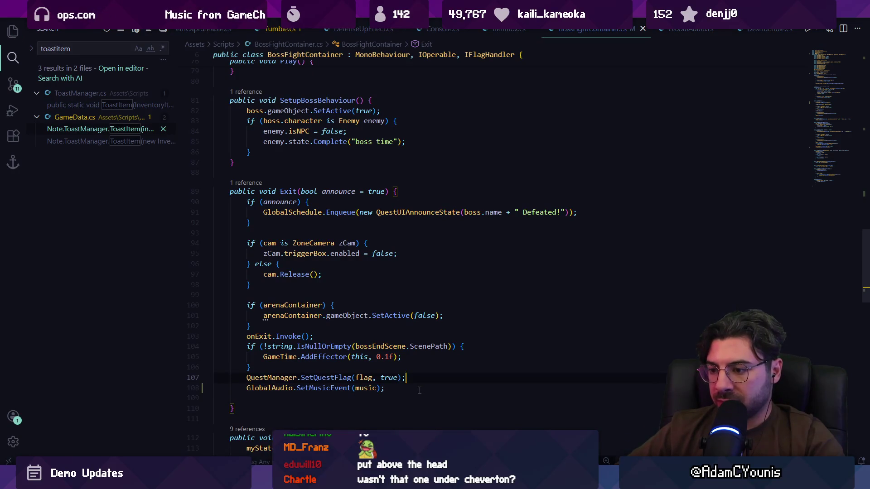
key(Left)
key(ctrl+shift+Left)
key(BackSpace)
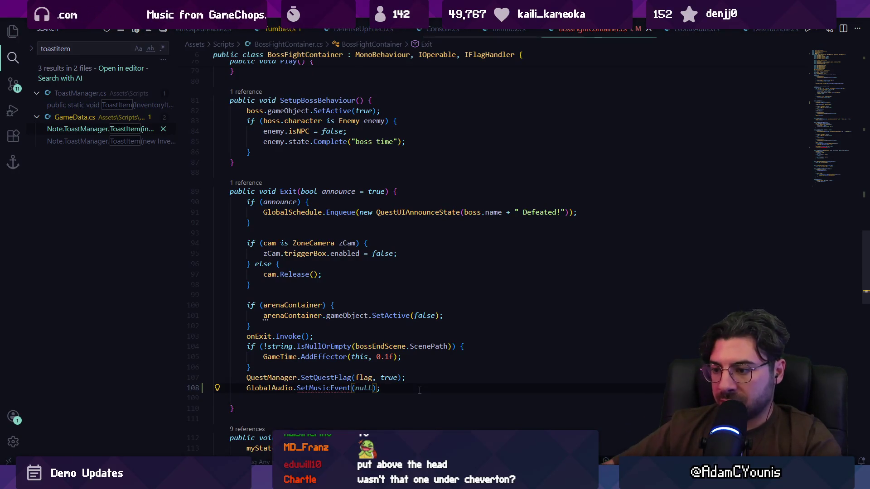
ctrl+click(343, 387)
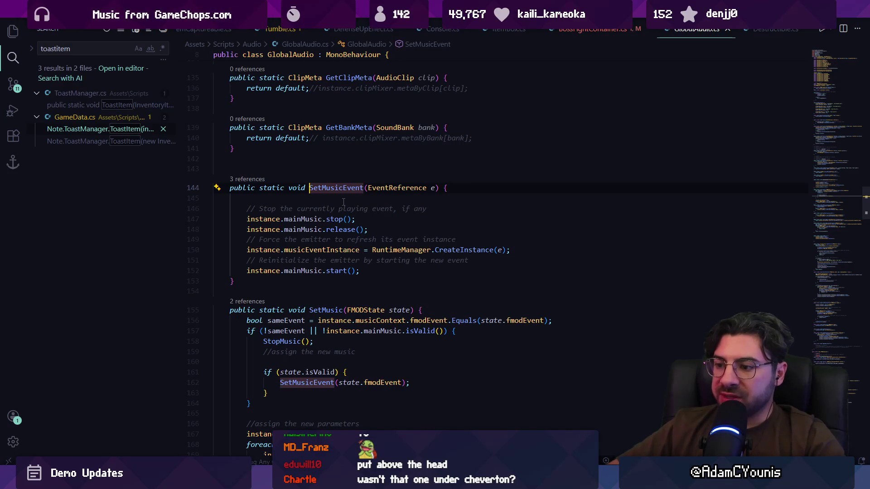
key(alt+Left)
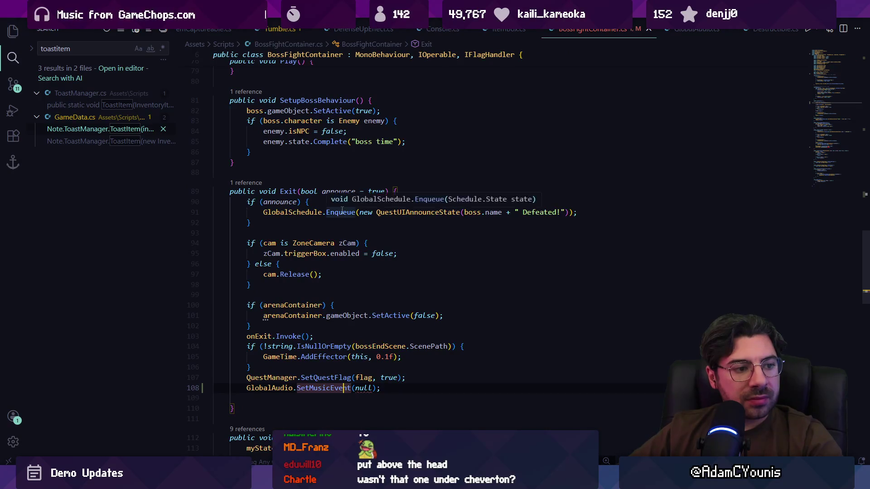
Insert 'SceneMeta meta = GameSystem.GetCurrentSceneMeta()' on a new line above the music call.
scroll(341, 209, down, 3)
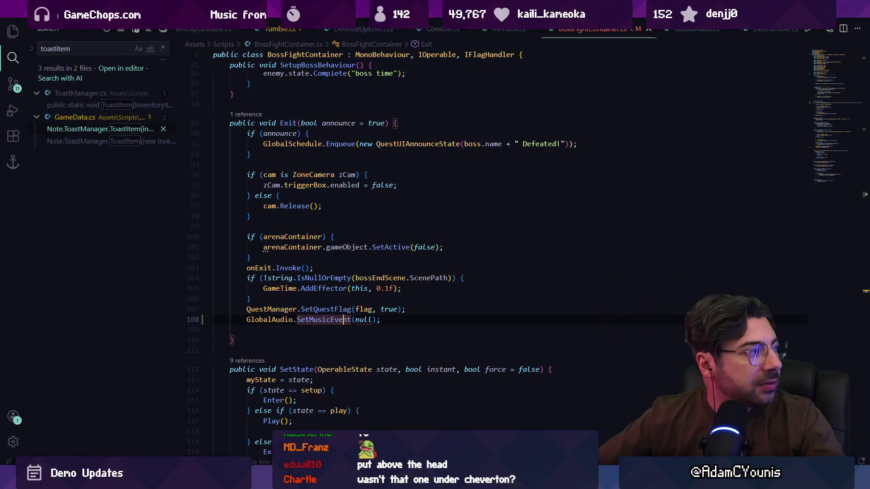
key(alt+Tab)
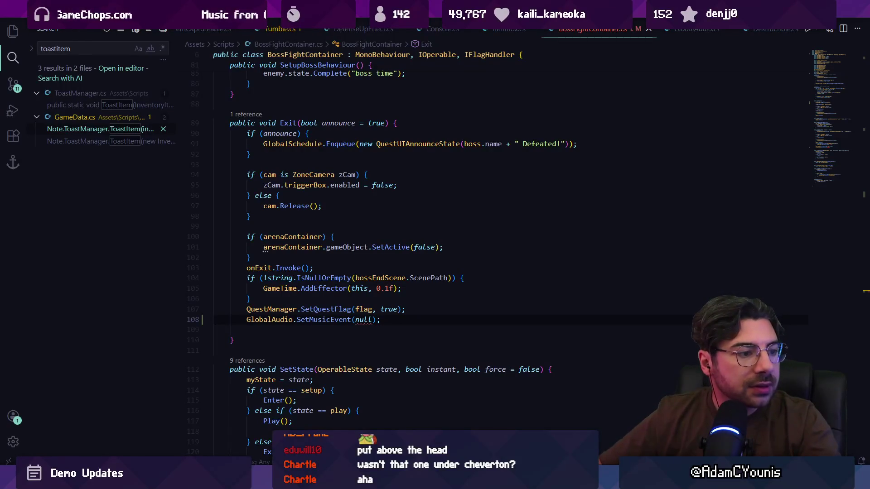
key(ctrl+Right)
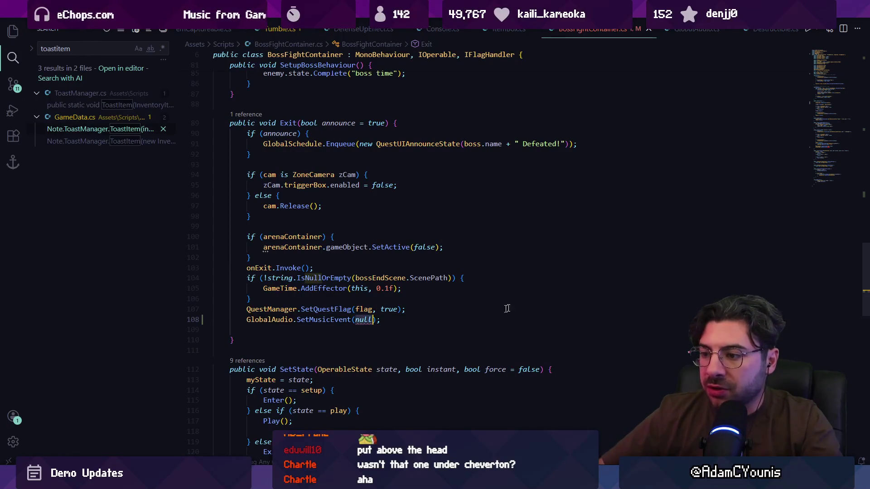
mouse_move(333, 322)
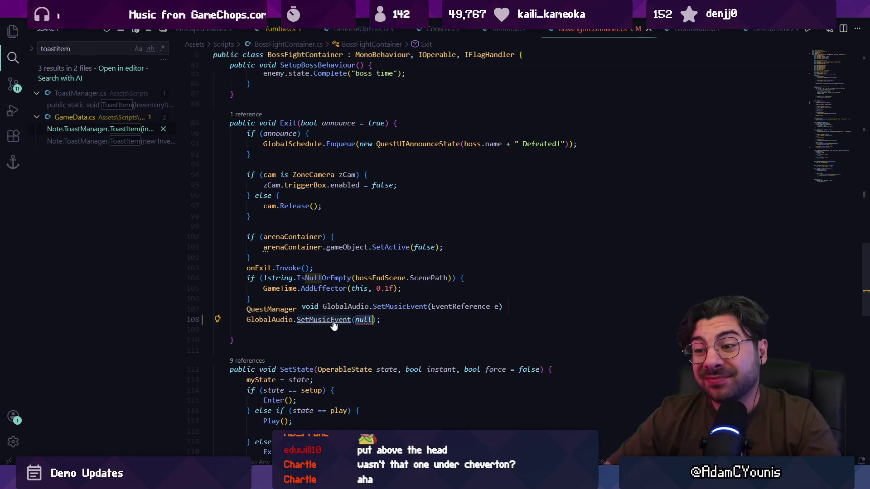
key(ctrl+space)
key(Escape)
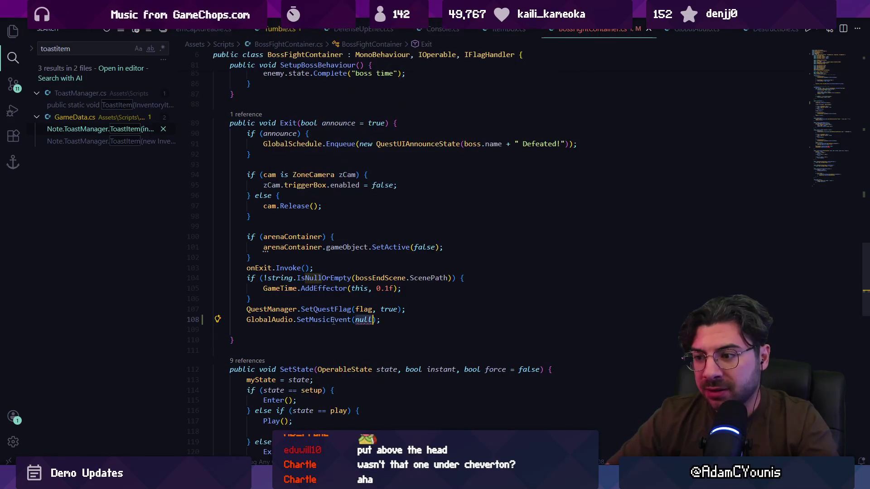
key(ctrl+Left)
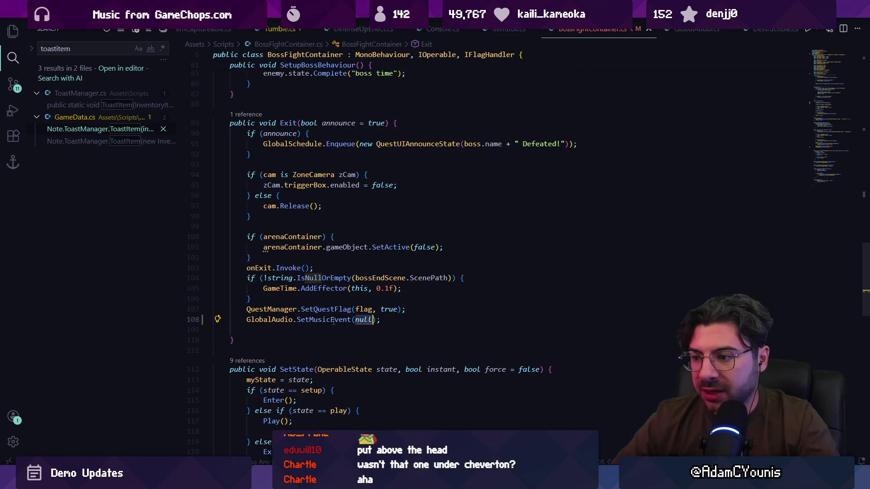
key(Up)
key(Up)
key(Return)
key(Return)
key(Return)
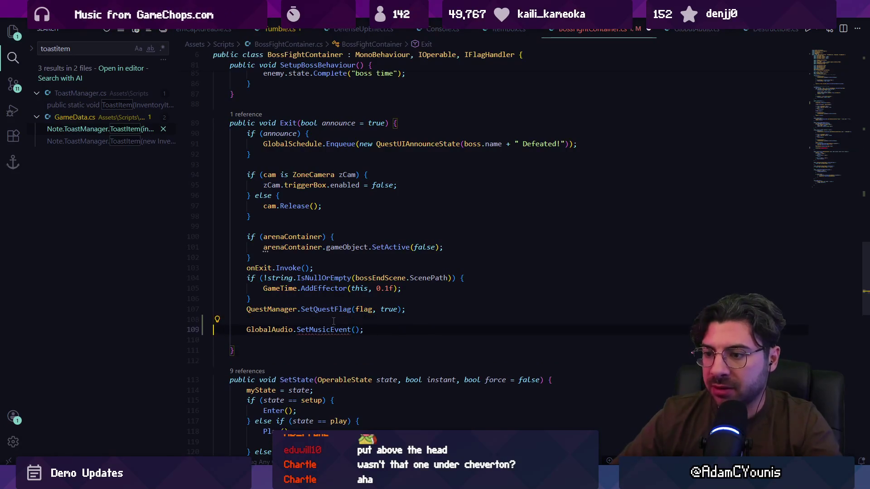
key(Up)
key(Up)
text(cewnem)
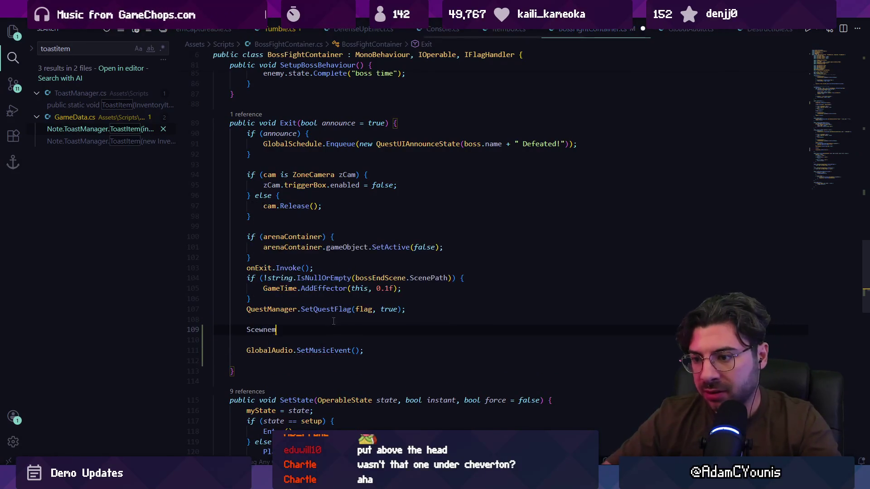
text(etaneMeta meta )
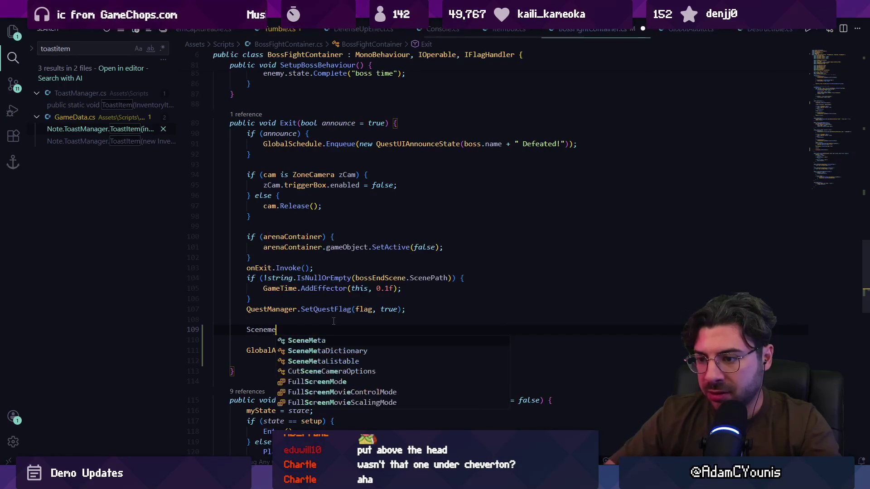
text(=)
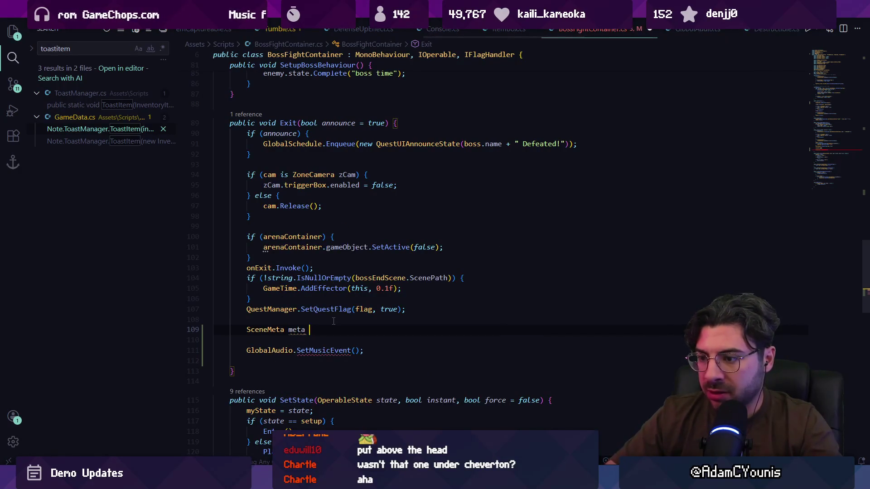
key(Tab)
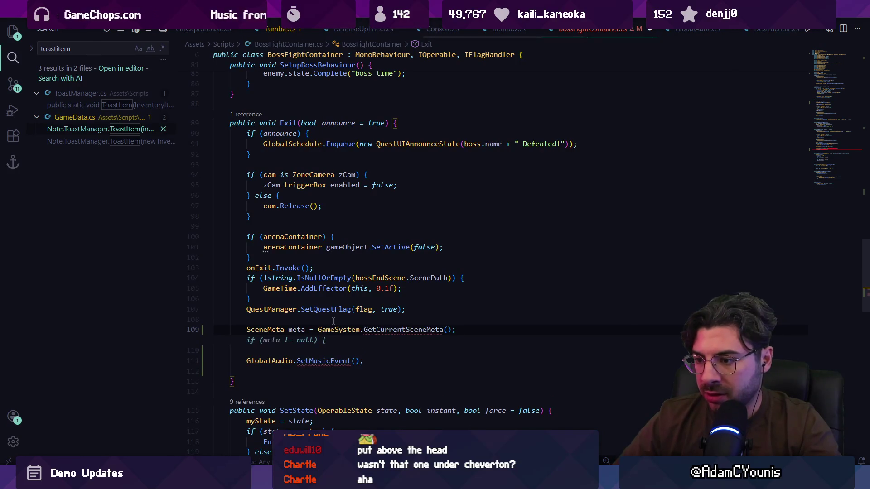
key(Escape)
Look through SceneMeta references to find GameSystem's currentSceneMeta field.
mouse_move(385, 330)
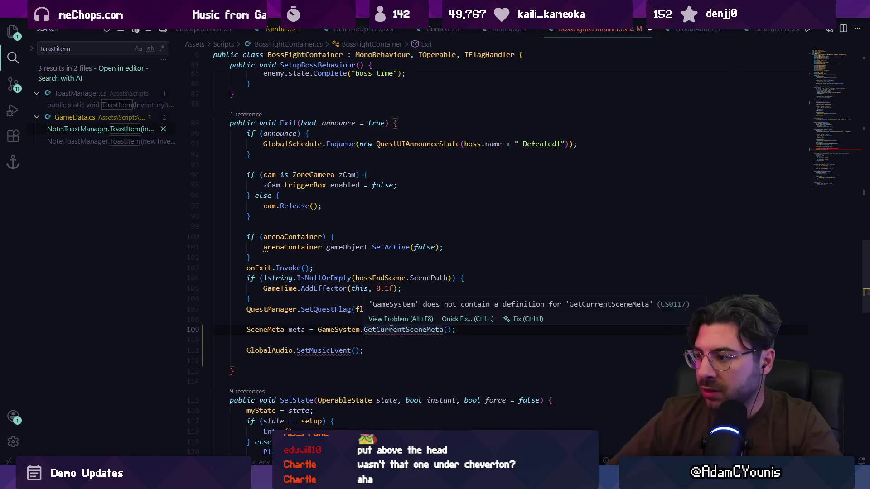
double_click(390, 331)
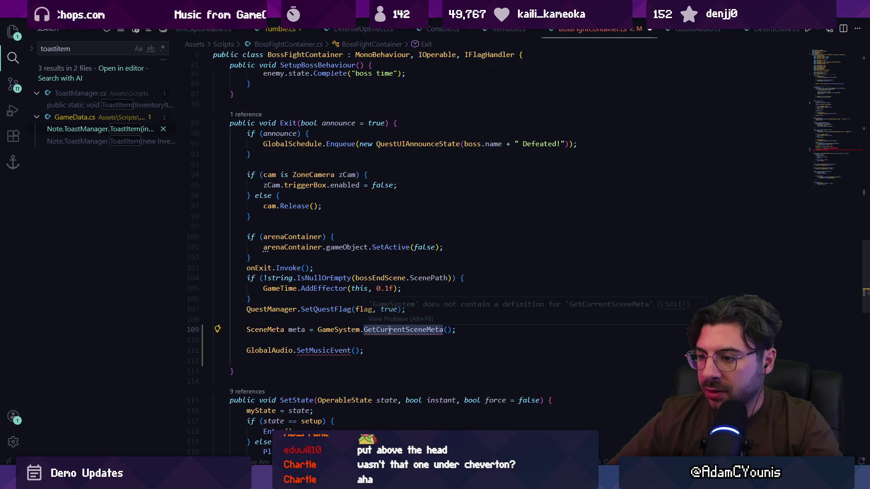
key(ctrl+period)
key(Escape)
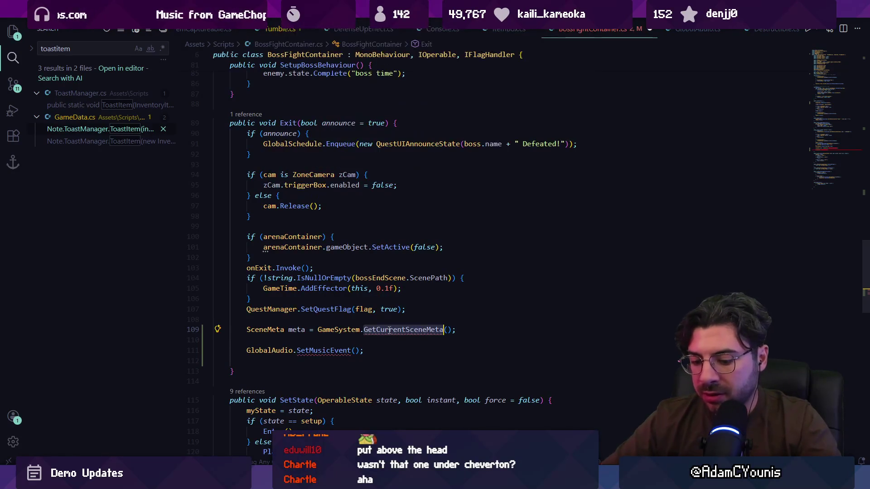
ctrl+click(282, 333)
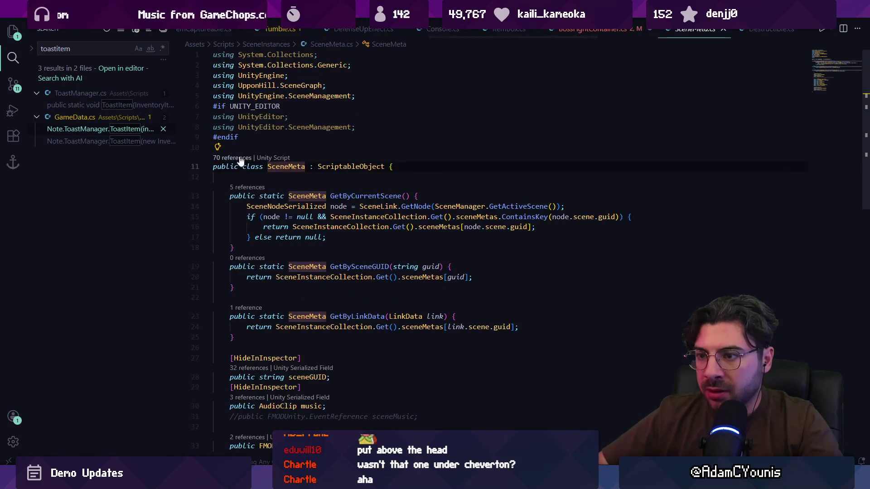
key(shift+F12)
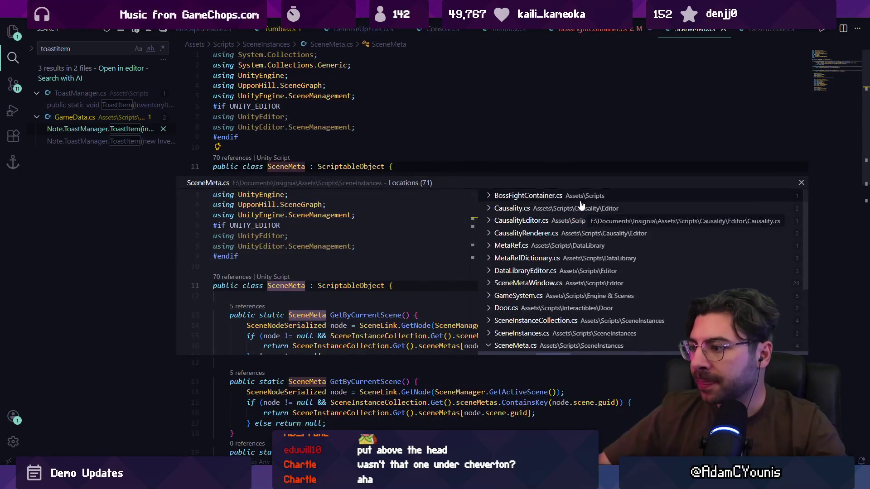
scroll(570, 259, down, 1)
click(566, 252)
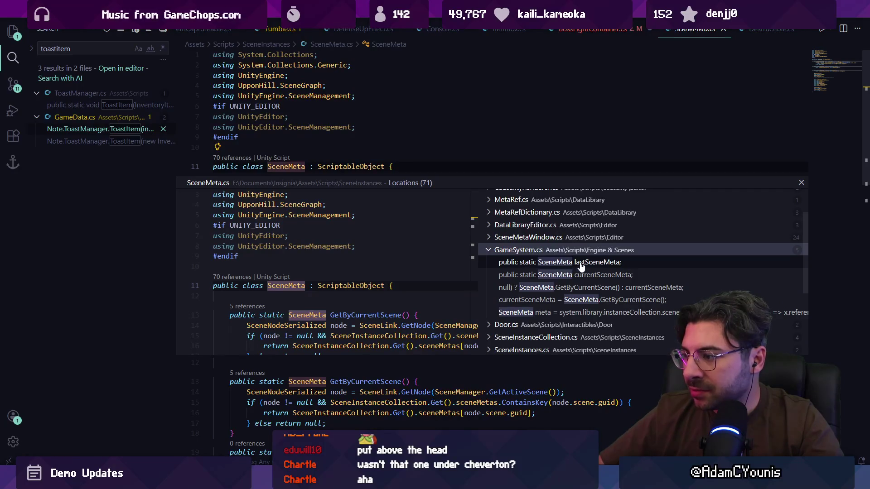
click(607, 274)
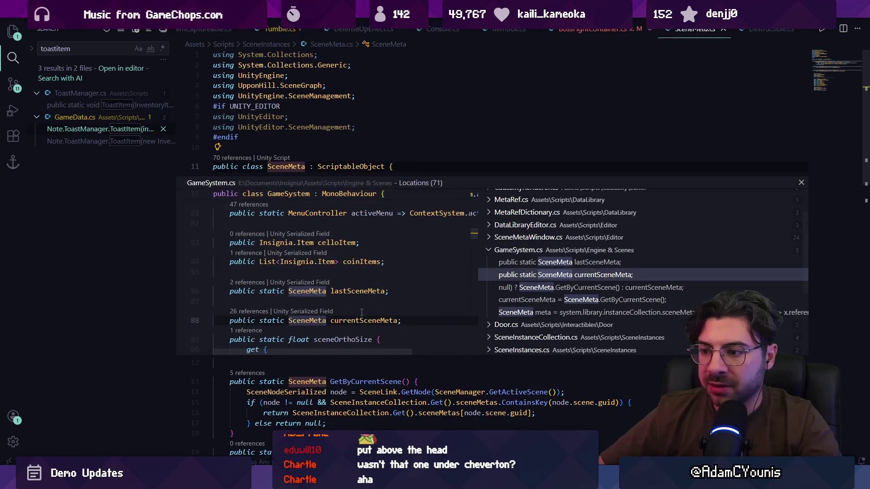
key(Escape)
key(alt+Left)
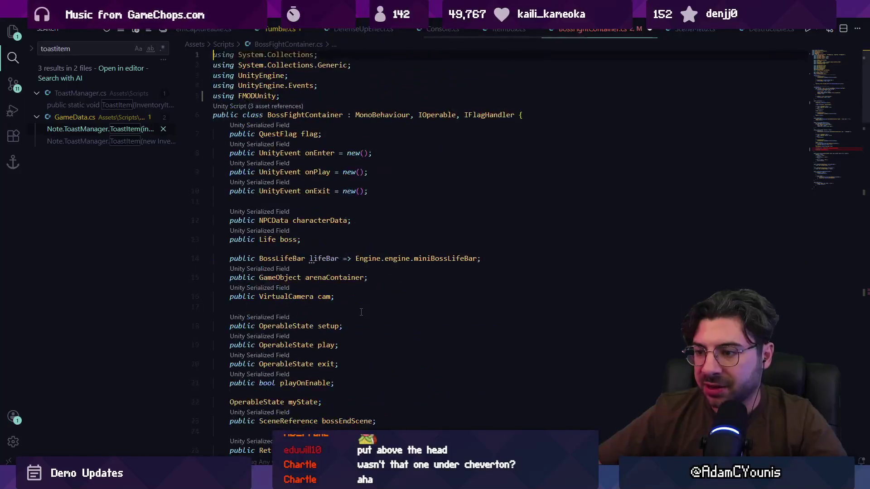
Delete the SceneMeta meta lookup line from Exit().
key(ctrl+Right)
key(ctrl+Right)
key(ctrl+Delete)
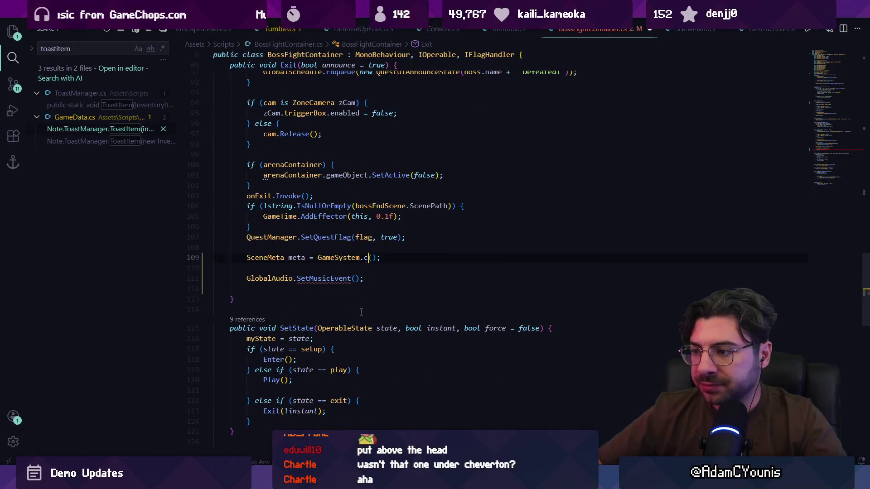
text(current)
key(Tab)
key(Delete)
key(Delete)
key(Delete)
key(ctrl+shift+Left)
key(ctrl+shift+Left)
key(ctrl+shift+Left)
key(BackSpace)
key(BackSpace)
key(shift+Home)
key(shift+Home)
key(BackSpace)
key(BackSpace)
Pass GameSystem.currentSceneMeta.musicEvent as the music call's argument.
key(Down)
key(ctrl+Right)
text(GameSystem.currentSceneMeta)
text(.m)
key(BackSpace)
text(usic)
key(Down)
key(Return)
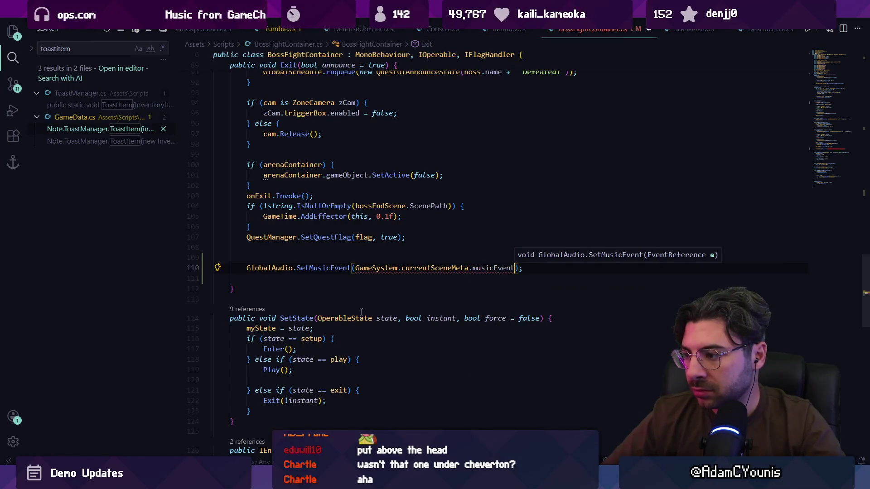
key(Escape)
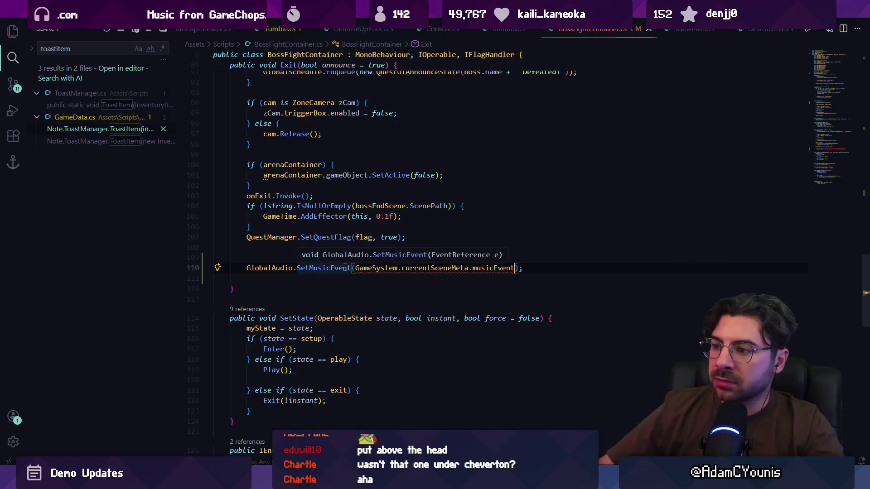
Change the call from SetMusicEvent to SetMusic and let Unity recompile.
click(494, 268)
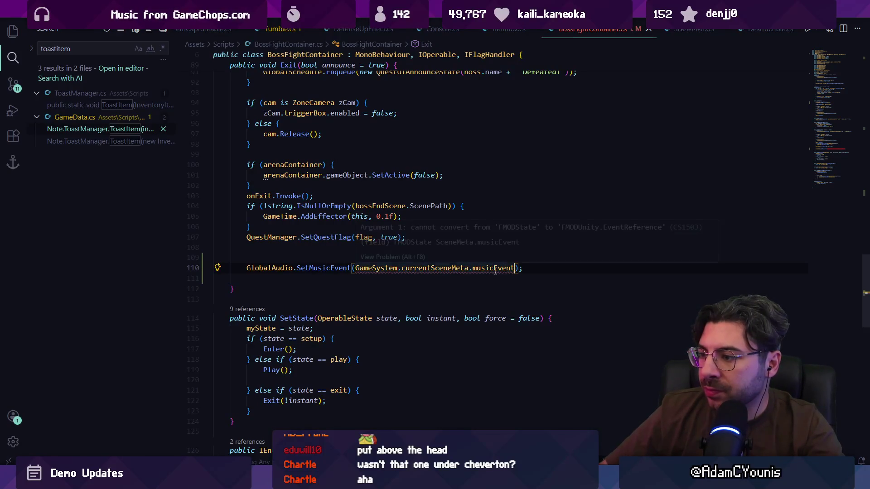
key(F12)
key(alt+Left)
key(ctrl+Left)
key(ctrl+Left)
key(ctrl+Left)
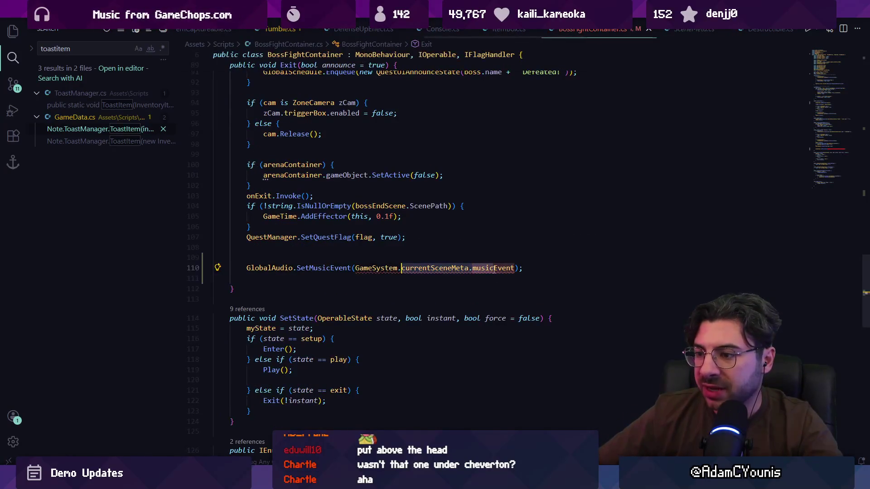
key(Delete)
key(Delete)
key(Delete)
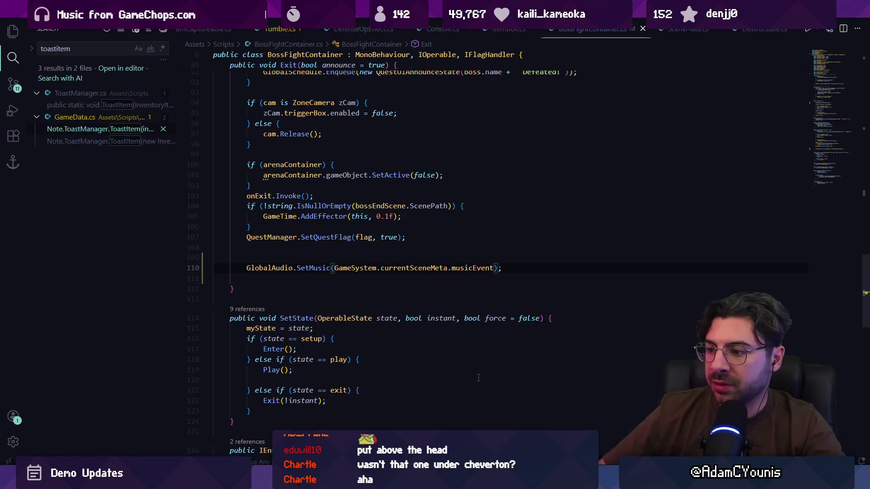
key(alt+Tab)
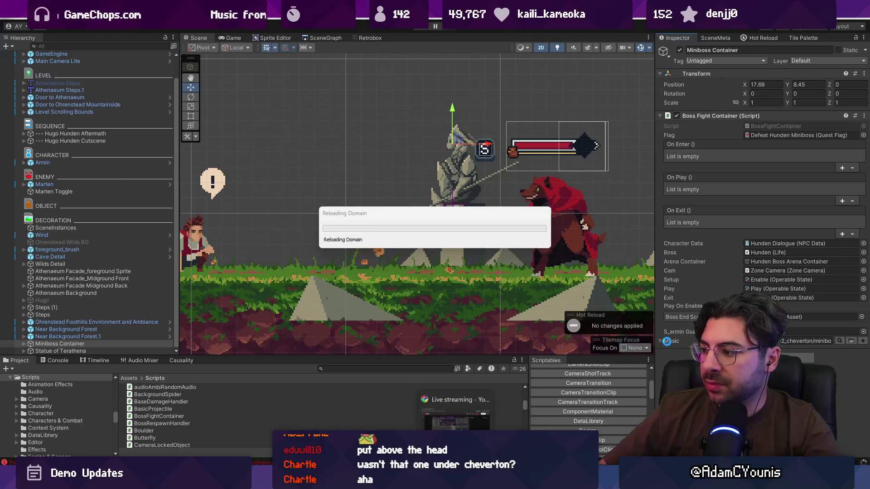
key(alt+Tab)
Change the boss container's music field type from EventReference to FMODState on line 27.
scroll(327, 193, up, 20)
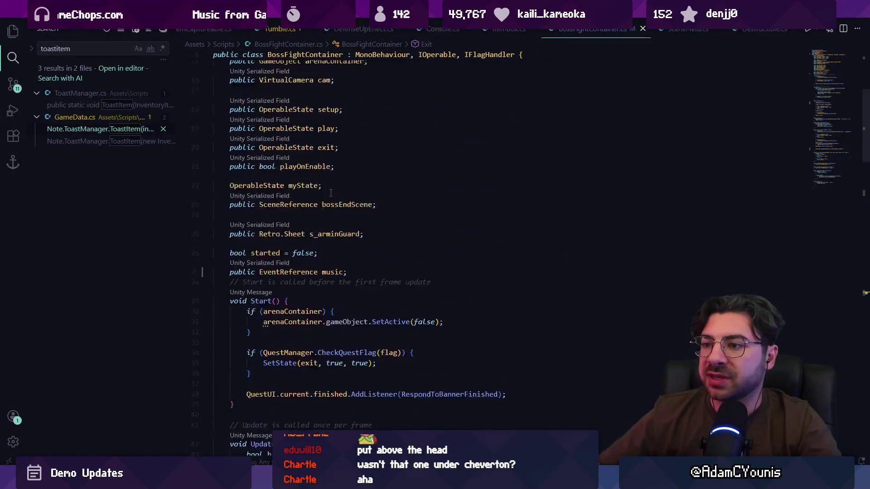
scroll(327, 194, down, 5)
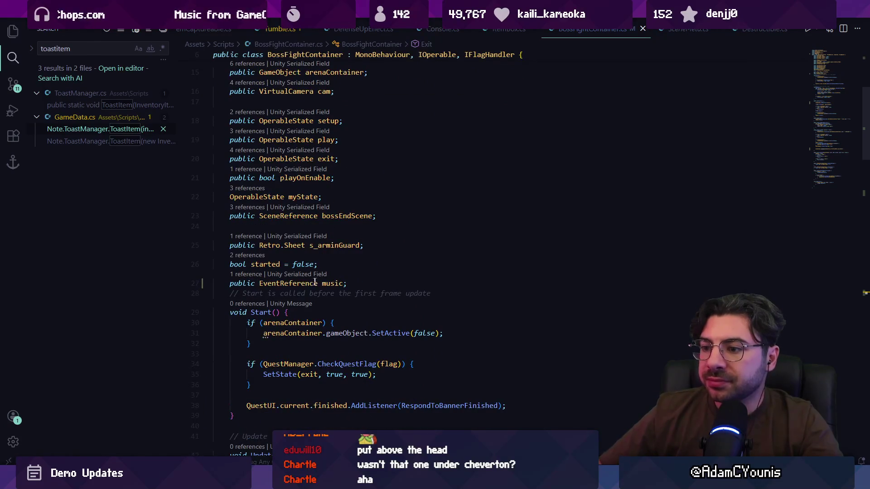
text(FMODSt)
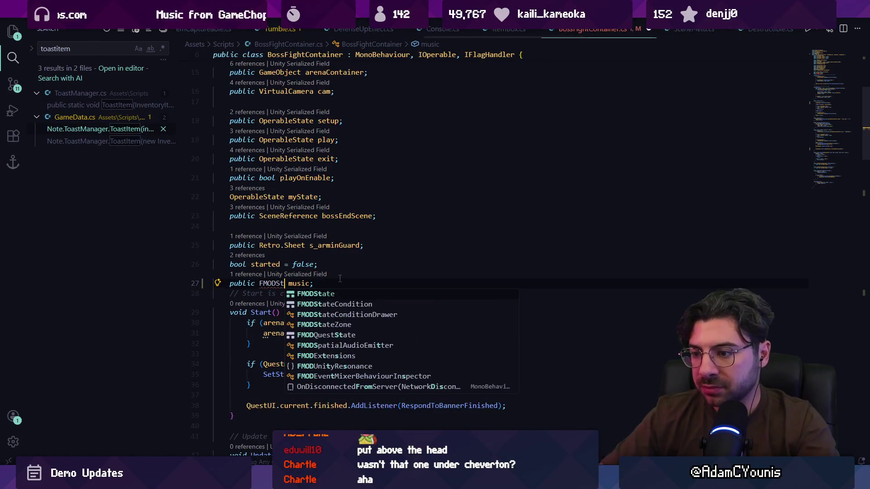
key(Tab)
scroll(379, 325, down, 15)
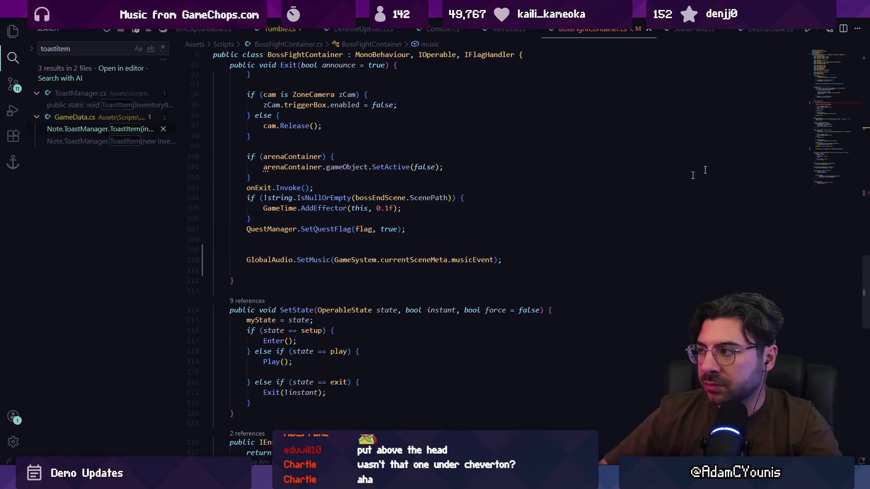
Make Enter call SetMusic instead of SetMusicEvent, then return to Unity to recompile.
click(827, 107)
double_click(339, 237)
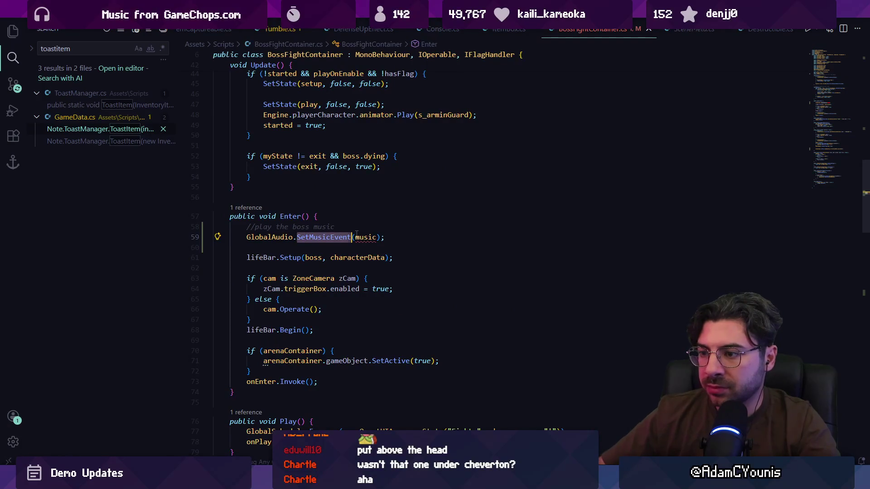
key(Delete)
key(Delete)
key(Delete)
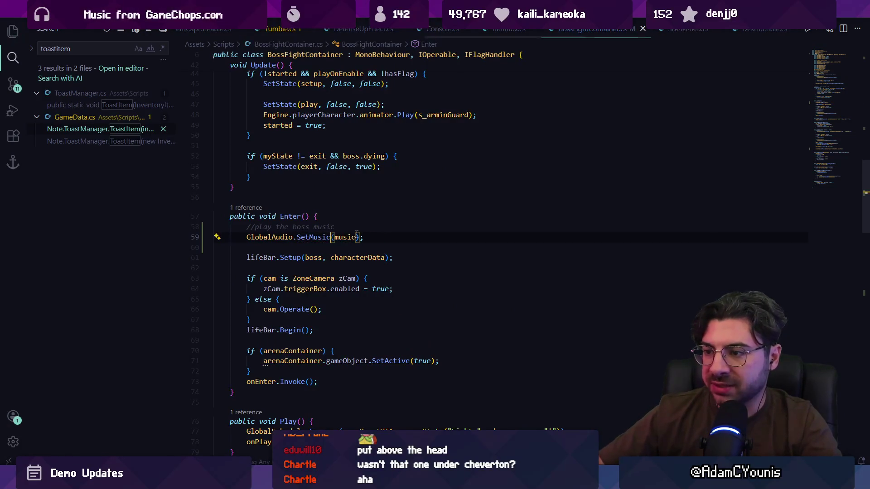
key(alt+Tab)
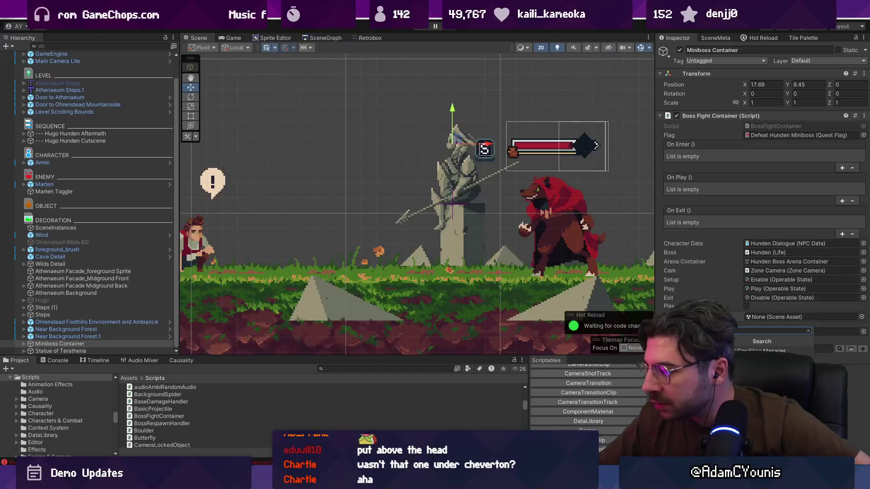
key(Return)
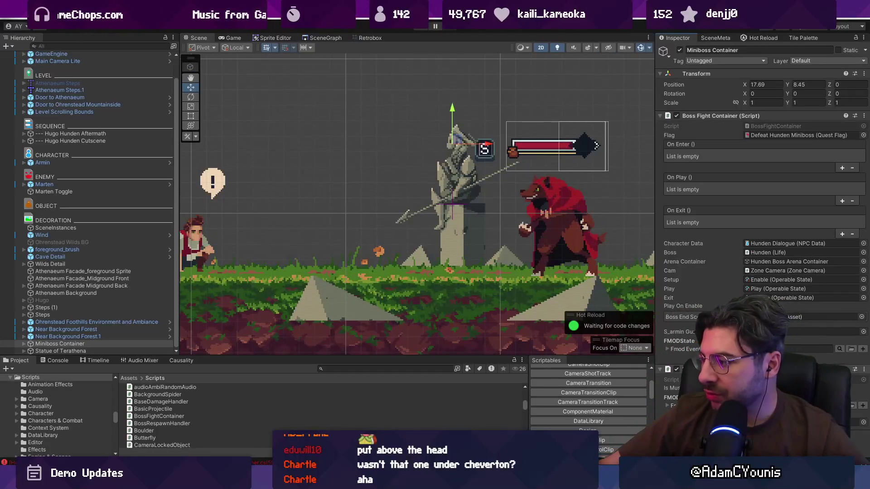
Check the options menu of the Miniboss Container's new FMOD state component.
right_click(749, 369)
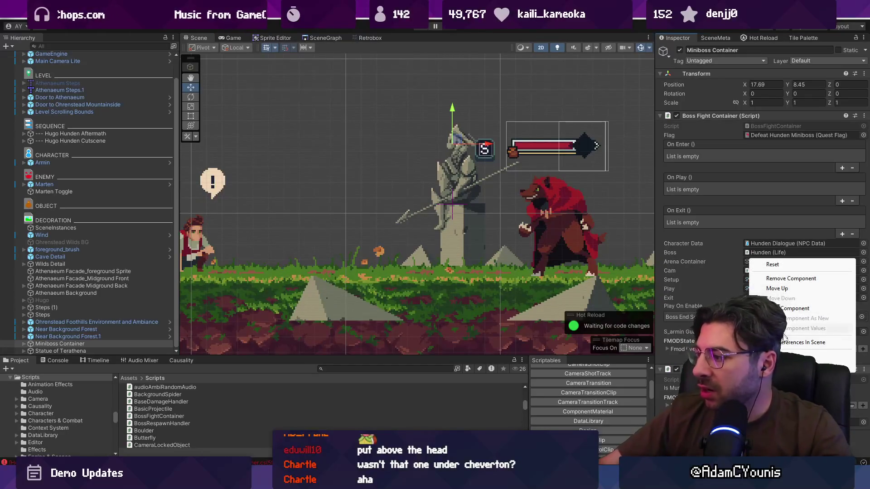
click(772, 265)
right_click(743, 368)
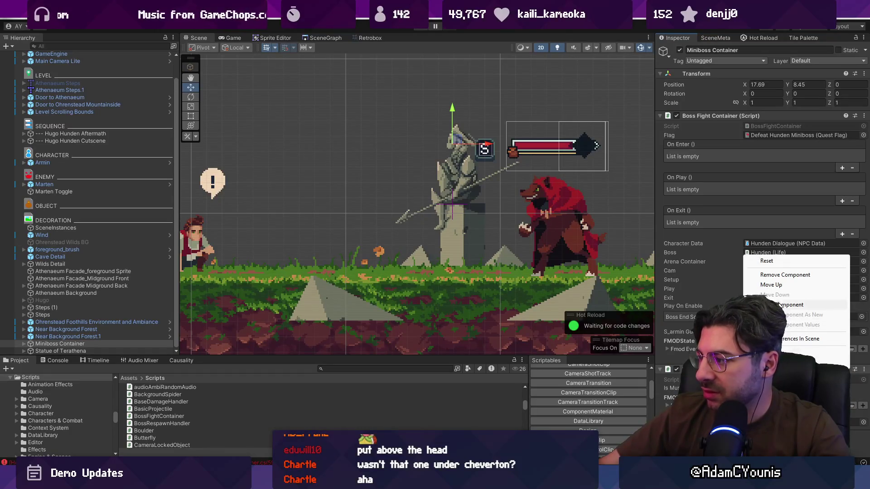
click(841, 352)
Assign the music/02_cheverton/miniboss event to the FMODState field via a 'boss' search, then start Play mode.
click(840, 349)
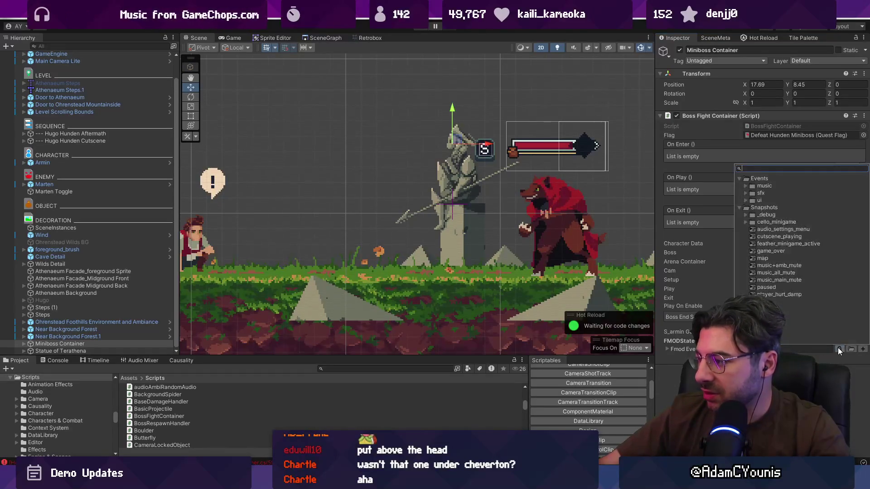
text(mu)
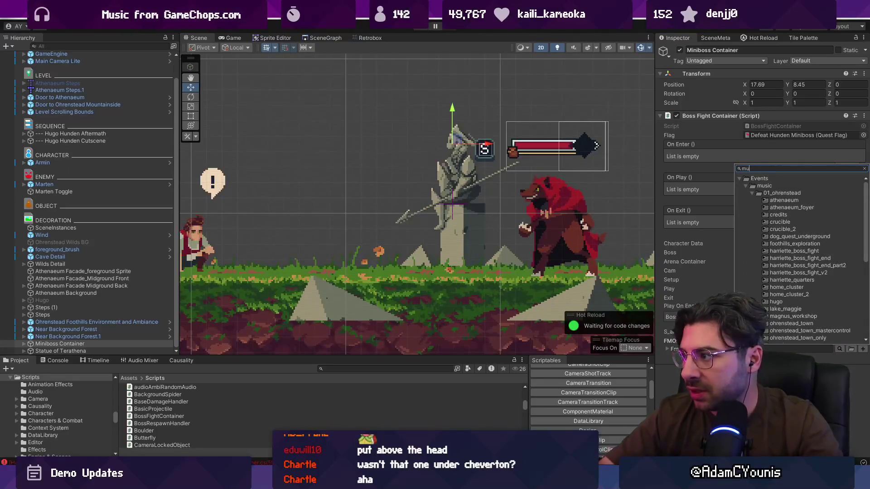
key(BackSpace)
key(BackSpace)
text(boss)
key(Down)
key(Down)
key(Down)
key(Down)
key(Down)
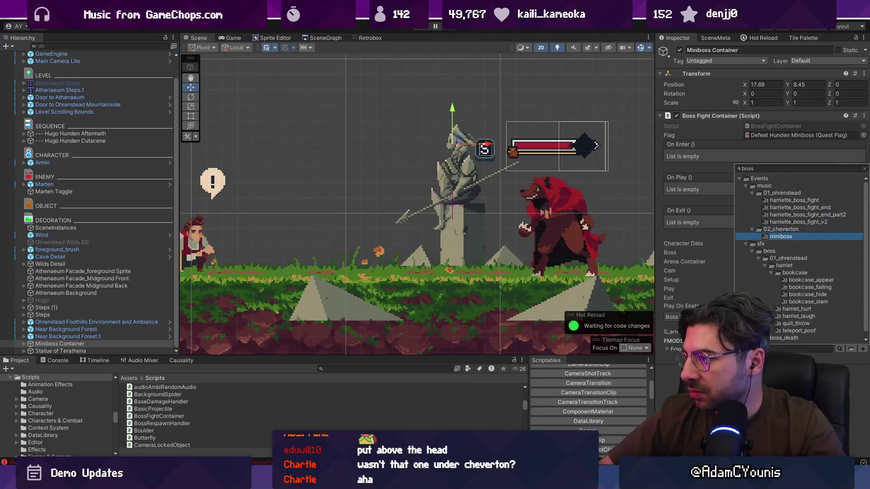
key(Return)
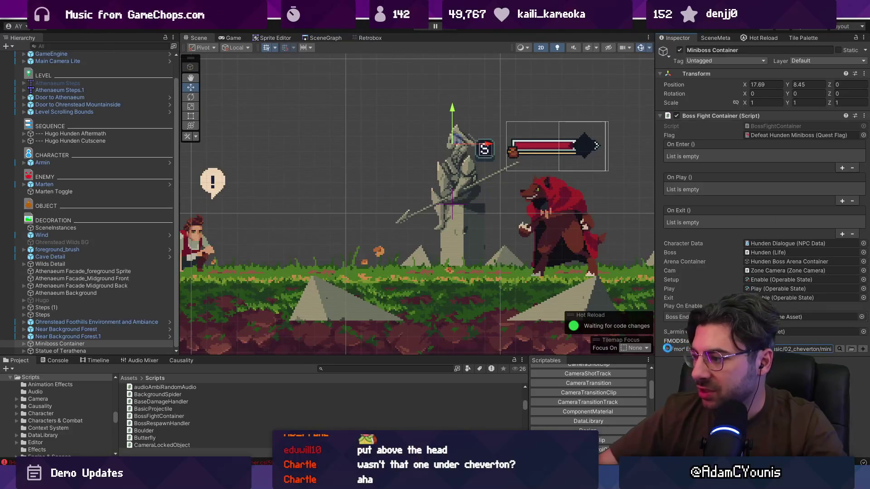
click(667, 348)
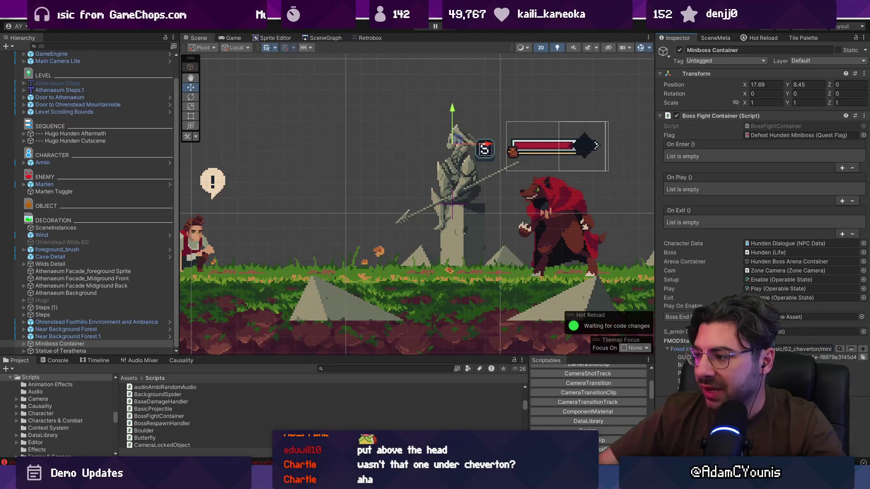
click(666, 348)
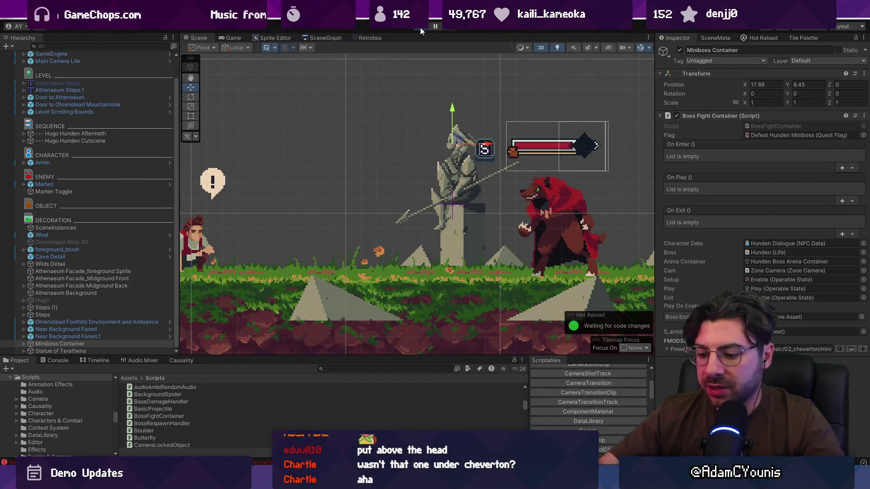
click(420, 27)
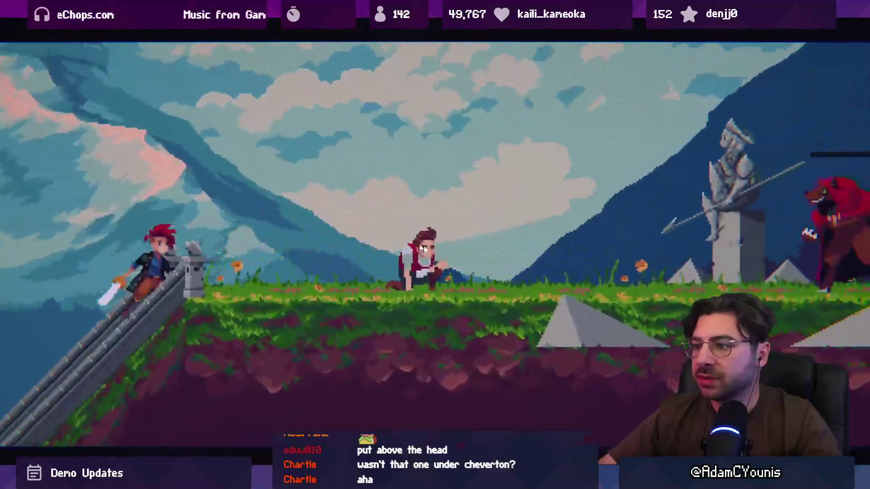
Pause the game and skip the opening cutscene.
key(Escape)
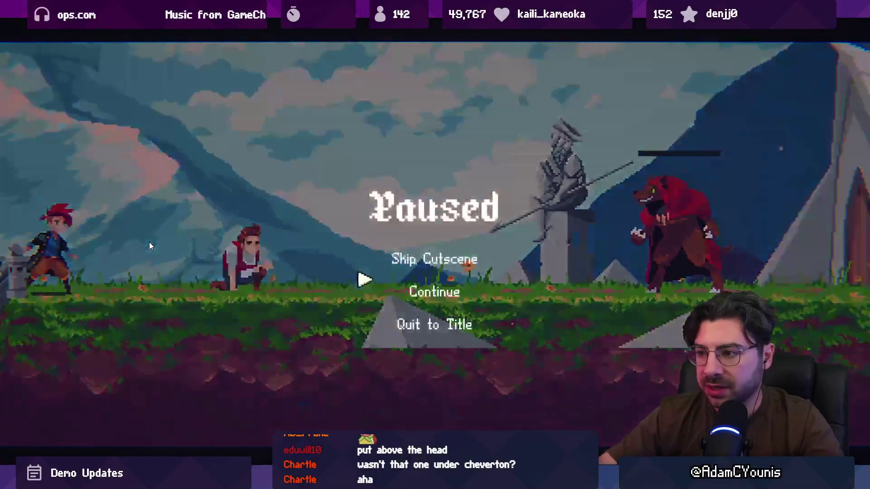
key(Up)
key(Return)
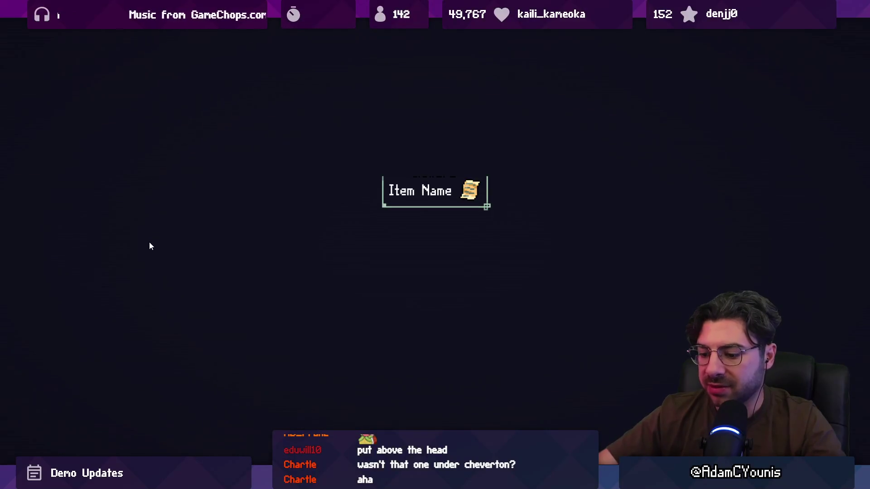
key(alt+Tab)
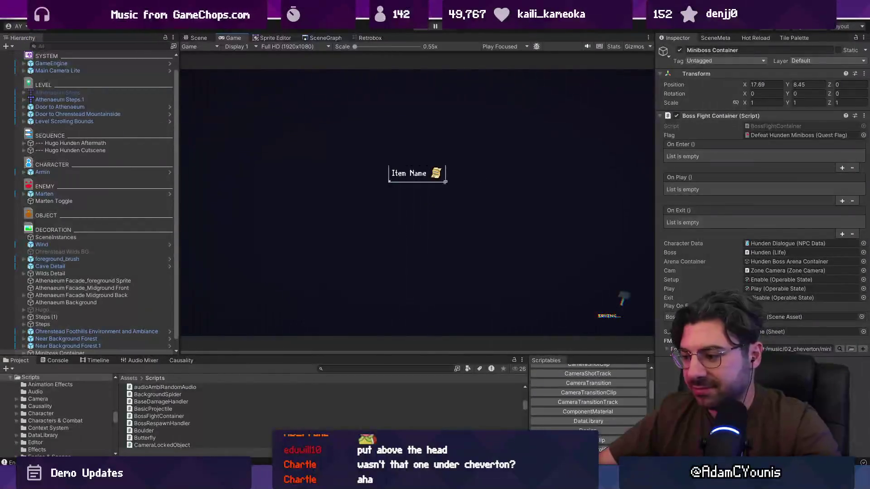
key(alt+Tab)
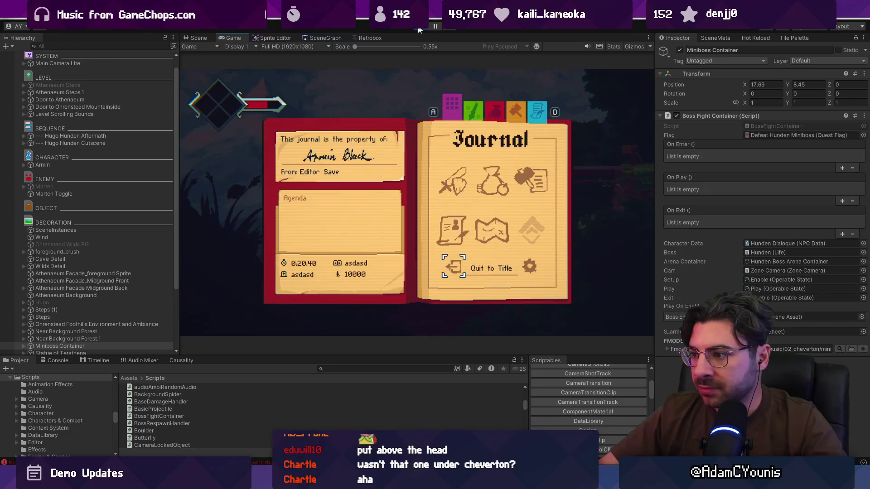
Lower the in-game Music volume to 03 in the audio settings and save.
key(Return)
key(Return)
key(Down)
key(Left)
key(Left)
key(Left)
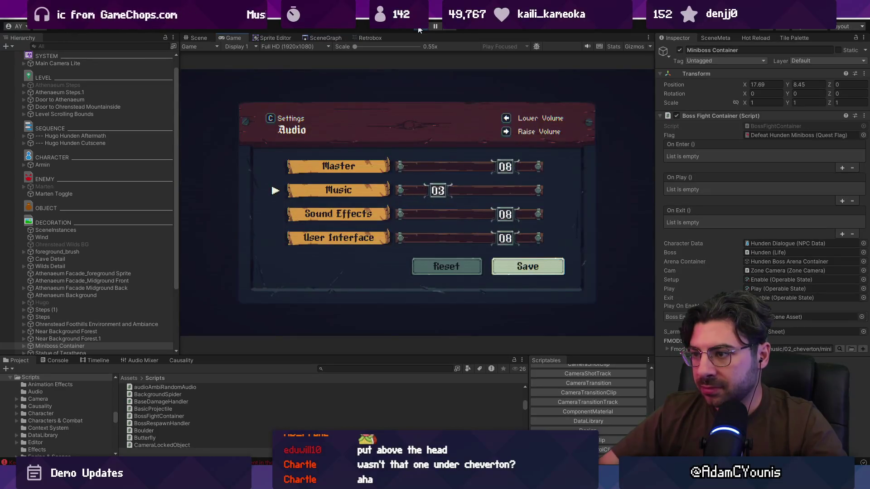
key(Down)
key(Return)
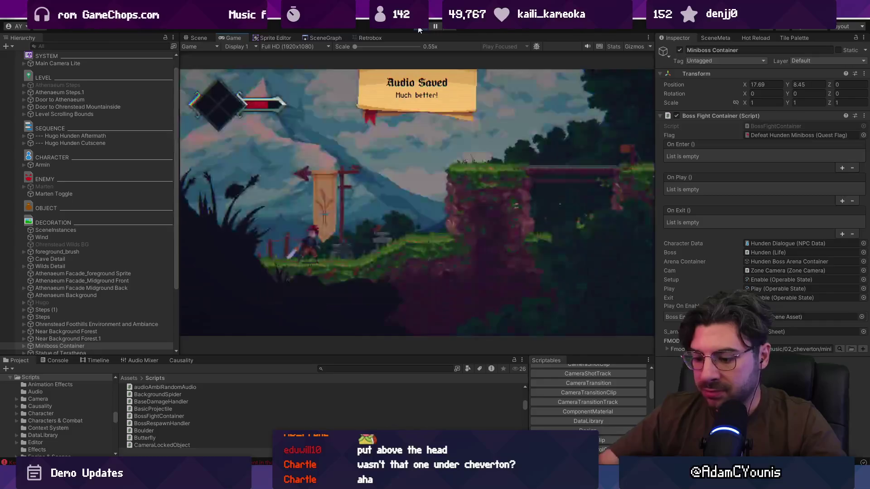
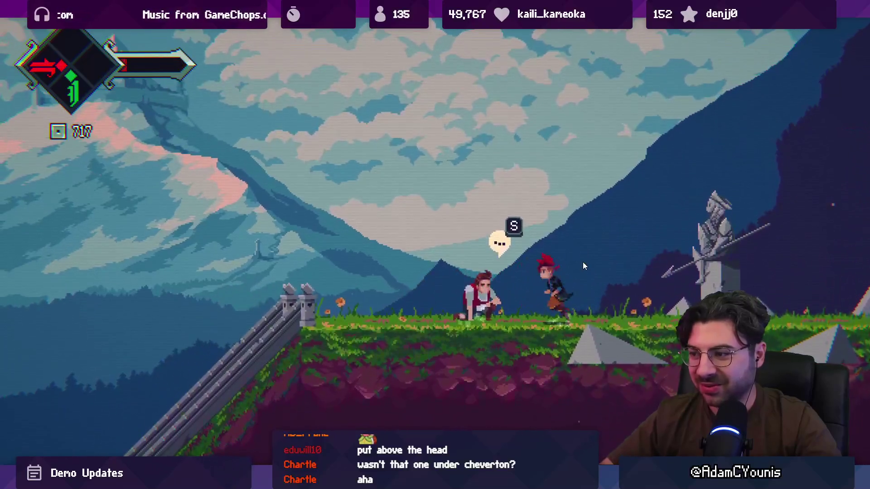
Talk to the kneeling character and advance through all of Hugo's dialogue lines.
key(s)
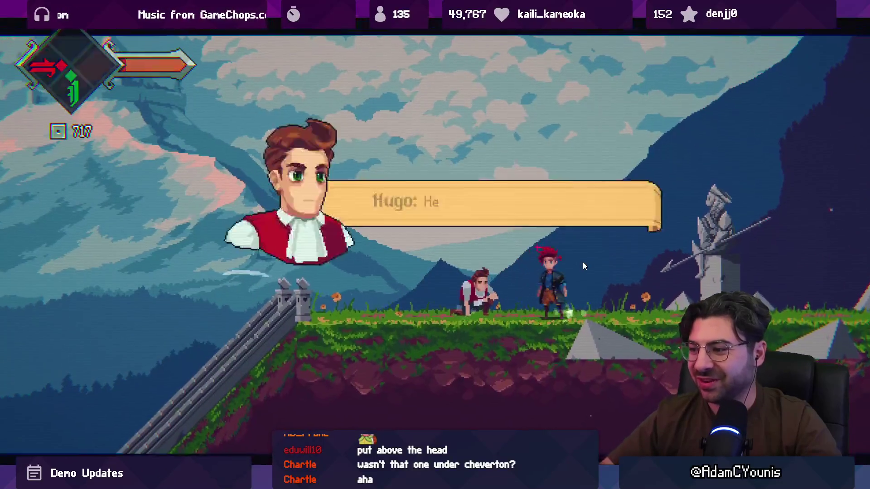
key(s)
key(s)
key(s)
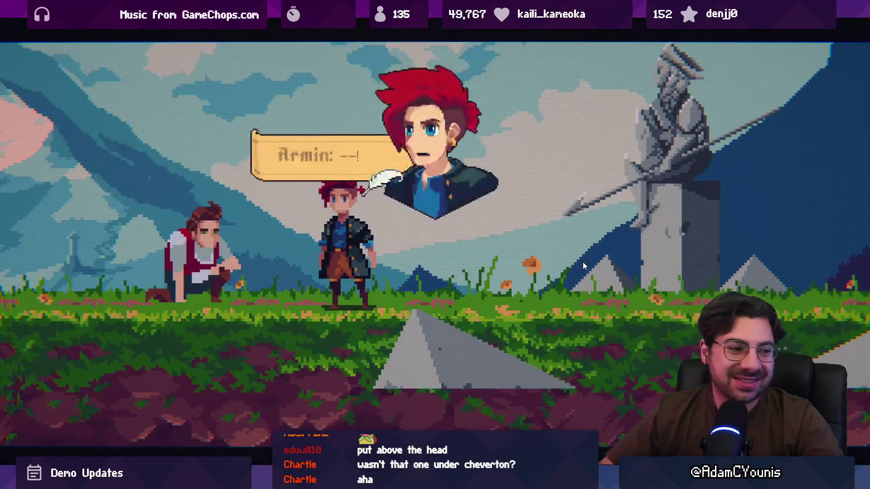
key(s)
key(s)
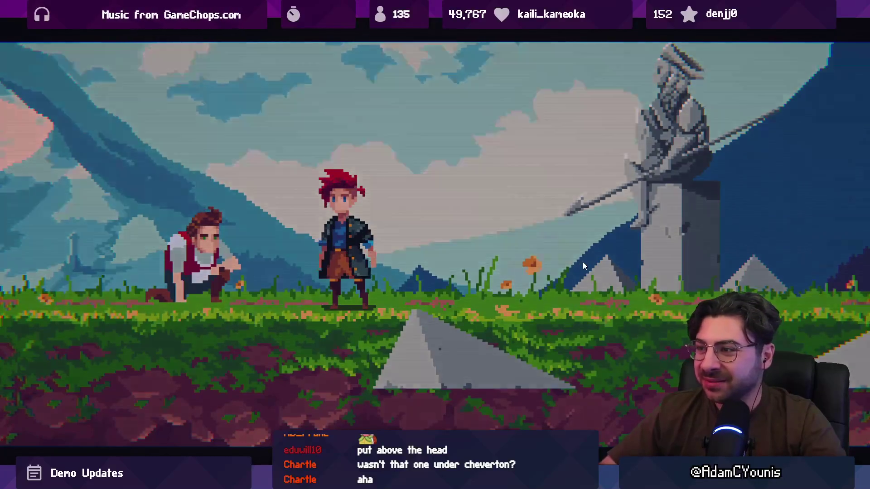
Walk the player character right, then stop the play test.
key(Right)
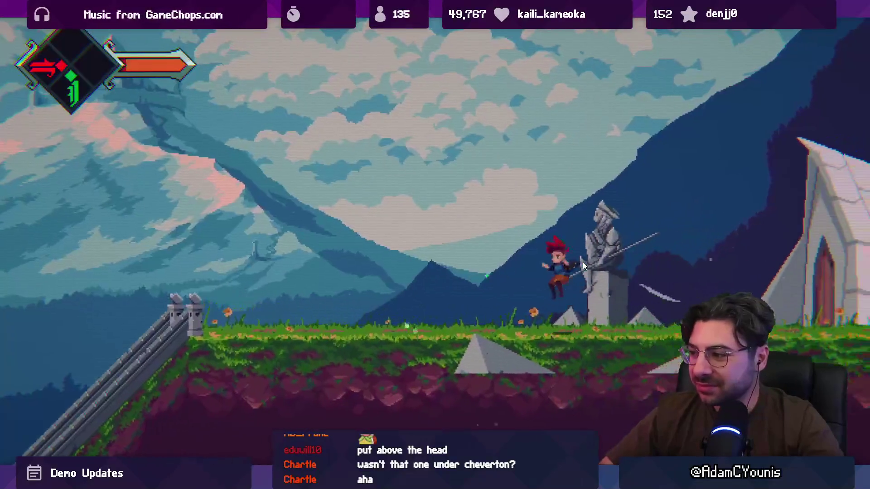
key(shift+space)
click(422, 28)
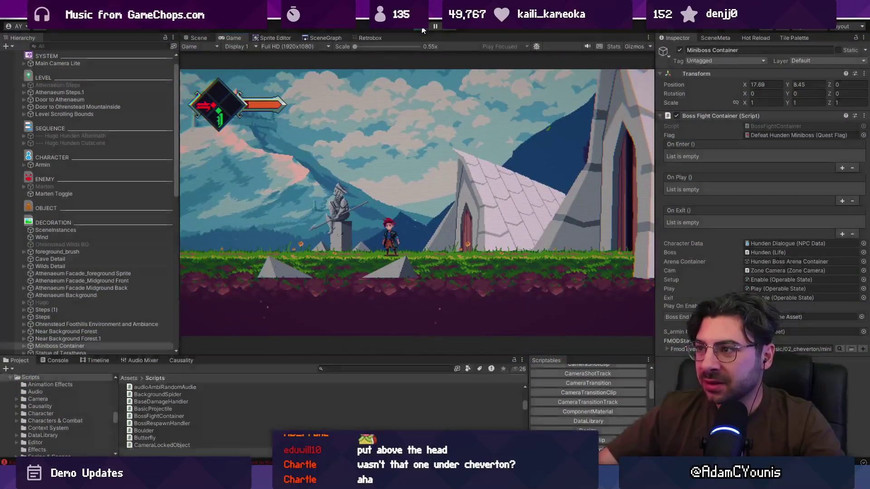
key(alt+Tab)
Duplicate the last Production task on the Figma board.
ctrl+scroll(521, 279, down, 5)
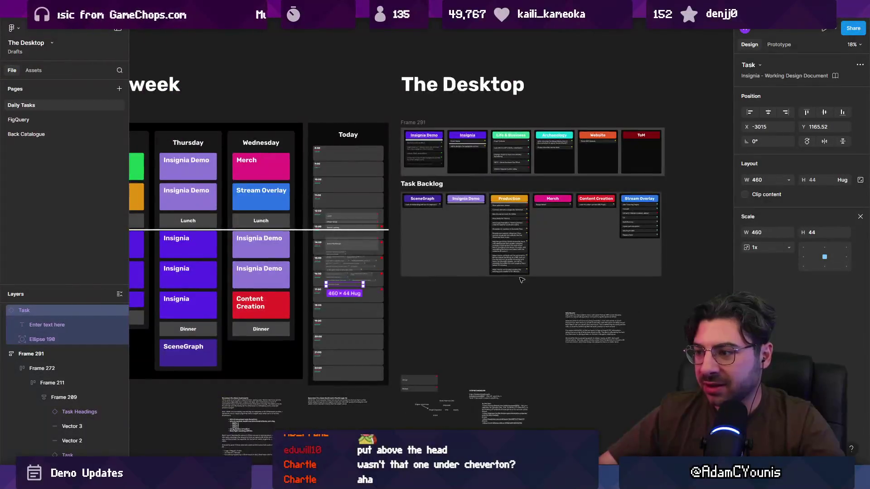
ctrl+scroll(521, 279, up, 4)
scroll(520, 279, down, 3)
click(418, 337)
key(ctrl+d)
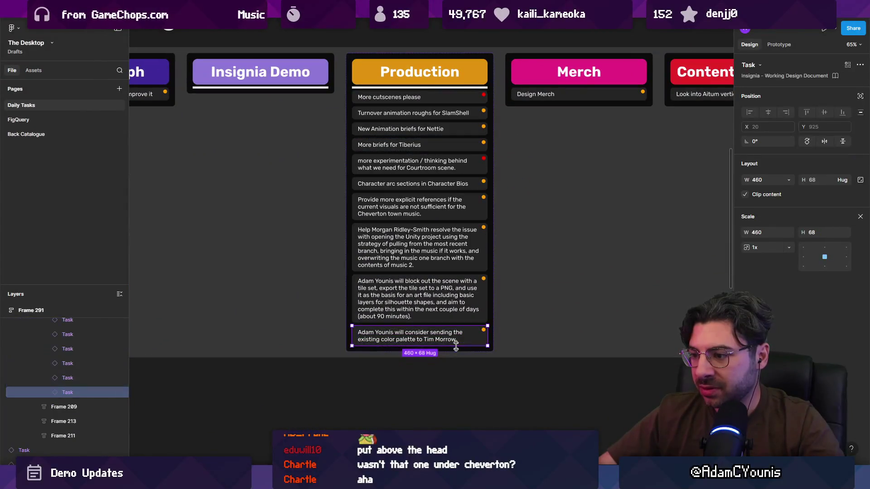
Rewrite the copied task as the miniboss music note: needs a sting on intro and outro.
double_click(418, 366)
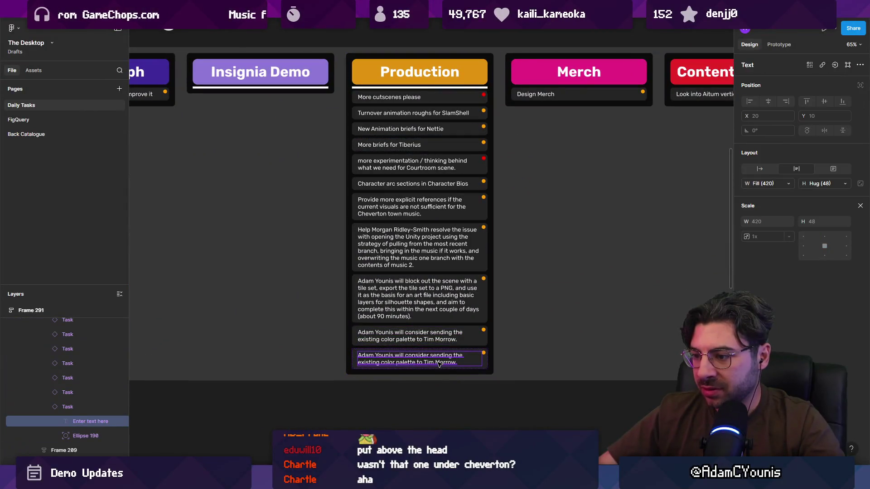
double_click(428, 361)
text(Mo)
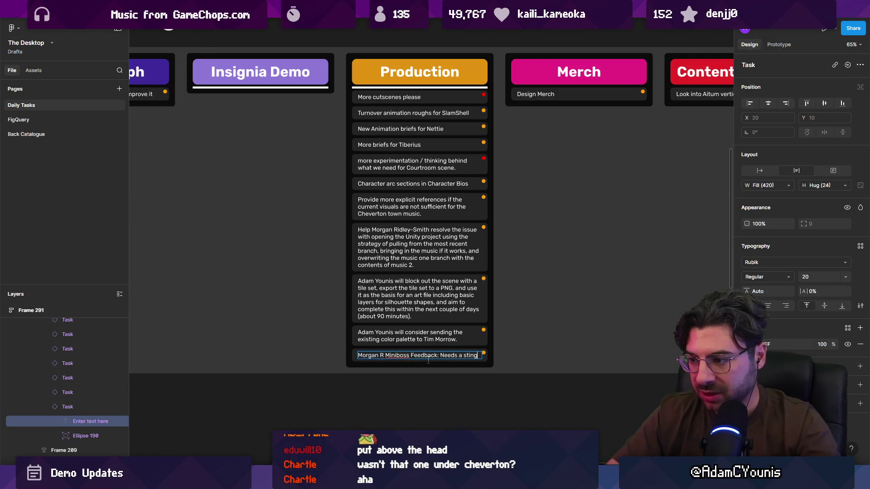
triple_click(439, 357)
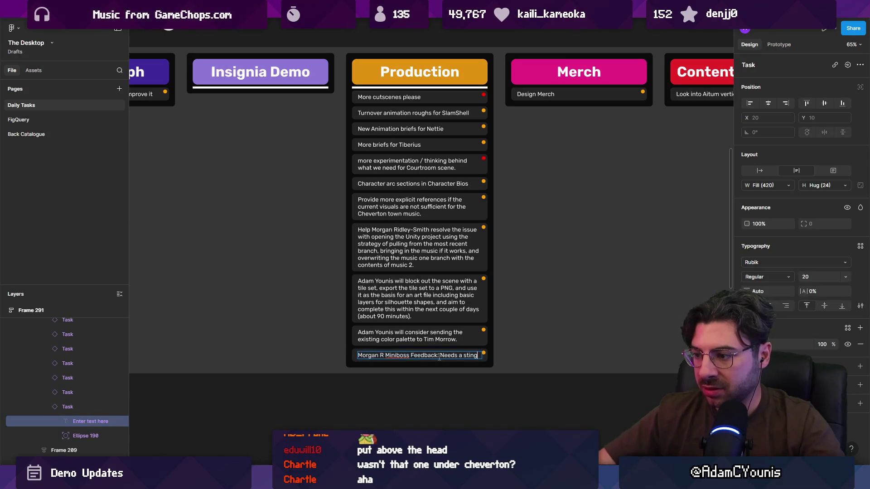
text(on intro and outro)
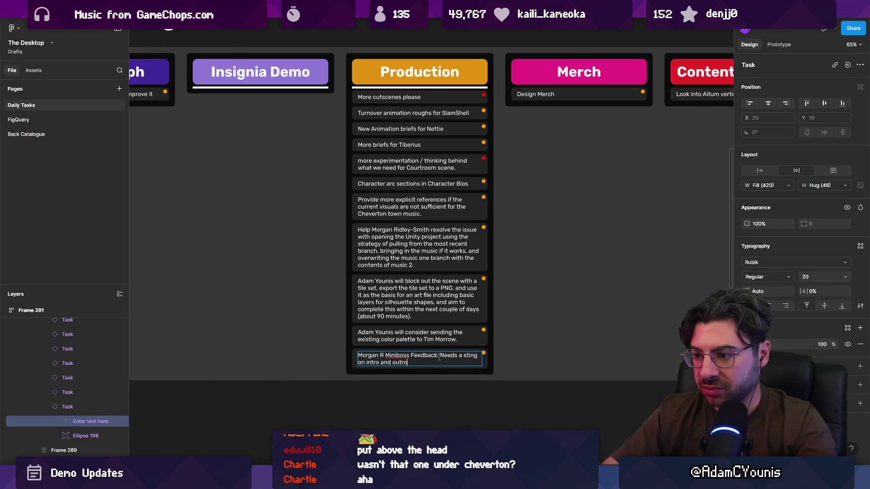
key(Escape)
Look over the task board, then return to the Unity editor.
scroll(435, 349, down, 5)
scroll(431, 339, left, 5)
scroll(427, 336, up, 5)
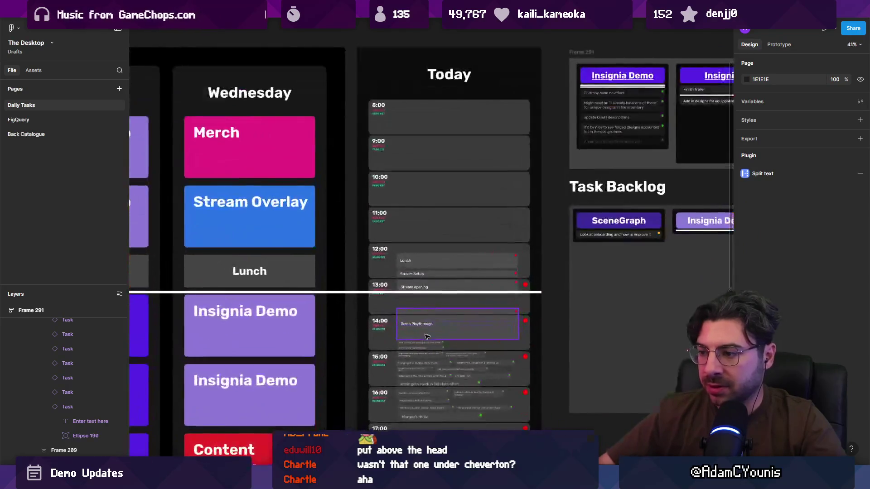
scroll(427, 336, up, 5)
key(alt+Tab)
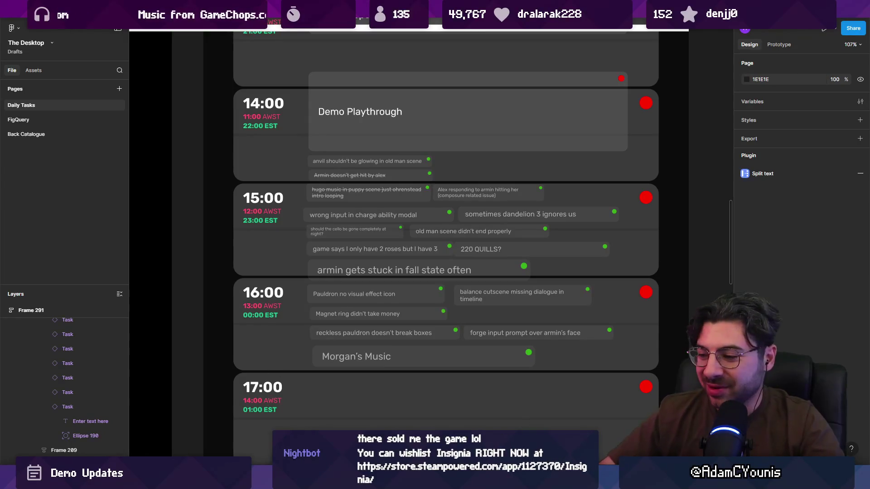
key(alt+Tab)
Open Demo Dungeon Exit from the SceneGraph, saving the previous scene, and select GameEngine.
click(198, 39)
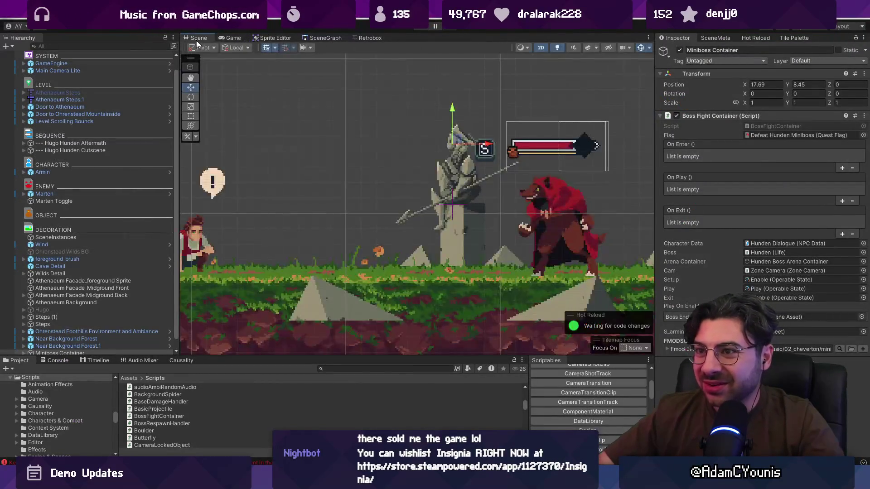
click(324, 38)
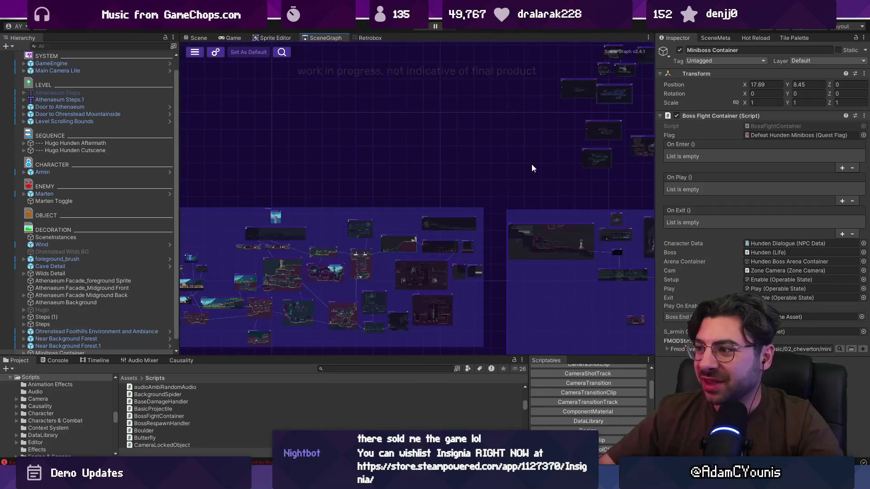
double_click(469, 113)
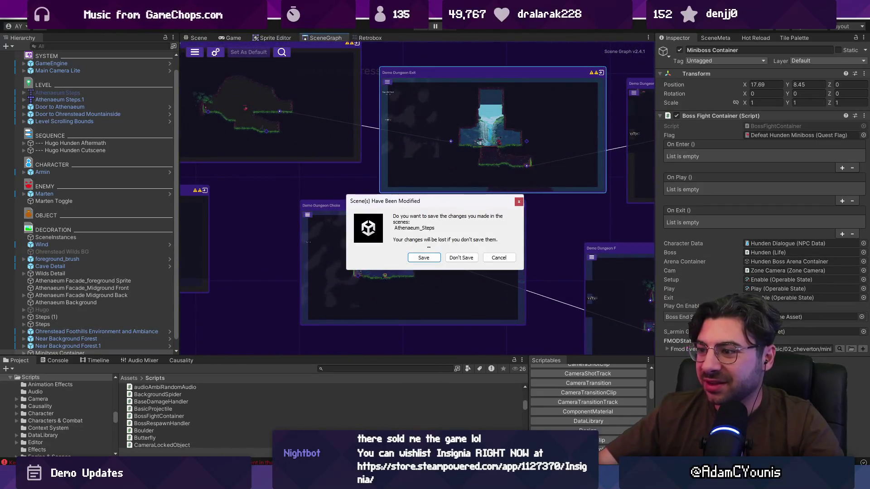
key(Escape)
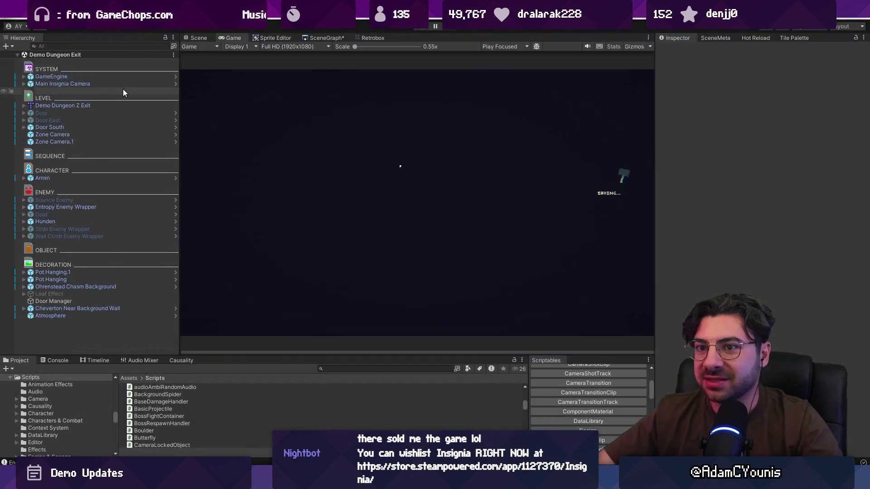
click(117, 77)
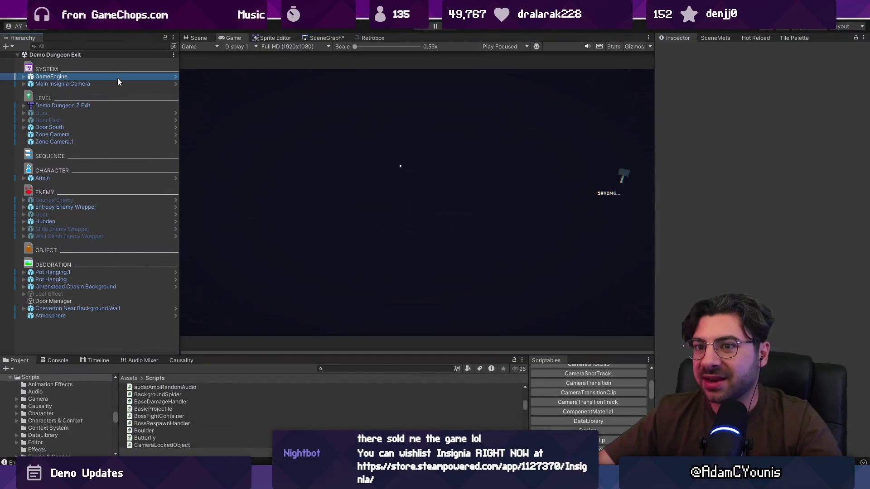
In SceneMeta, set the scene's Fmod Event to event:/music/02_cheverton/miniboss.
click(748, 38)
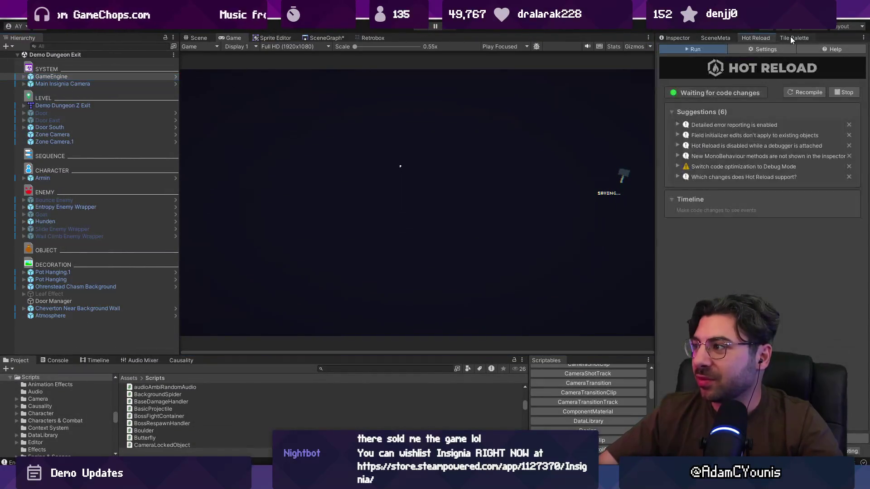
click(705, 39)
click(830, 143)
text(mini)
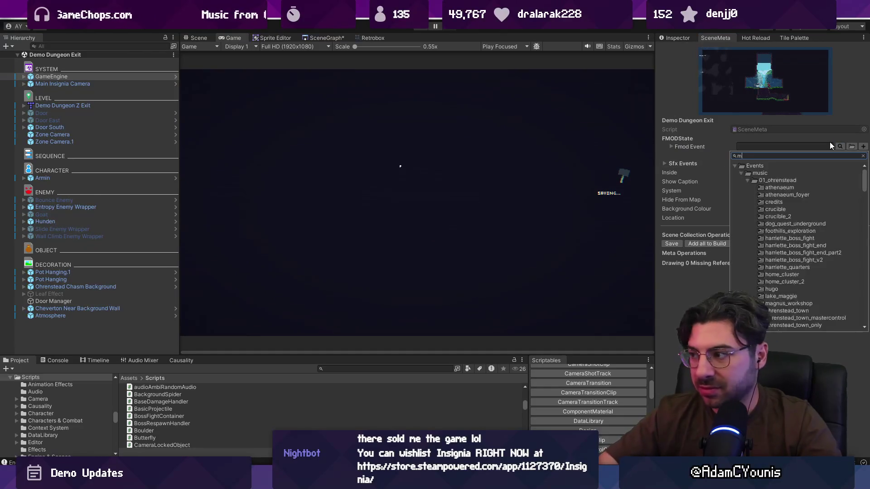
key(Down)
key(Down)
key(Down)
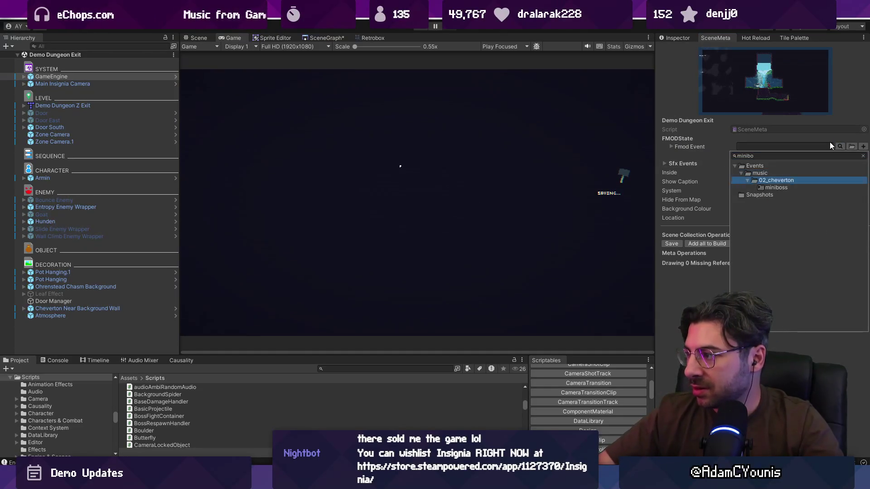
key(Return)
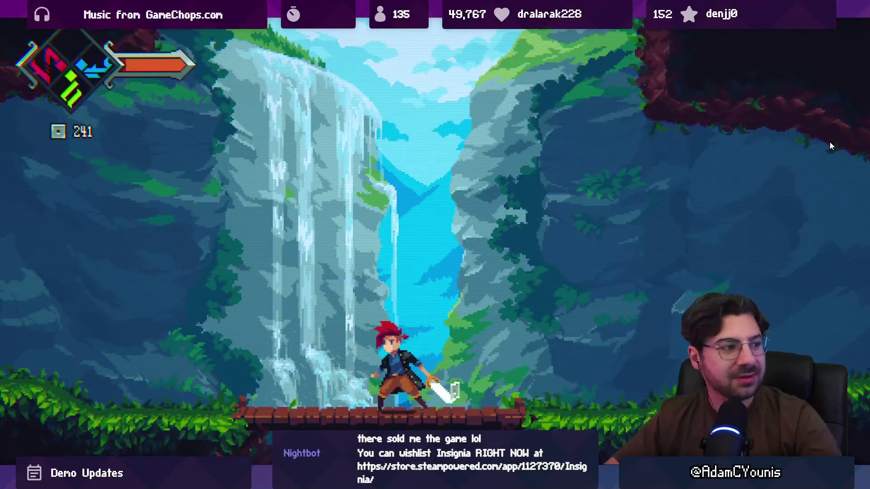
Stop the test run and frame the waterfall room with its enemy in the Scene view.
key(shift+space)
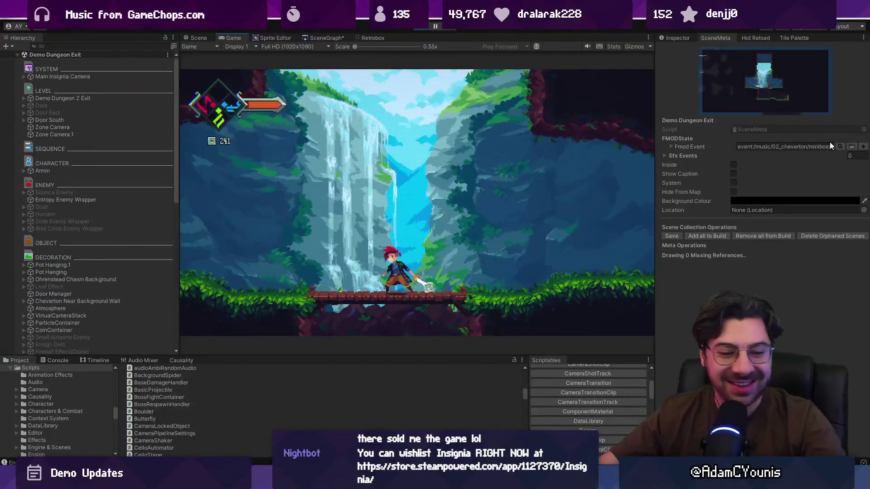
click(421, 28)
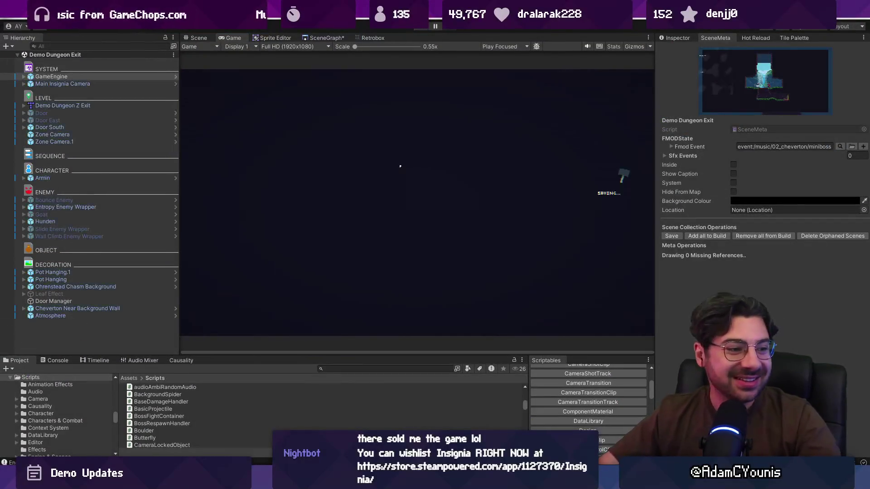
click(195, 40)
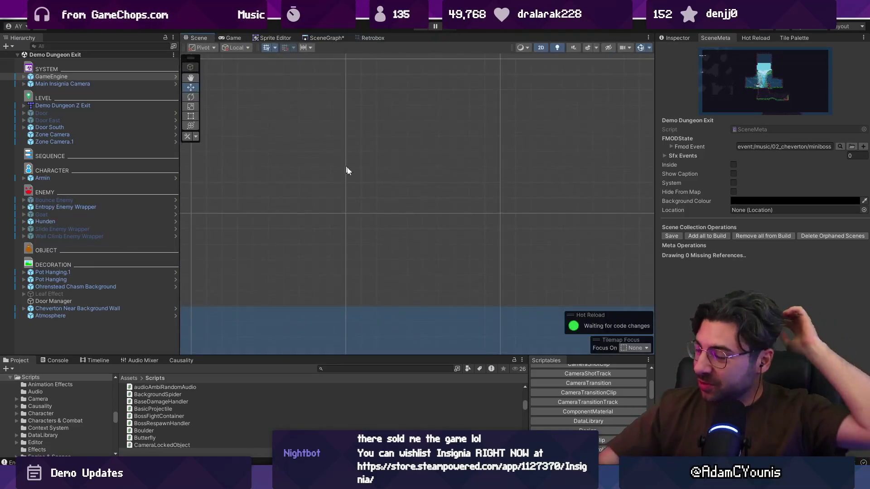
scroll(391, 150, down, 10)
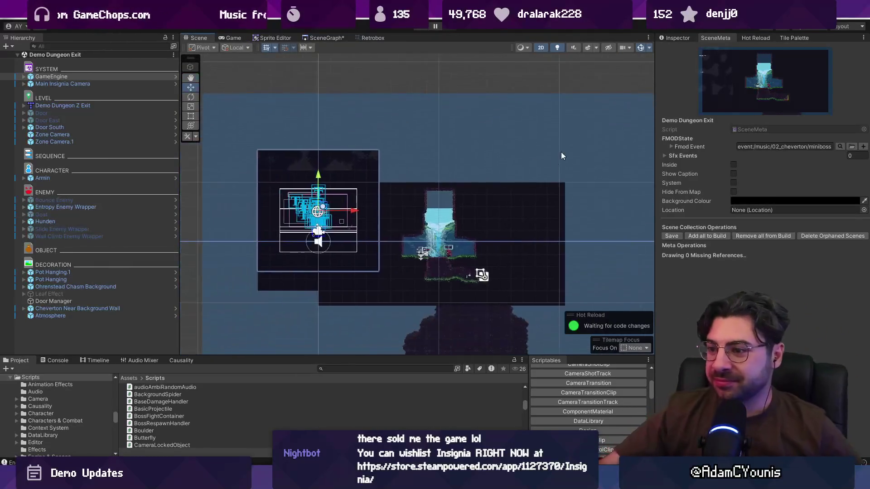
scroll(439, 257, up, 6)
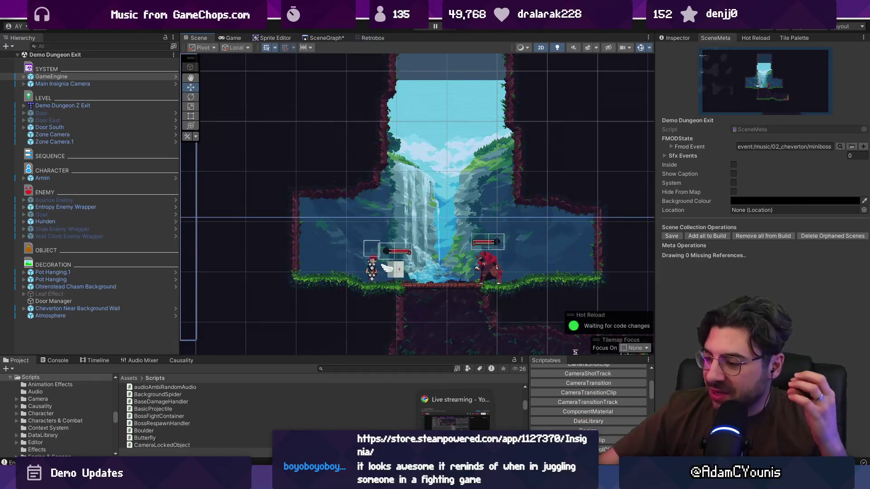
Dismiss the media player and start another play test of the level.
click(363, 423)
key(alt+Tab)
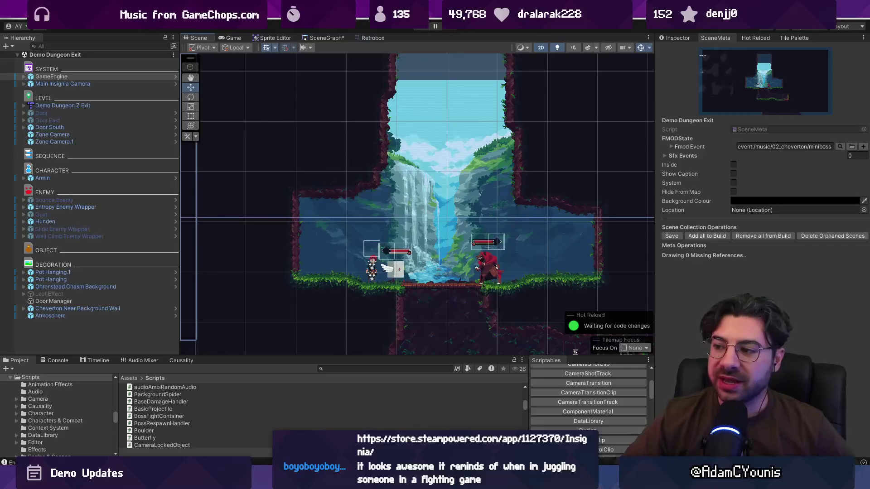
click(415, 29)
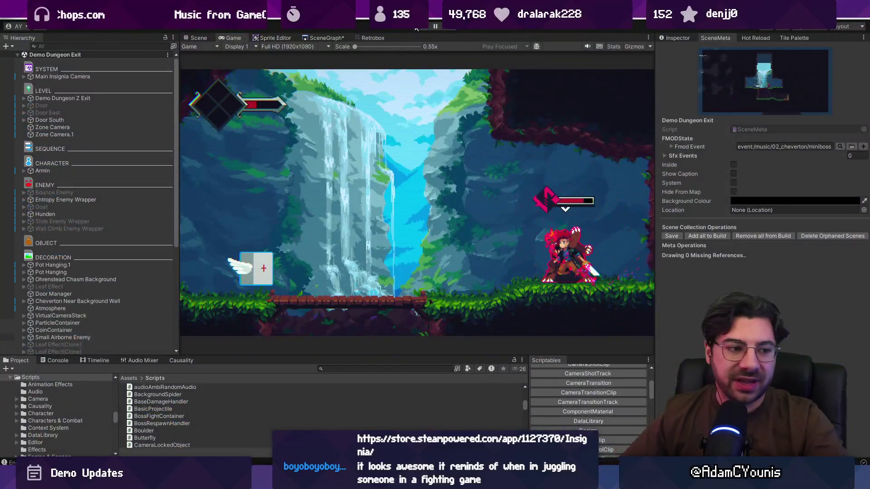
click(416, 29)
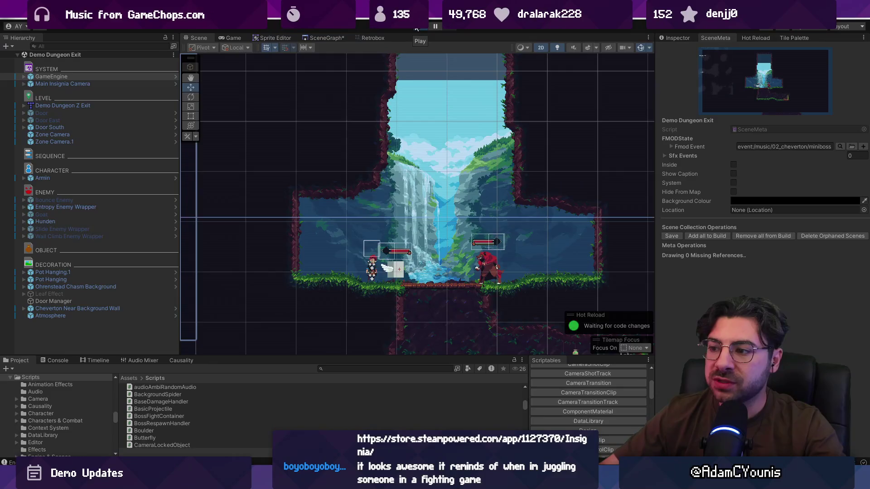
click(417, 27)
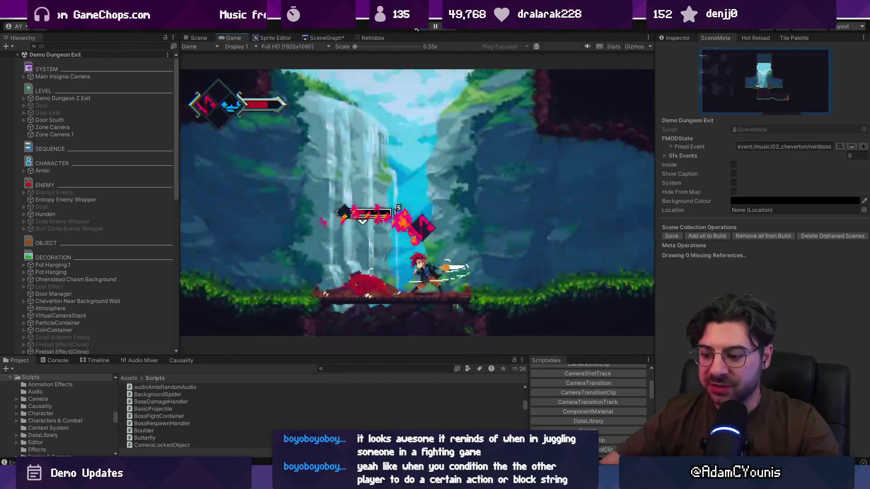
key(ctrl+shift+p)
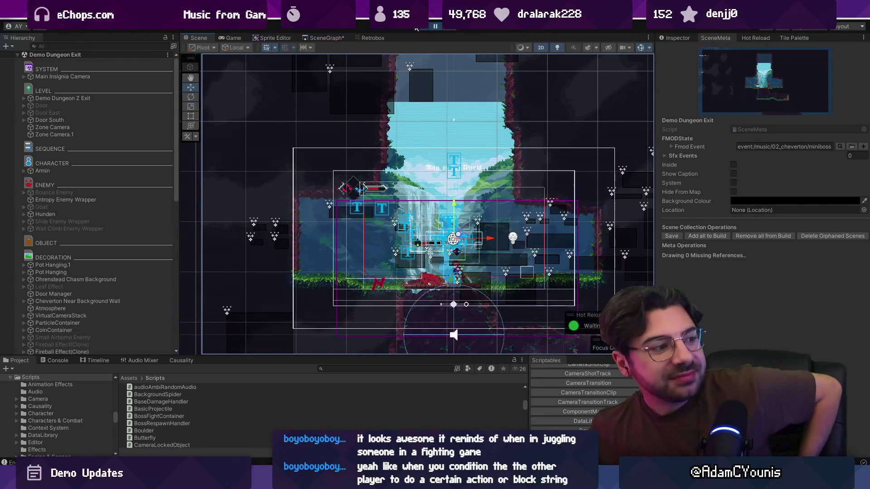
click(416, 29)
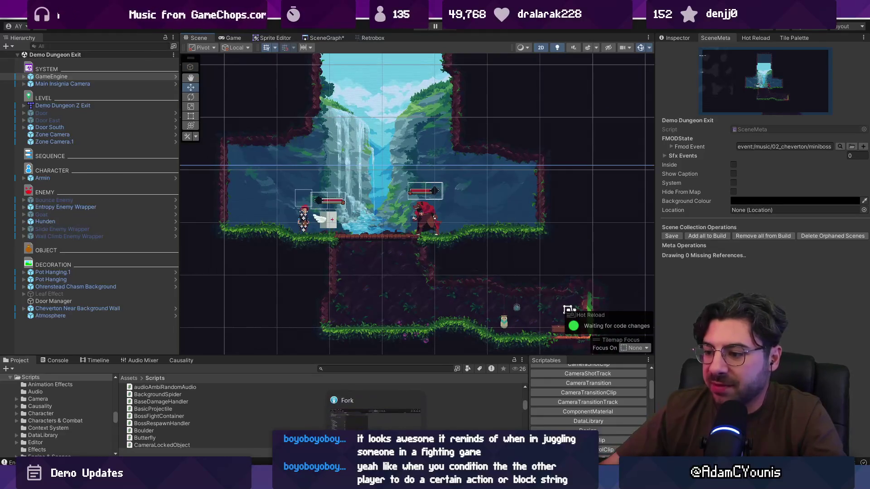
Zoom out on the SceneGraph and open the Ohrenstead Chasm scene.
click(327, 37)
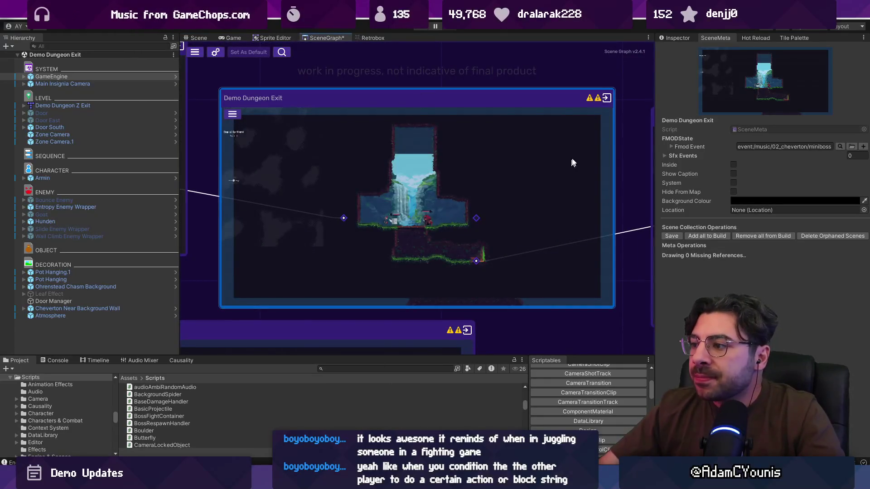
scroll(604, 138, down, 6)
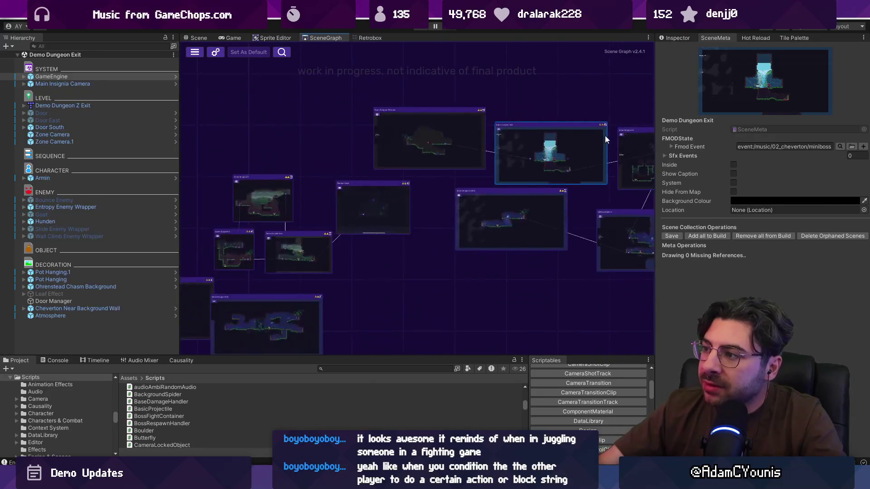
scroll(542, 181, up, 3)
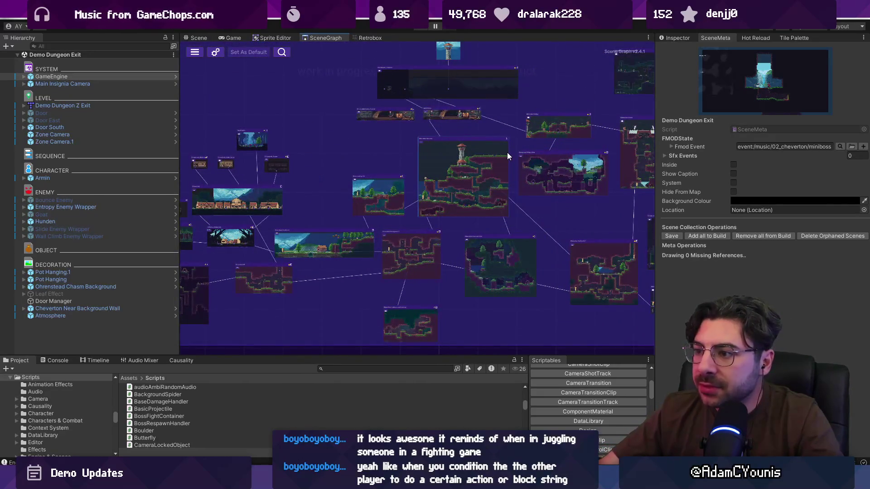
scroll(273, 191, up, 5)
double_click(357, 156)
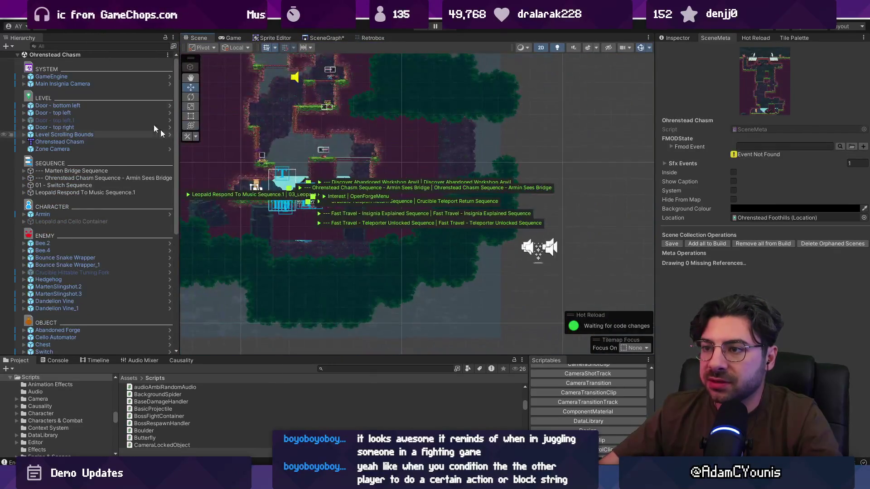
Browse the SceneMeta Fmod Event music folders, including 02_cheverton, without choosing an event.
click(838, 147)
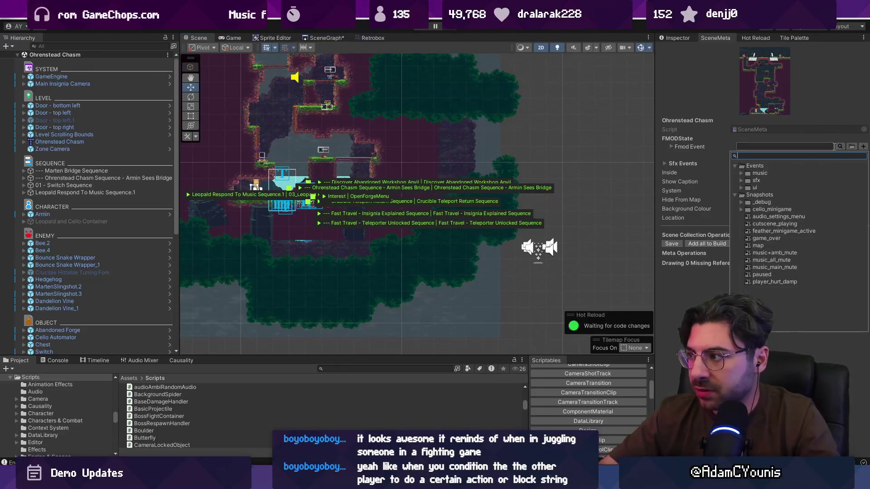
key(Down)
key(Right)
key(Down)
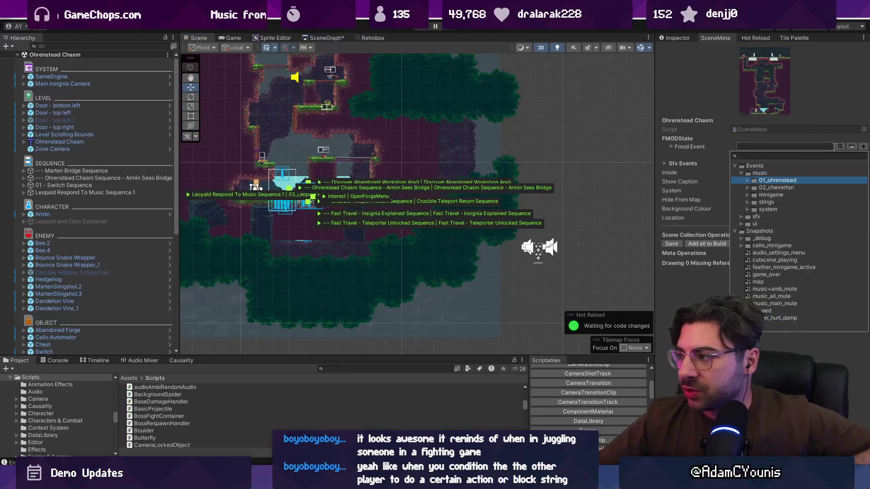
key(Down)
key(Right)
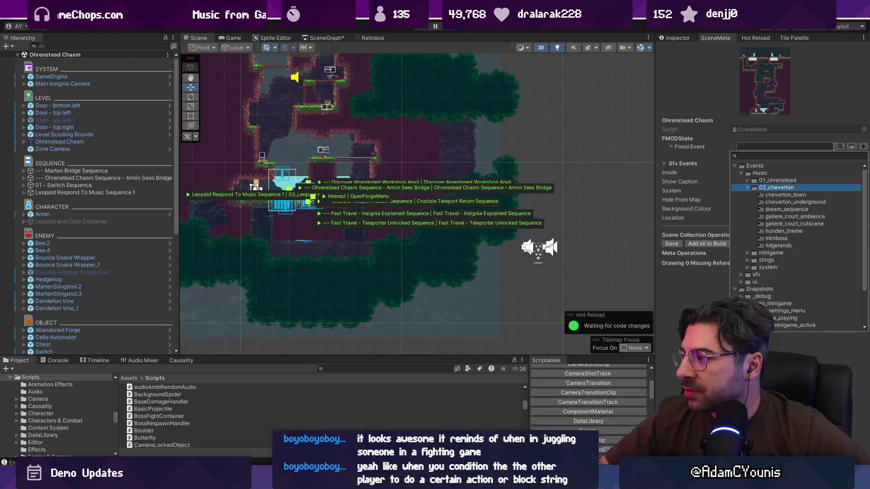
key(Left)
key(Left)
key(Left)
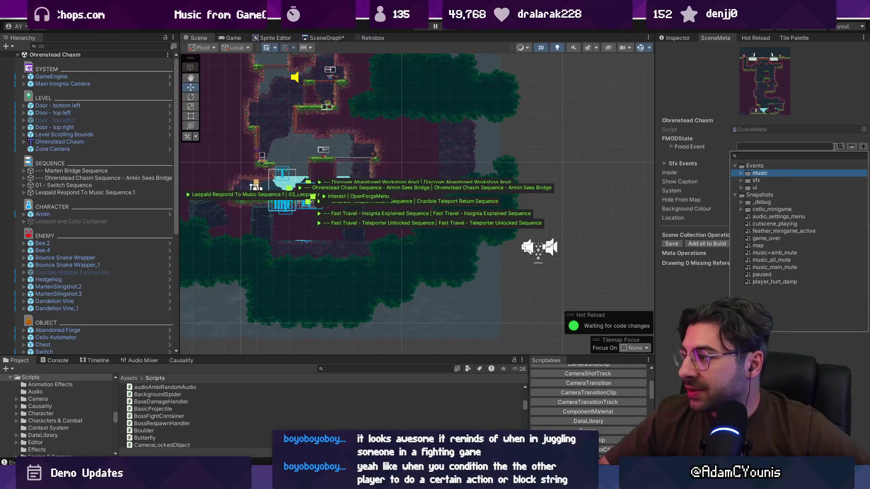
key(Up)
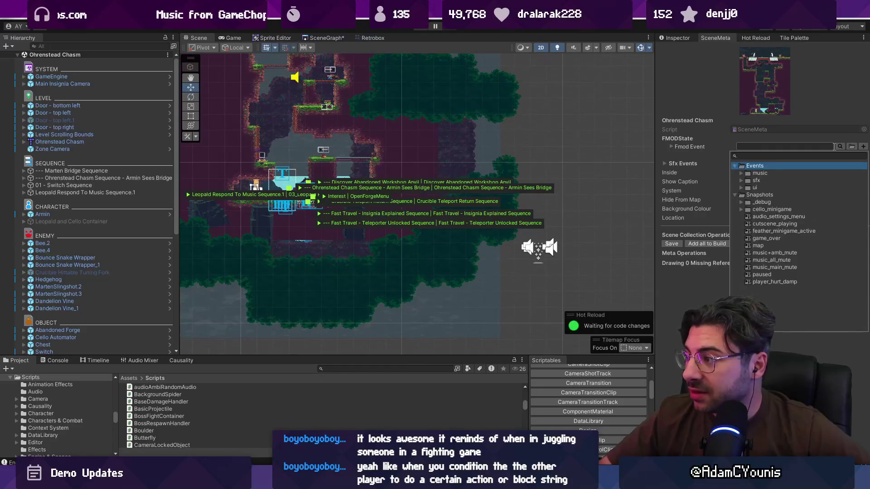
scroll(411, 81, up, 5)
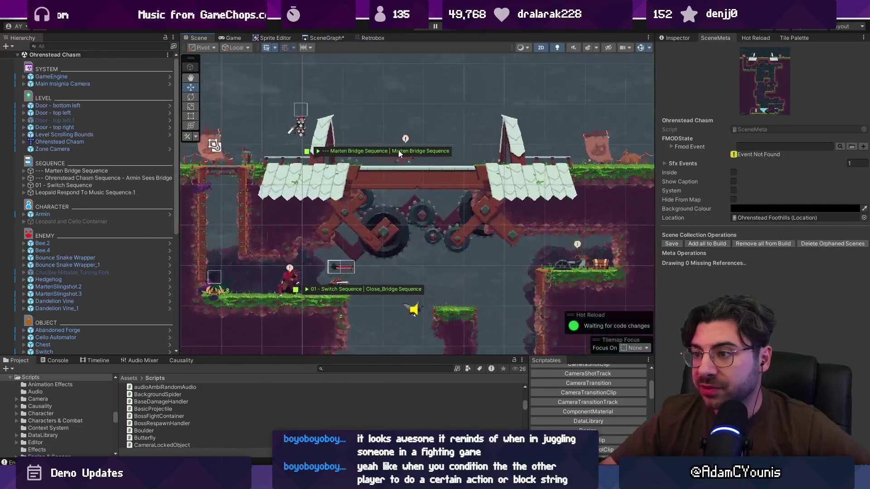
Load the Marten Bridge Sequence into the Timeline editor.
click(398, 164)
scroll(293, 147, up, 2)
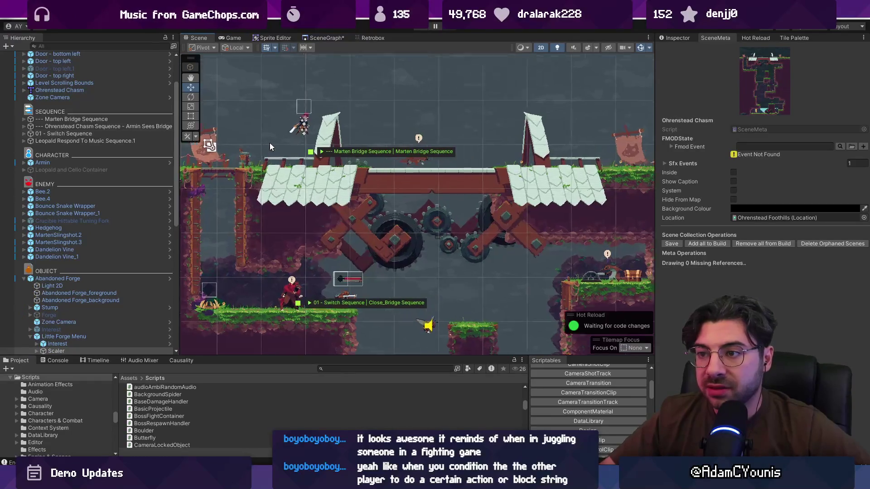
click(116, 120)
click(24, 119)
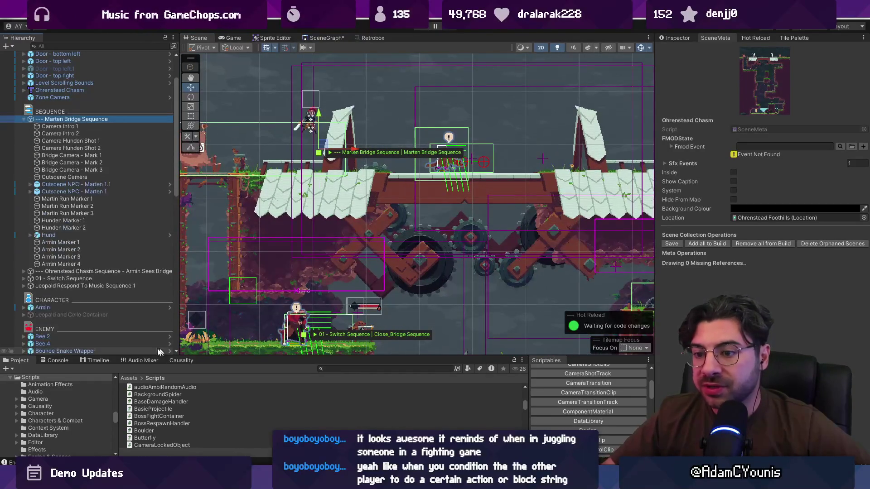
click(98, 360)
click(109, 119)
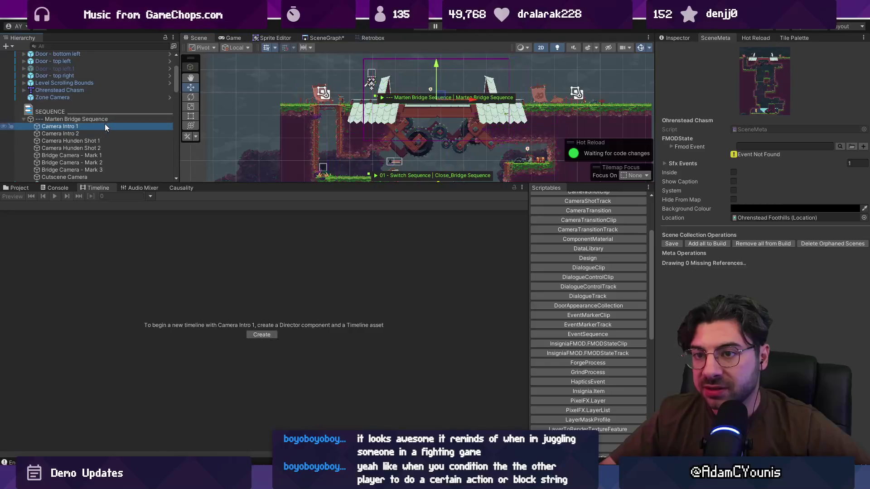
Add an Insignia FMOD State Track with a new state clip starting at time 0.
right_click(102, 370)
mouse_move(163, 316)
click(246, 313)
right_click(175, 346)
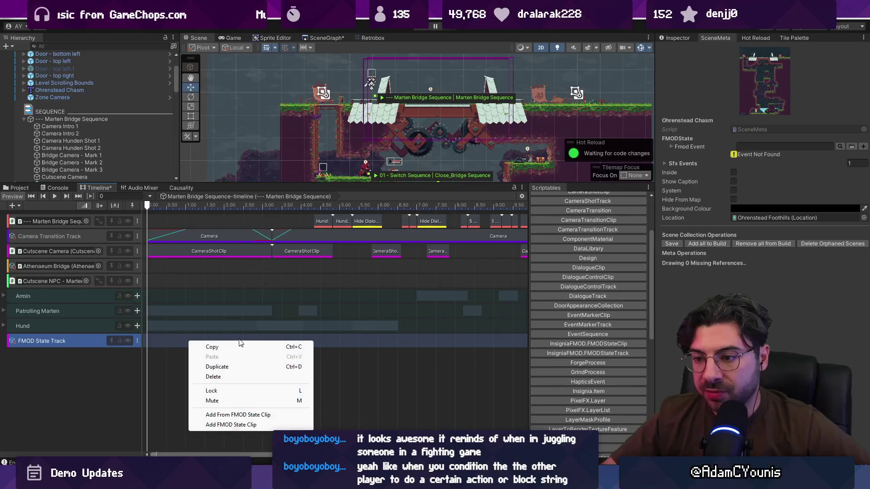
click(218, 413)
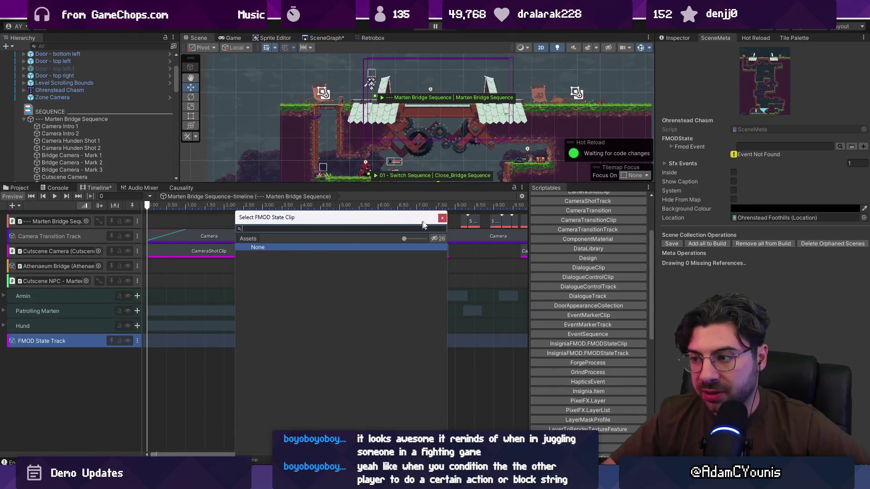
click(442, 218)
right_click(256, 340)
click(287, 423)
mouse_move(292, 340)
mouse_down()
mouse_move(187, 339)
mouse_move(368, 331)
mouse_move(358, 335)
mouse_up()
scroll(185, 341, down, 5)
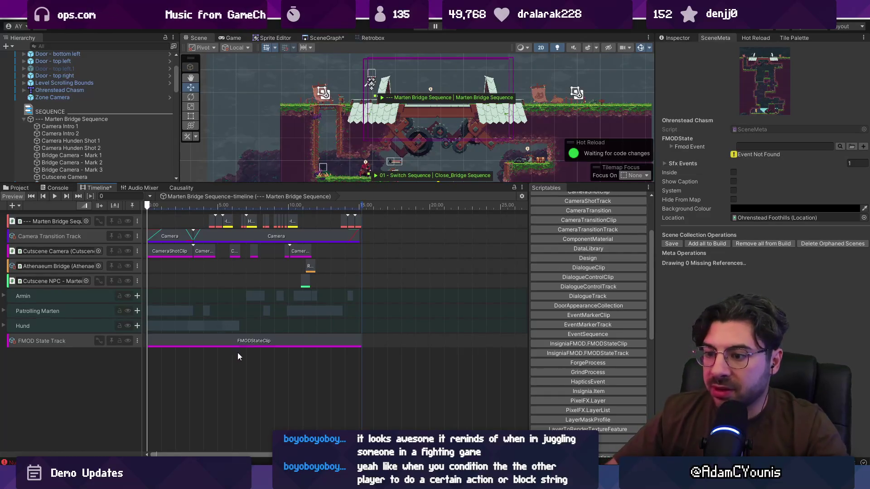
Set the clip's Fmod Event to hunden_theme and start a play test.
click(672, 37)
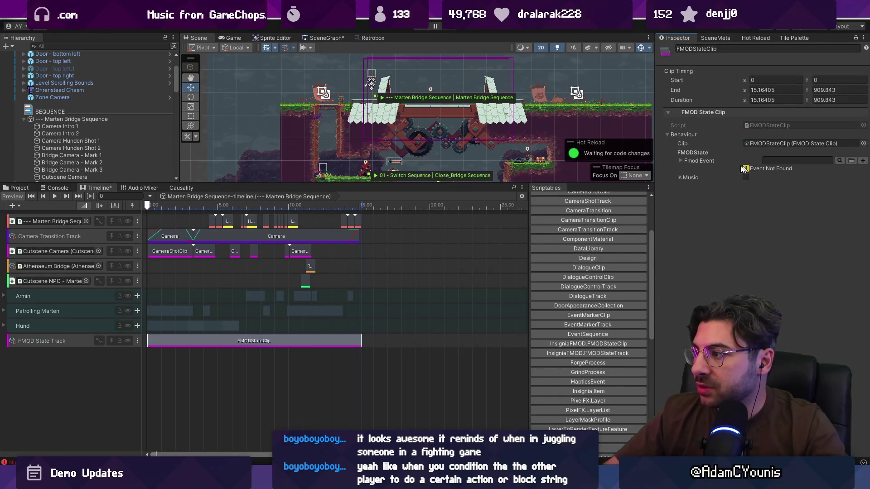
click(839, 160)
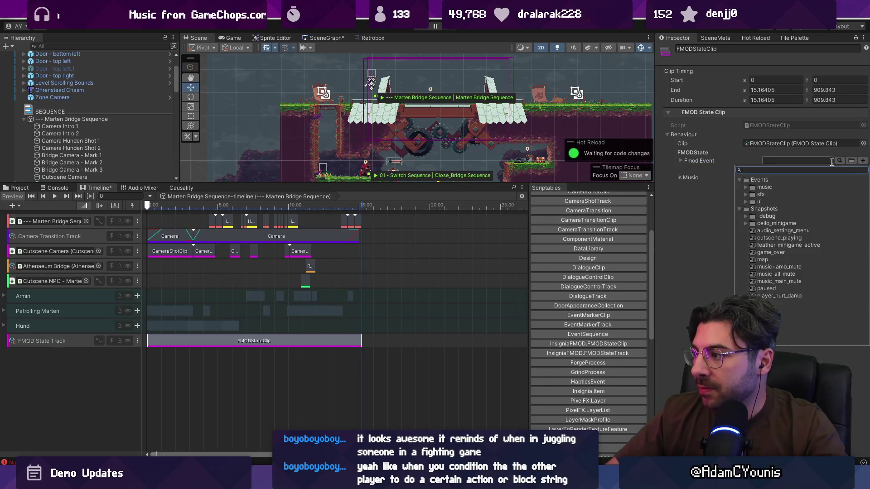
text(hunden)
key(Down)
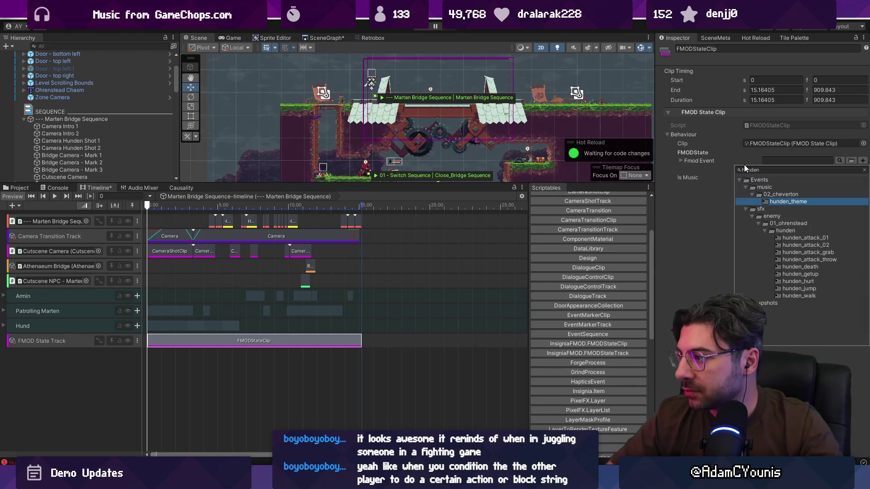
key(Return)
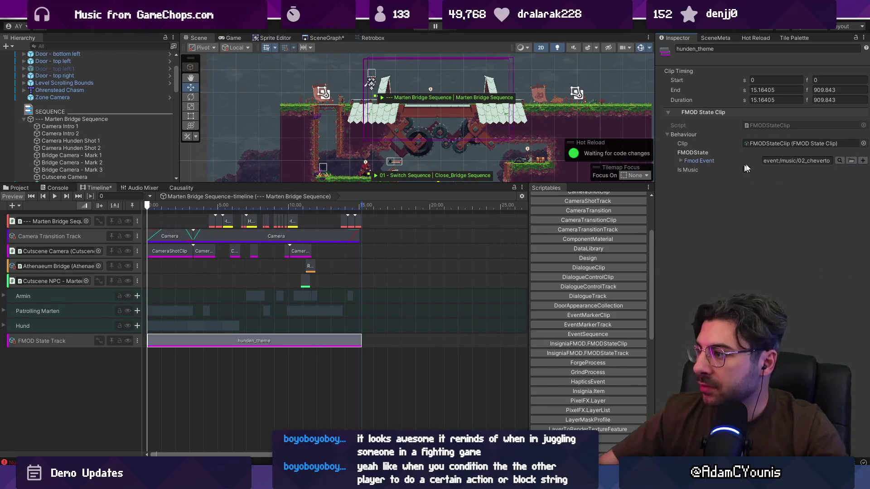
click(261, 366)
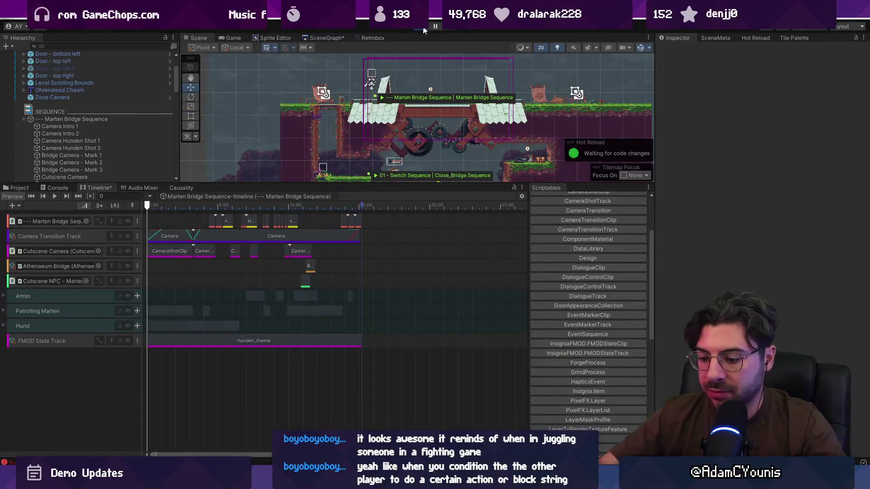
click(425, 30)
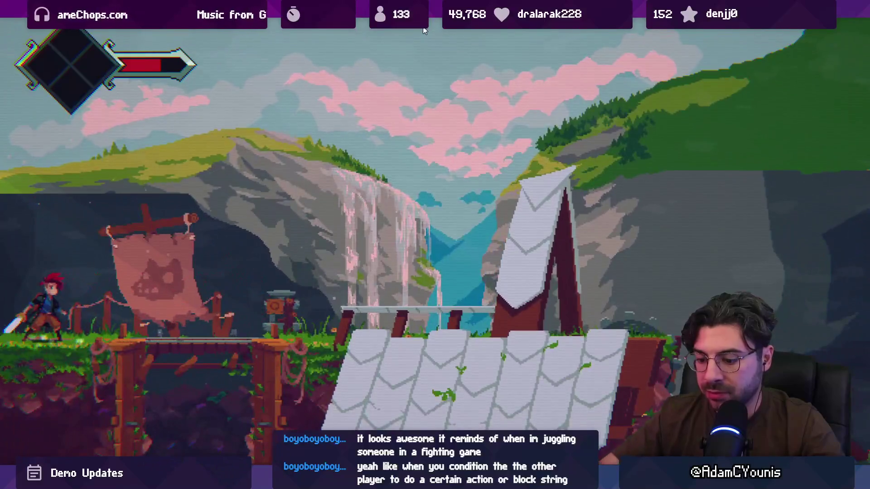
Set GameEngine's progress state to none during the test, then stop it with Ctrl+P.
click(424, 30)
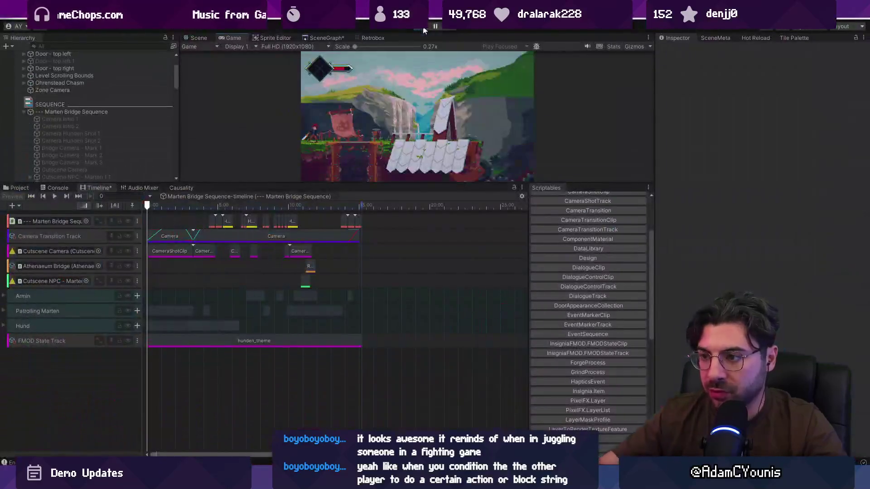
click(102, 82)
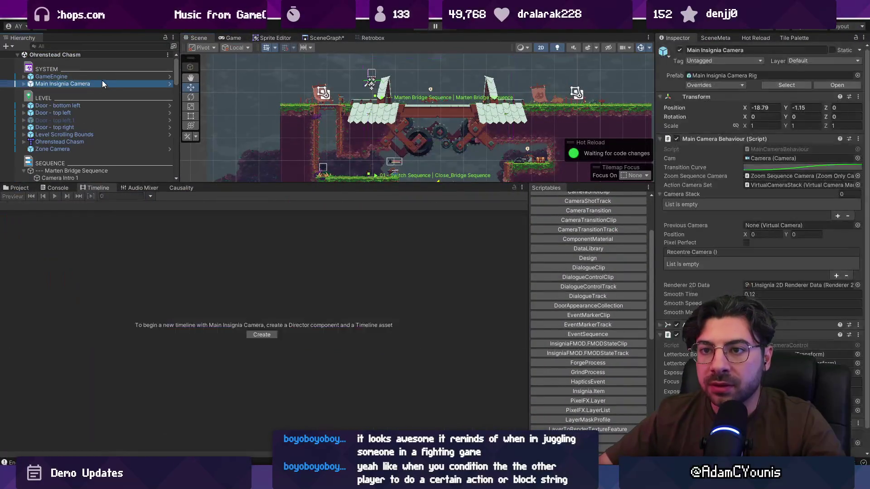
click(162, 78)
click(770, 167)
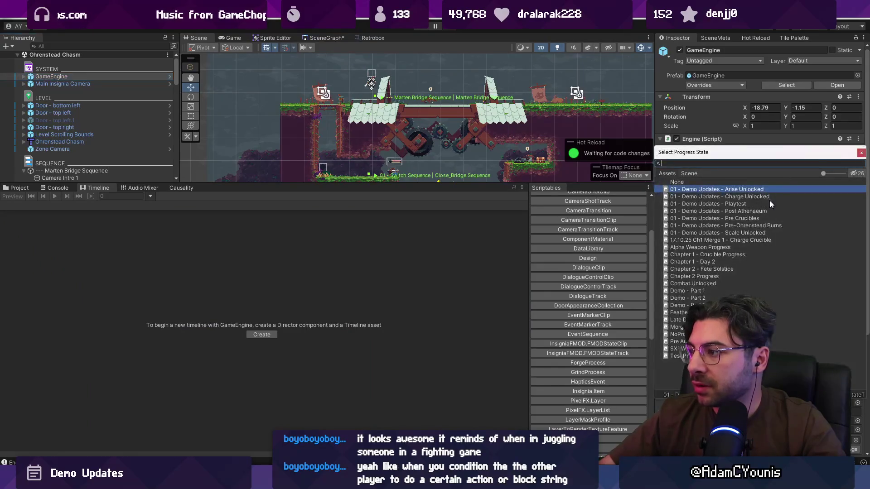
click(710, 181)
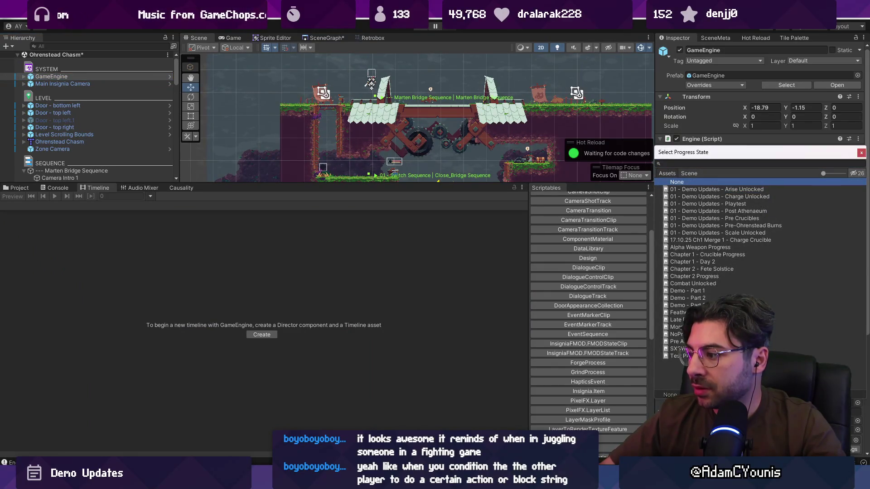
key(Escape)
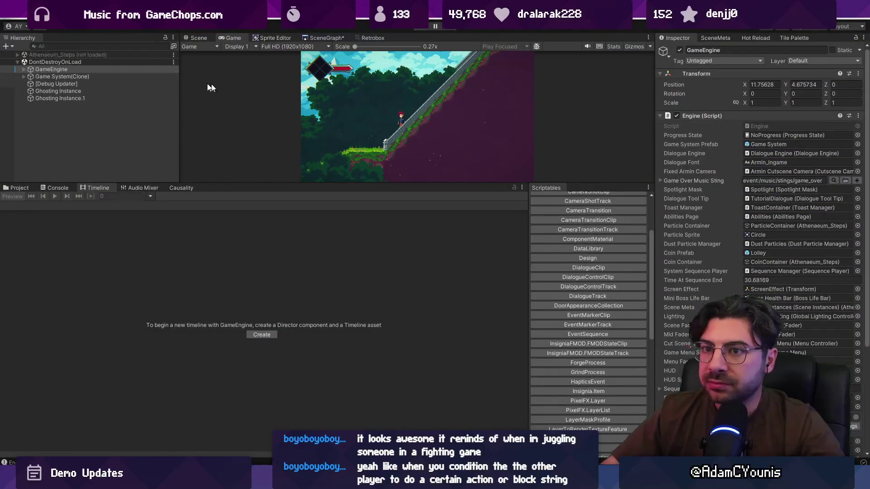
key(ctrl+p)
Duplicate the hunden_theme clip after the original and trim the copy to end at 16.4 s.
click(77, 171)
click(354, 342)
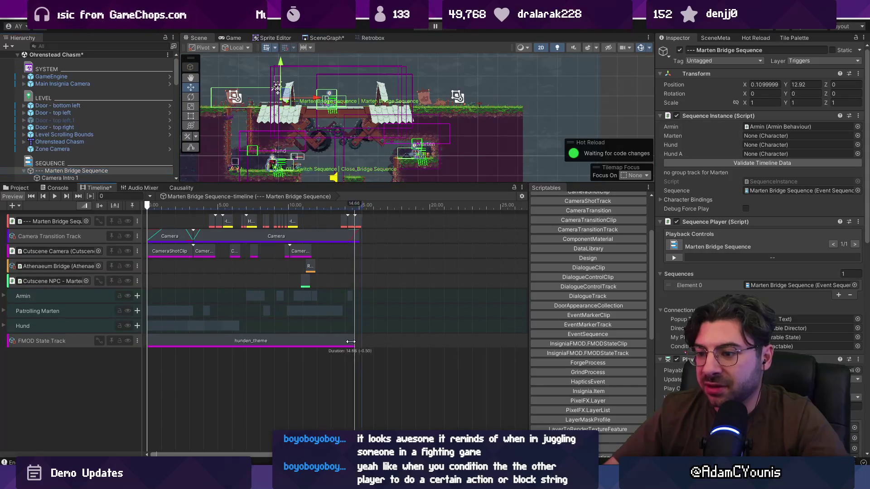
click(357, 206)
key(ctrl+d)
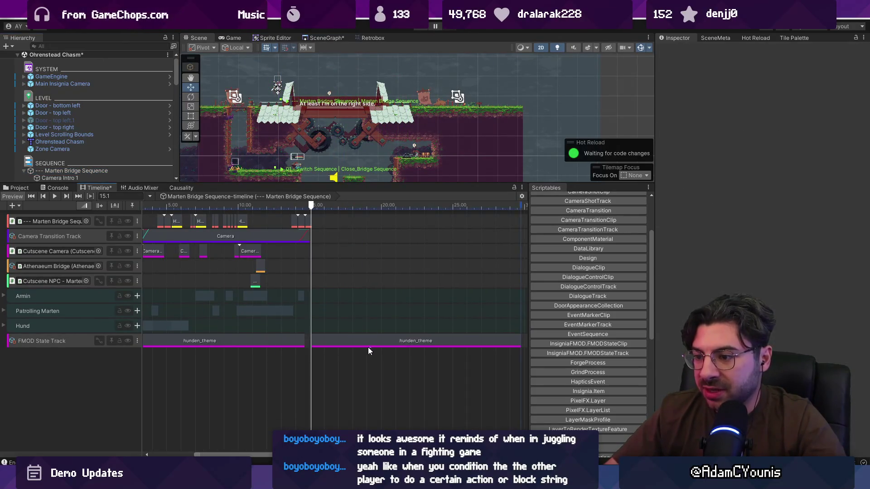
drag(512, 339, 329, 341)
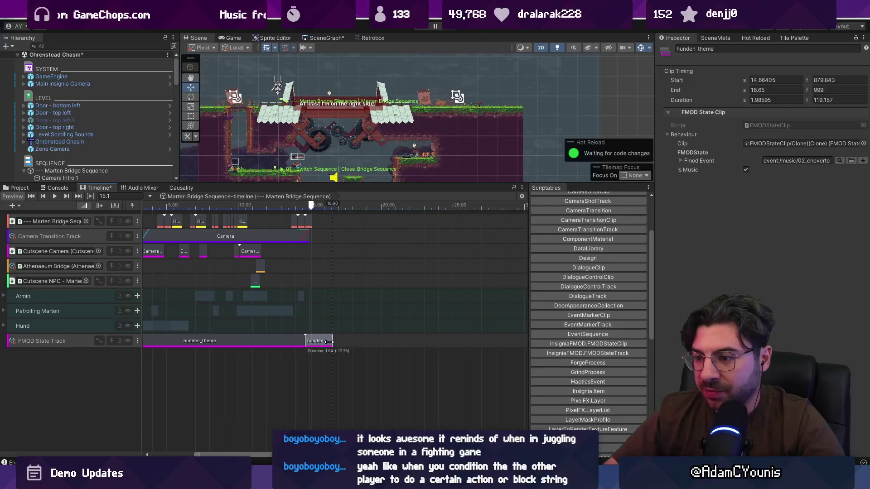
Clear the duplicate clip's Fmod Event, tick Is Music, and start a play test.
click(863, 143)
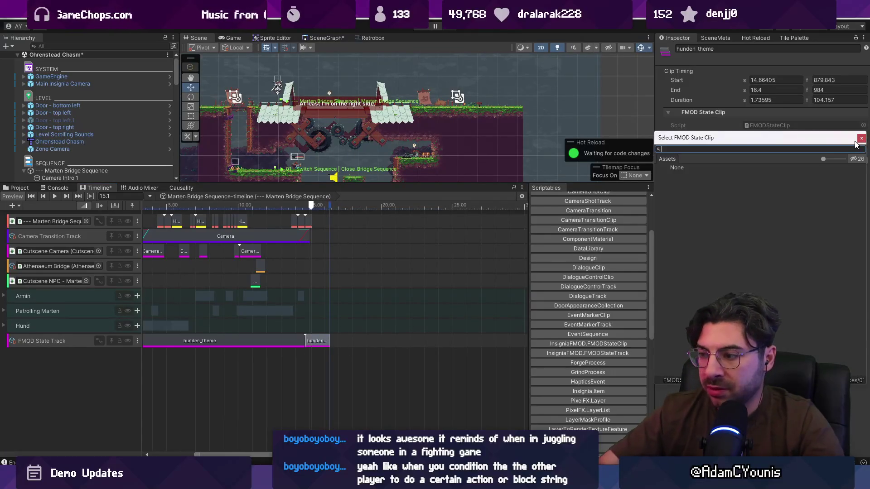
key(Escape)
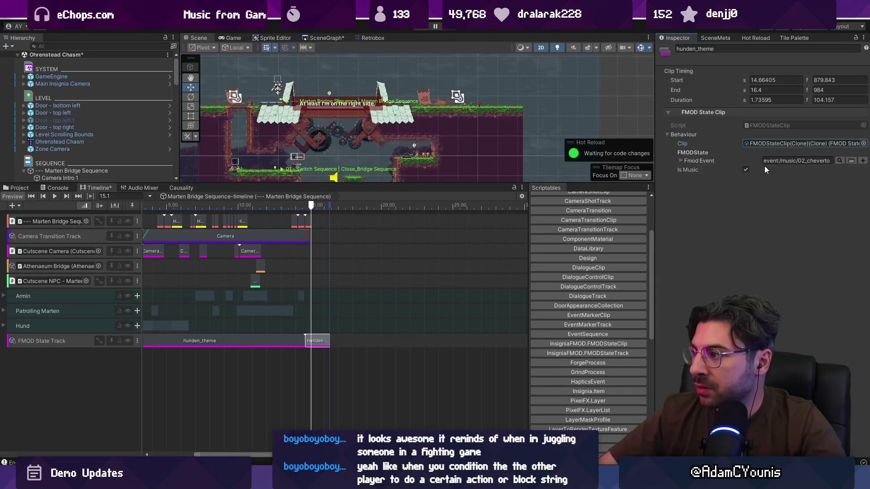
click(838, 161)
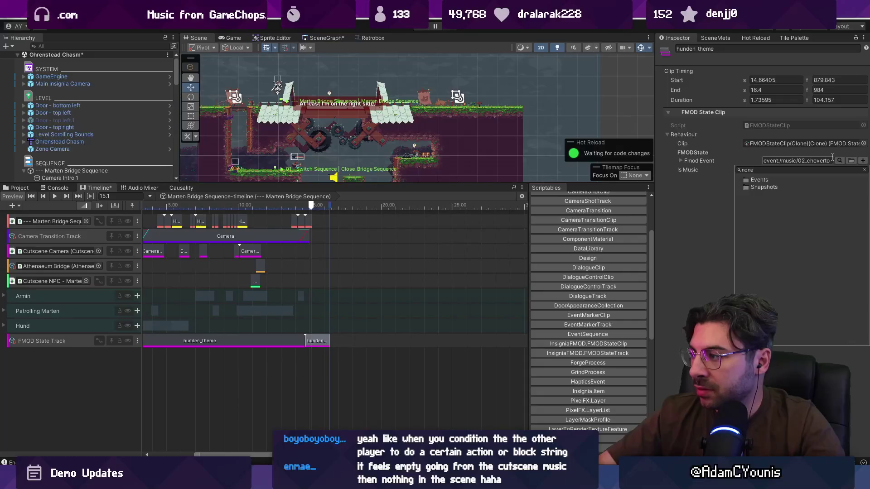
key(BackSpace)
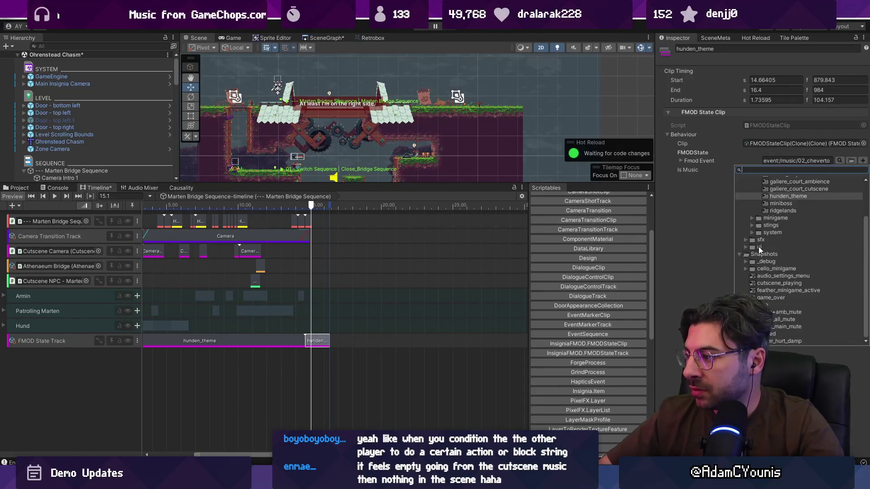
click(801, 162)
key(BackSpace)
click(746, 178)
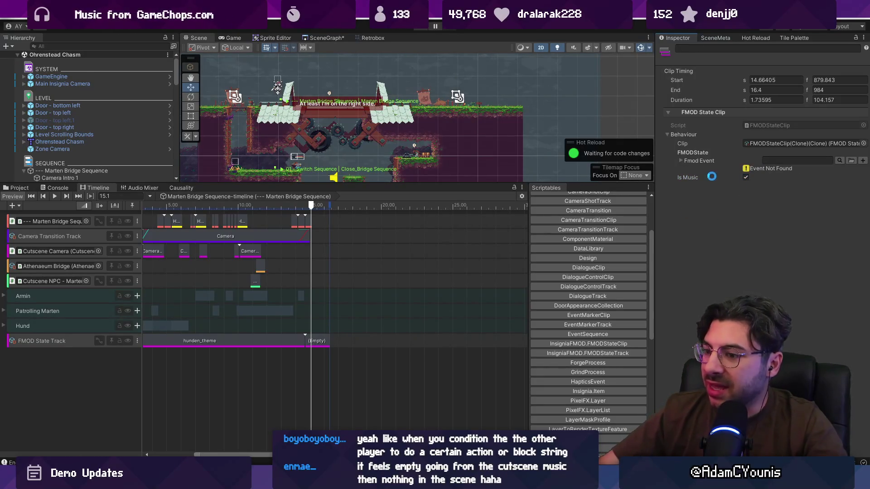
click(422, 28)
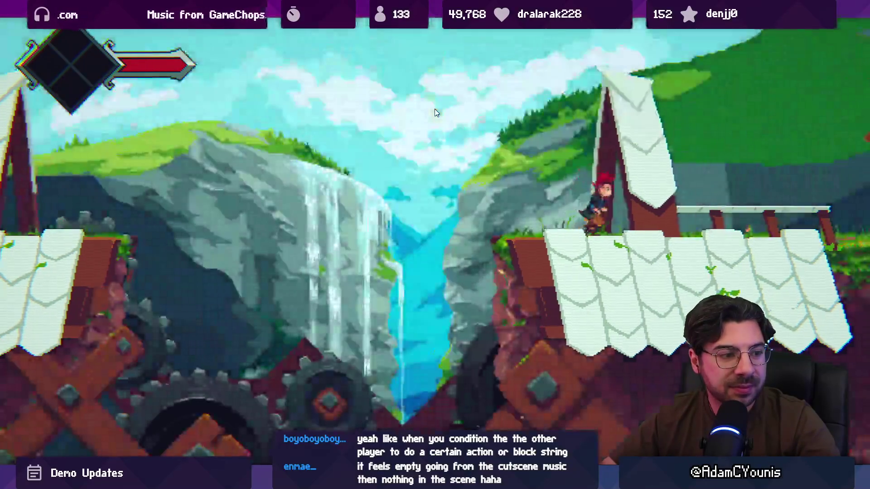
Run Armin right across the bridge, onto the grassy ledge and up the stairway, then stop the test.
key(Right)
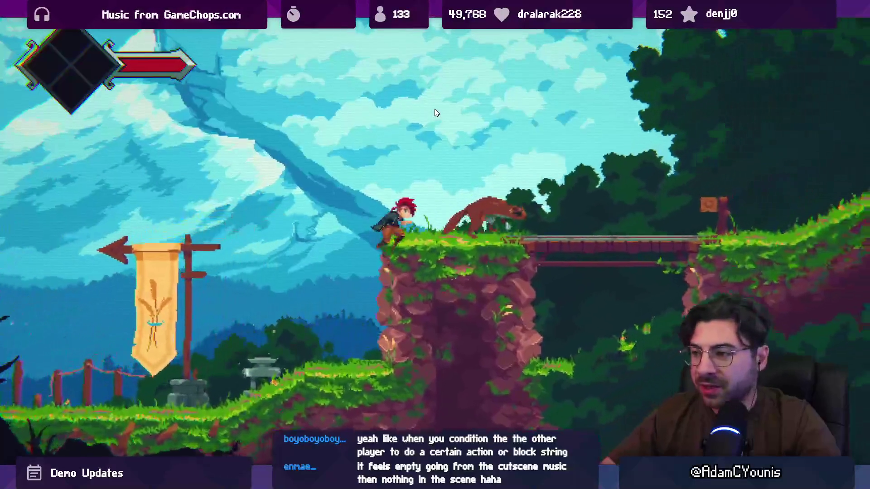
key(Right)
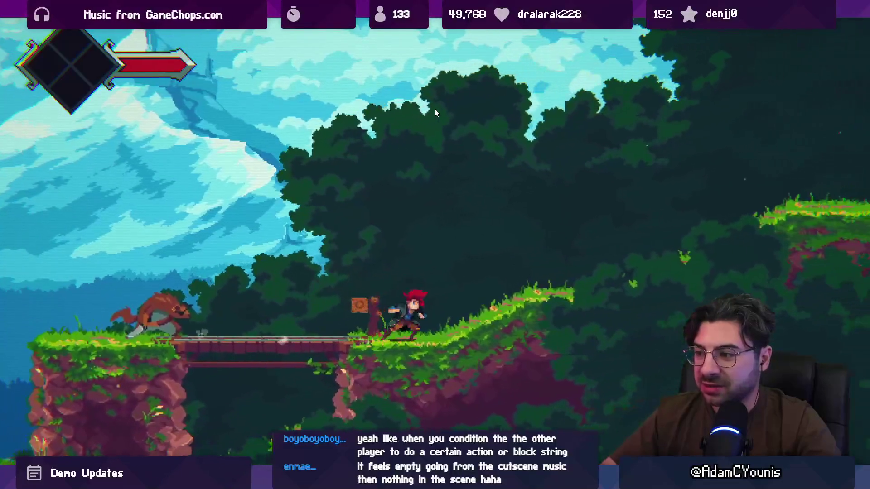
key(space)
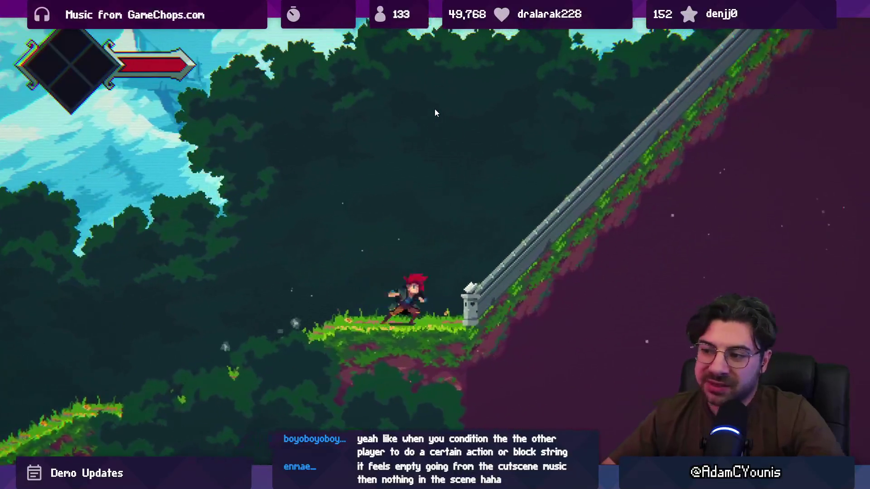
key(Right)
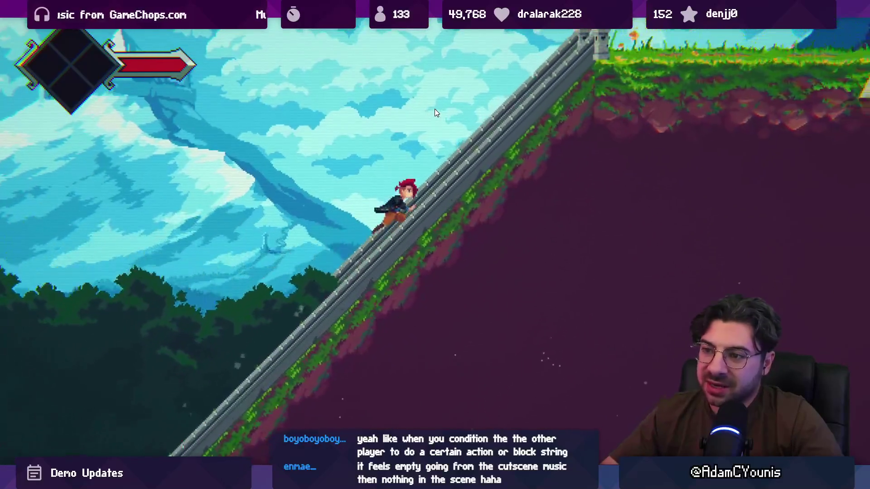
key(Right)
key(shift+space)
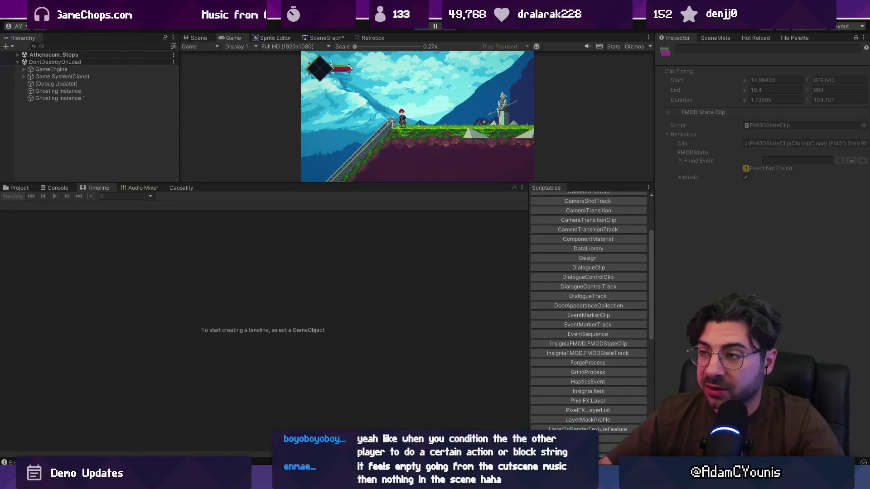
click(419, 26)
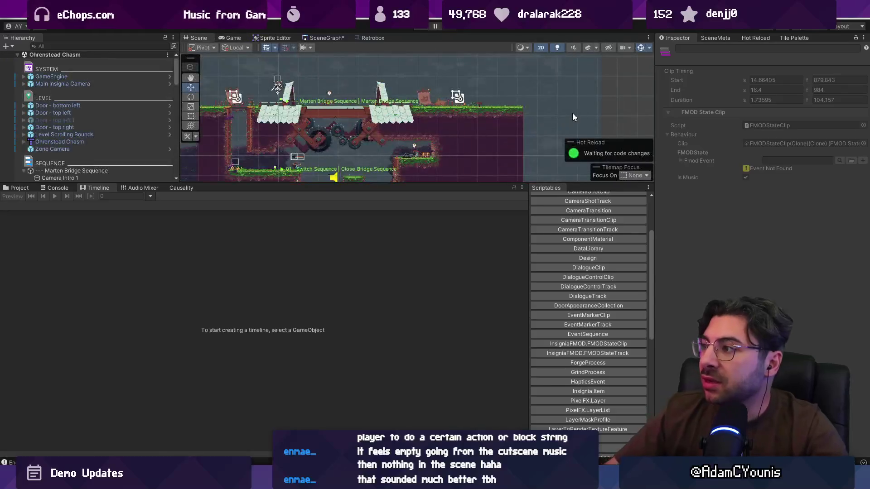
Make the Scene view taller and expand the Athenaeum_Steps scene's Sfx Events in SceneMeta.
drag(393, 184, 393, 281)
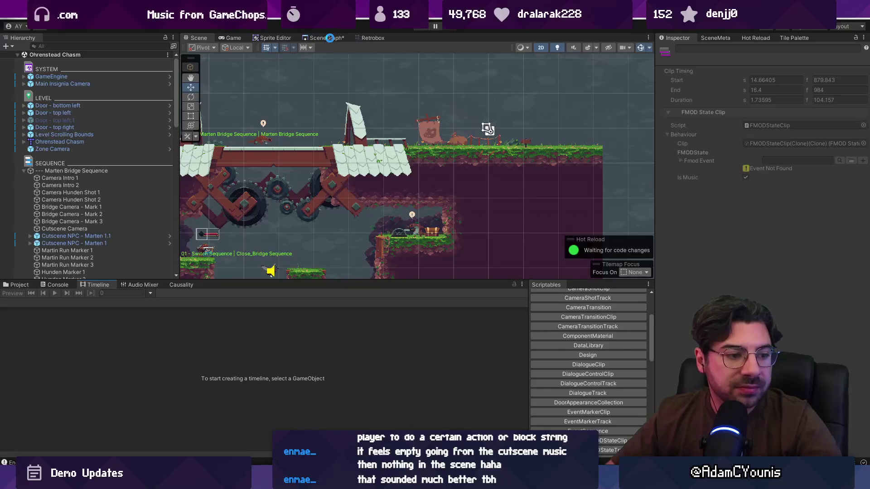
click(329, 40)
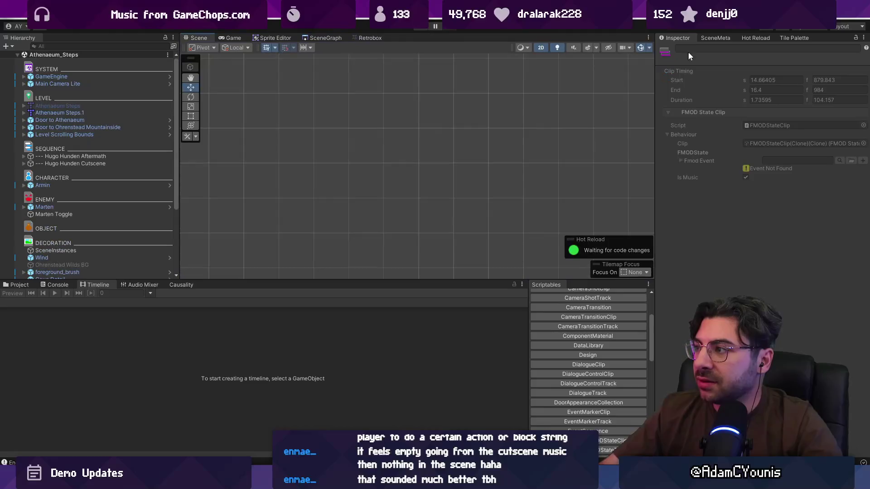
click(716, 39)
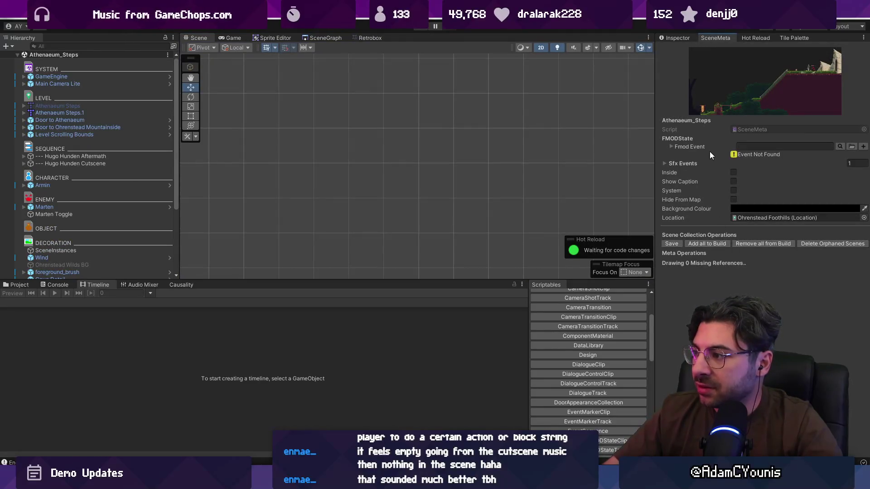
click(664, 163)
mouse_move(655, 163)
mouse_down()
mouse_move(425, 172)
mouse_move(656, 174)
mouse_up()
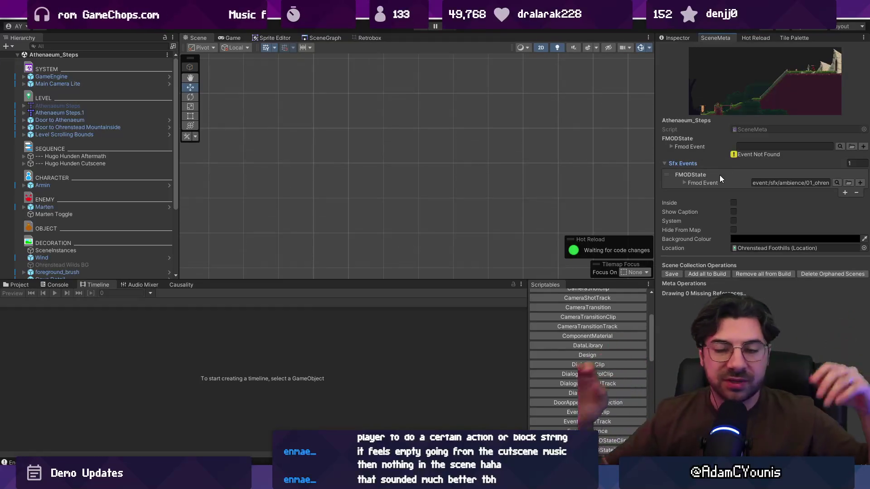
Review the Athenaeum_Steps ambience sound entries, then reopen the Ohrenstead Chasm scene from the SceneGraph.
scroll(330, 187, down, 5)
scroll(402, 207, up, 3)
scroll(402, 207, up, 5)
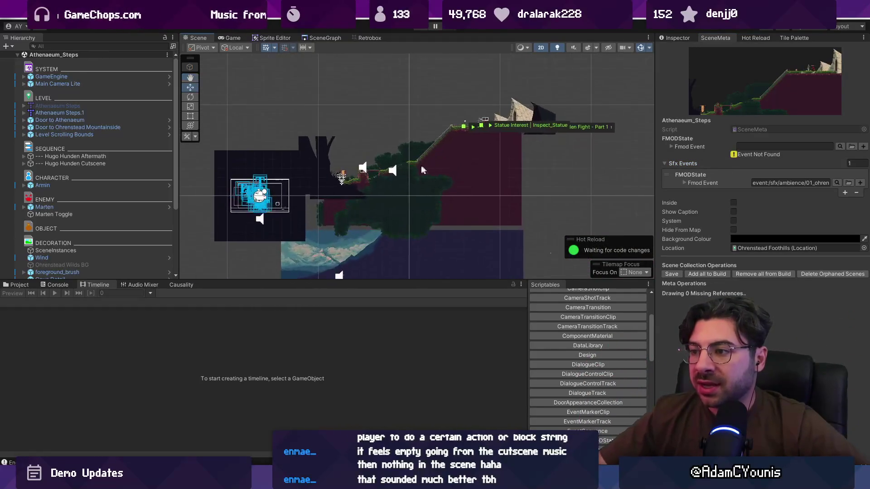
scroll(423, 169, up, 4)
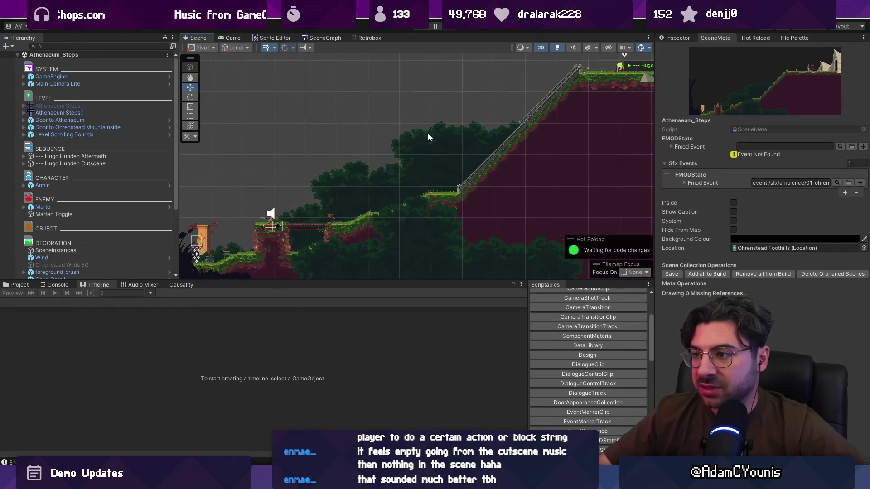
scroll(429, 154, down, 2)
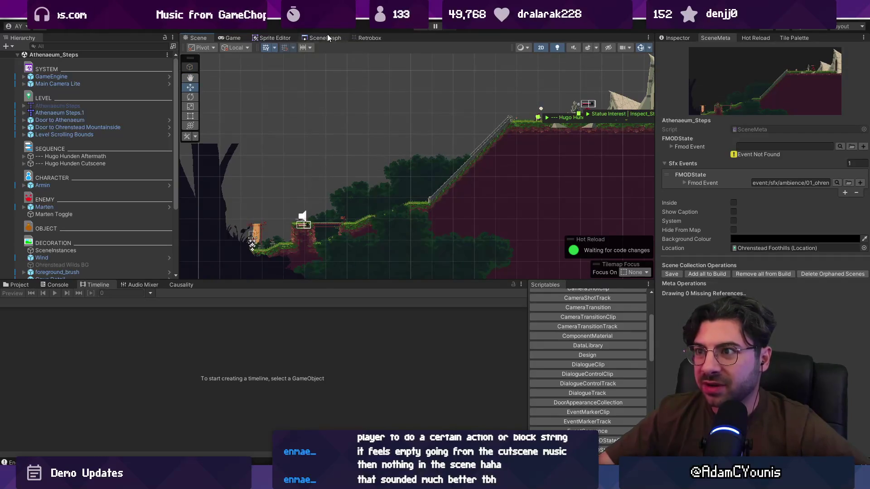
click(311, 38)
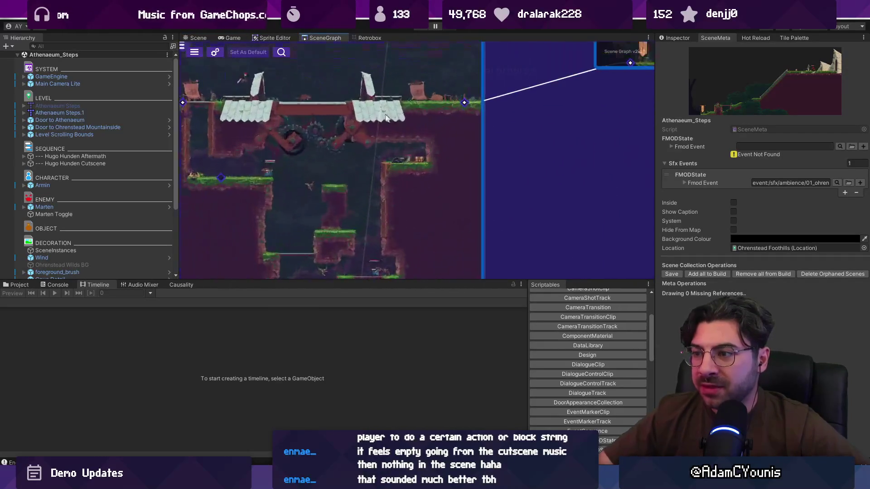
double_click(310, 82)
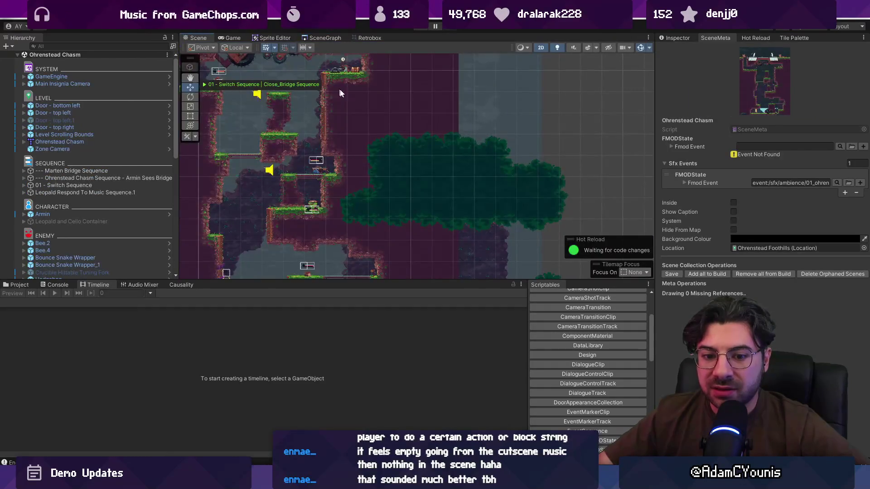
Compare the Armin Sees Bridge and Marten Bridge Sequence timelines, leaving Marten Bridge Sequence's tracks loaded.
click(147, 176)
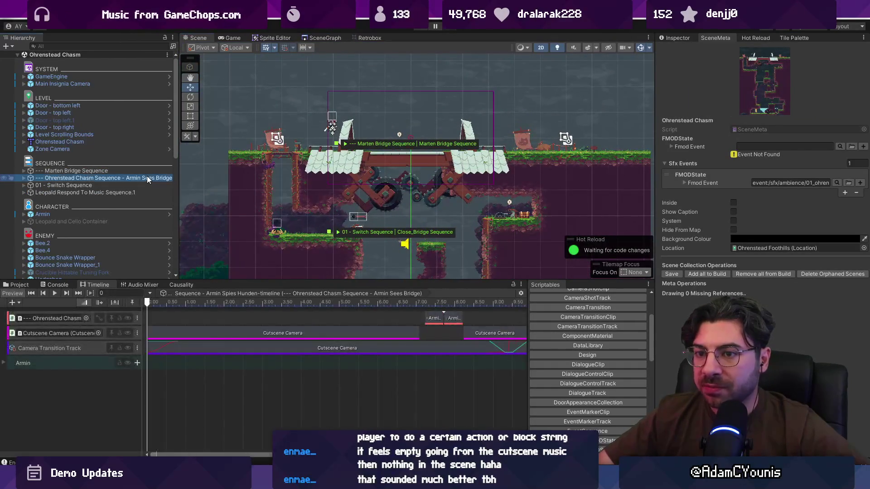
click(107, 170)
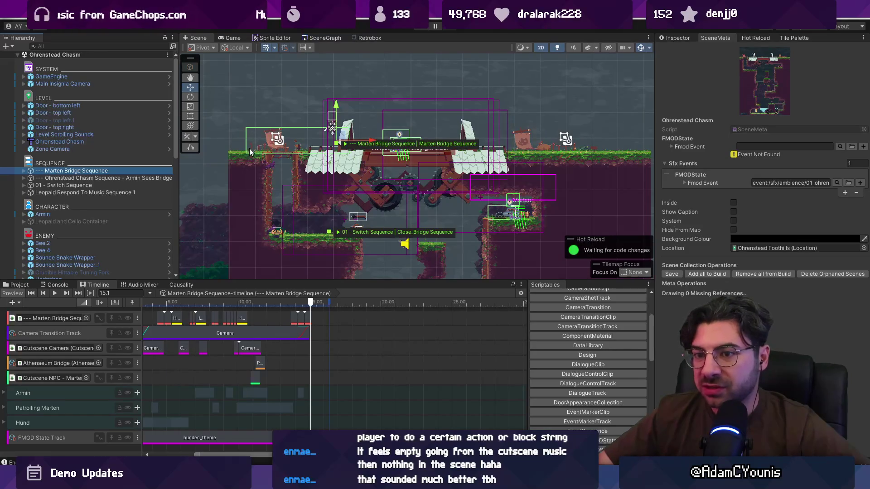
scroll(250, 148, down, 3)
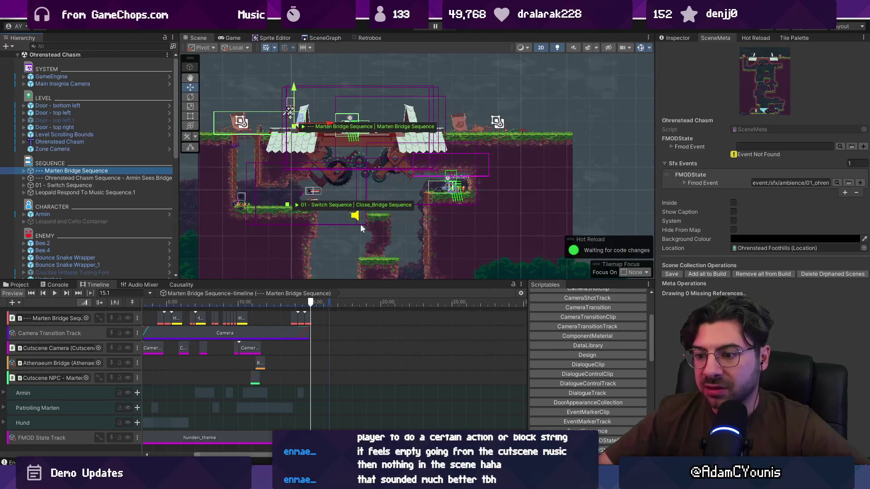
scroll(267, 190, up, 2)
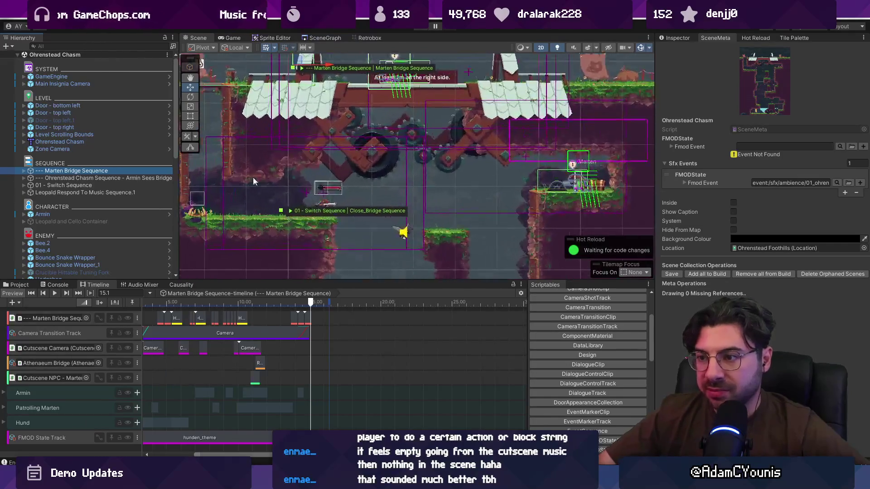
click(102, 179)
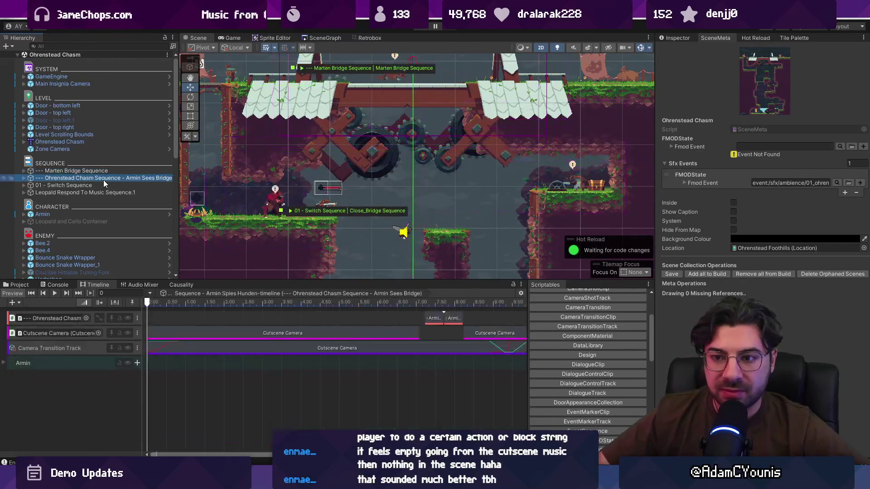
click(108, 172)
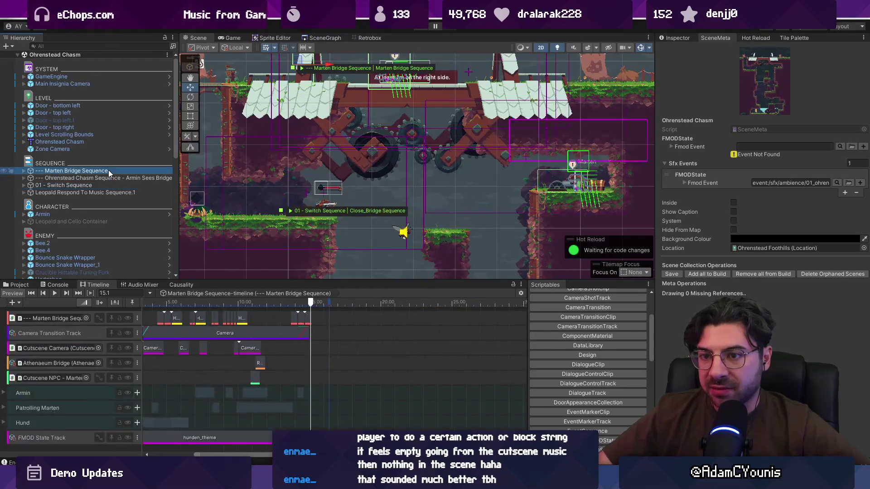
scroll(300, 220, down, 2)
scroll(350, 162, up, 3)
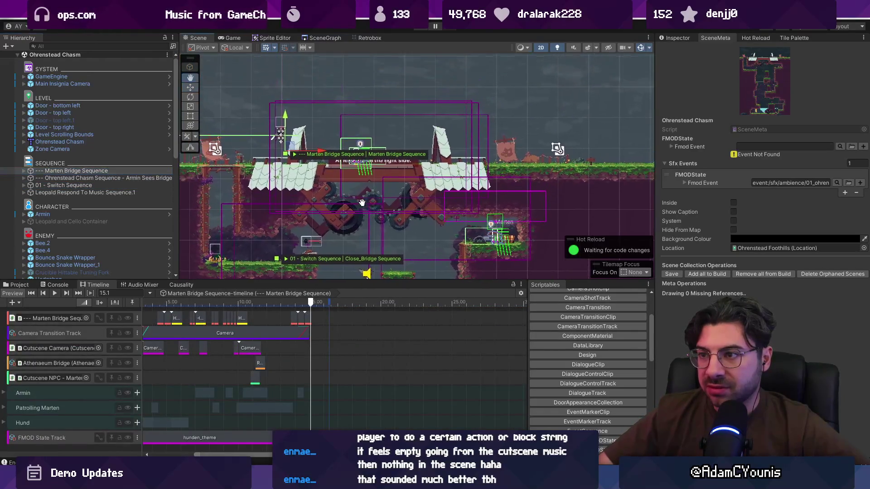
scroll(317, 151, down, 1)
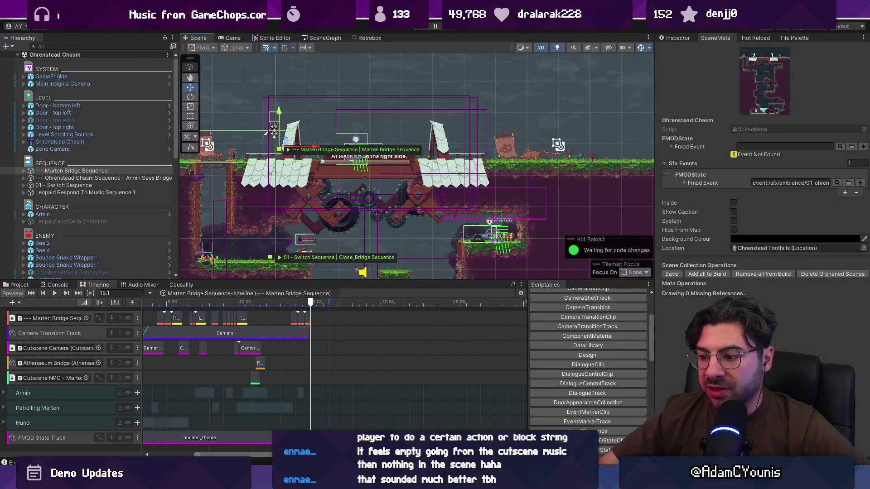
Glance at the Figma task board, then return to Unity's SceneGraph of connected level scenes.
key(alt+Tab)
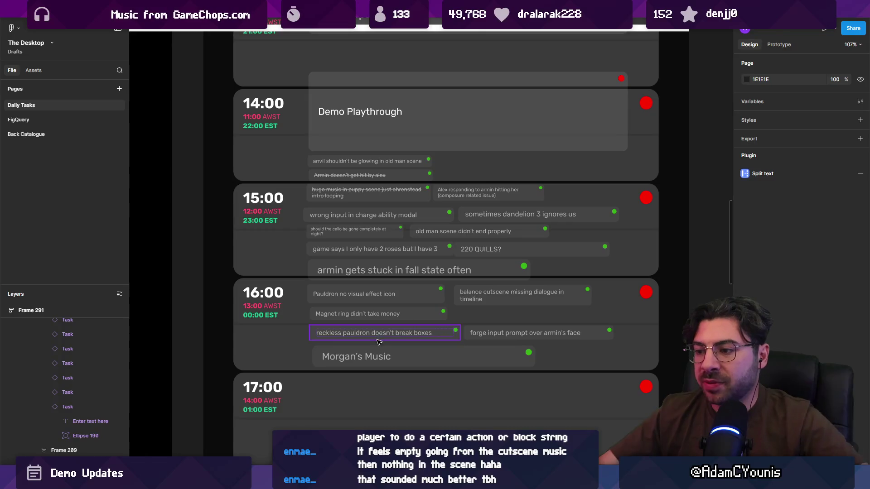
scroll(376, 333, down, 10)
scroll(557, 275, up, 8)
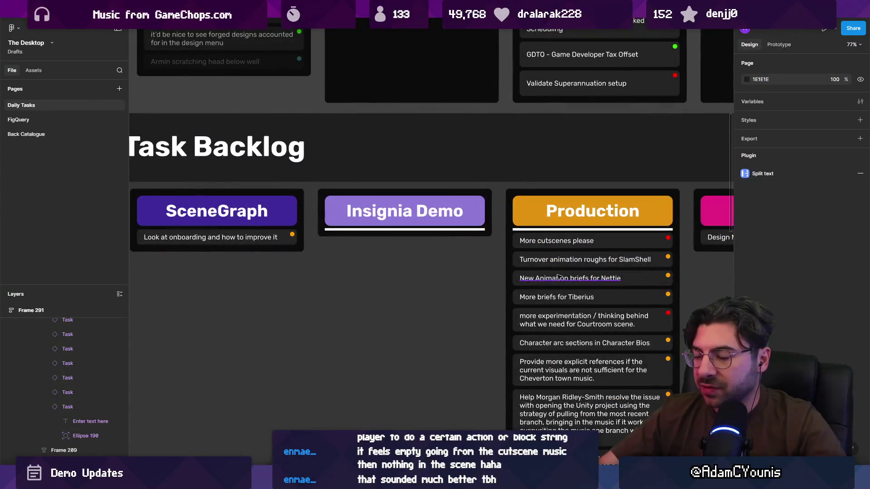
key(alt+Tab)
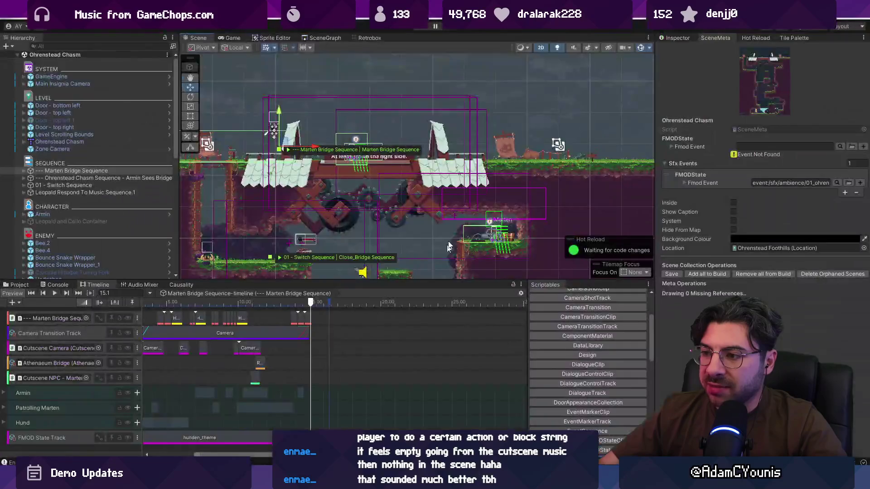
click(313, 39)
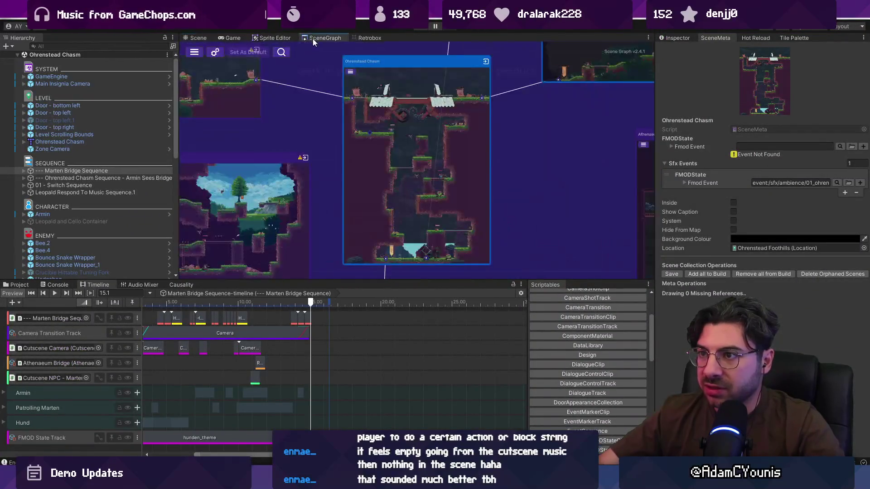
scroll(438, 137, down, 2)
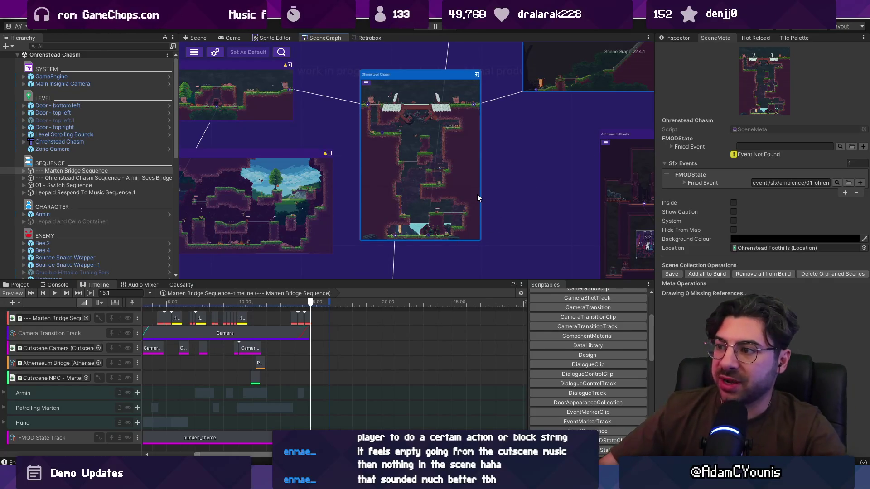
click(838, 147)
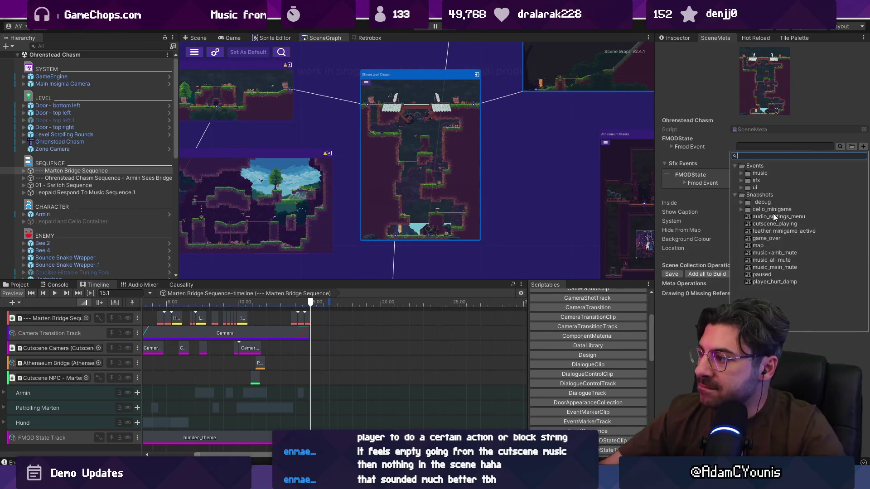
click(740, 173)
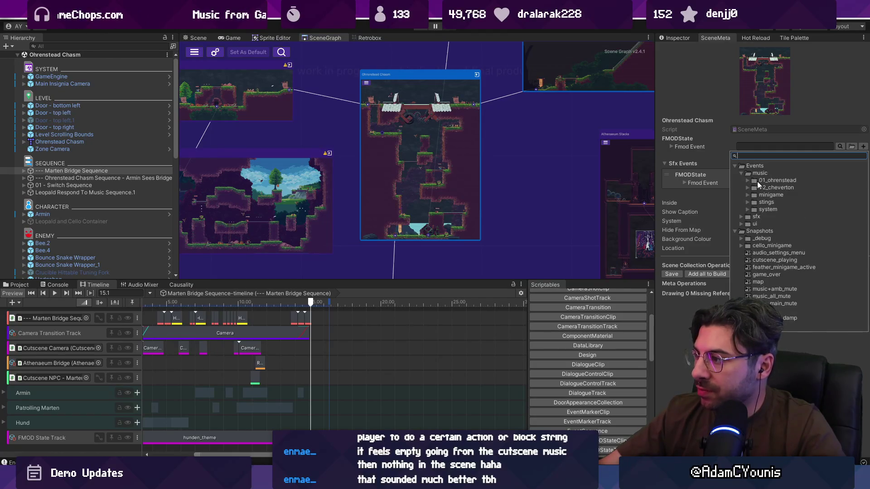
click(747, 180)
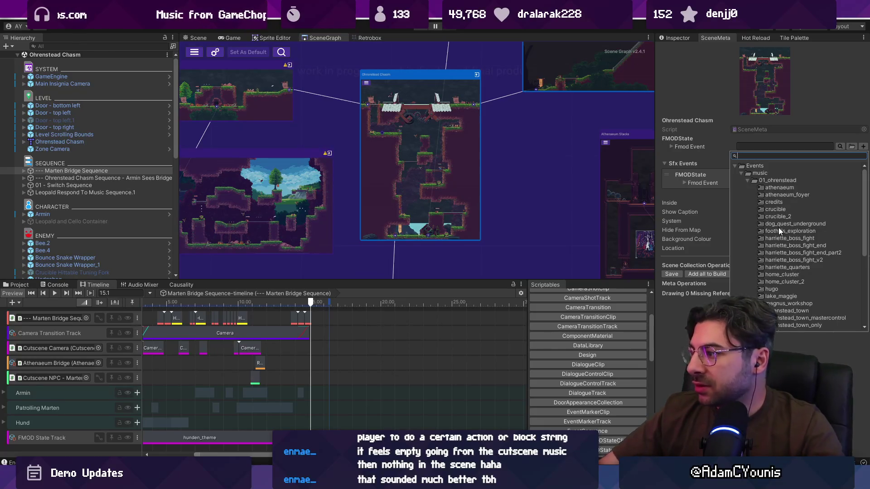
scroll(779, 226, down, 3)
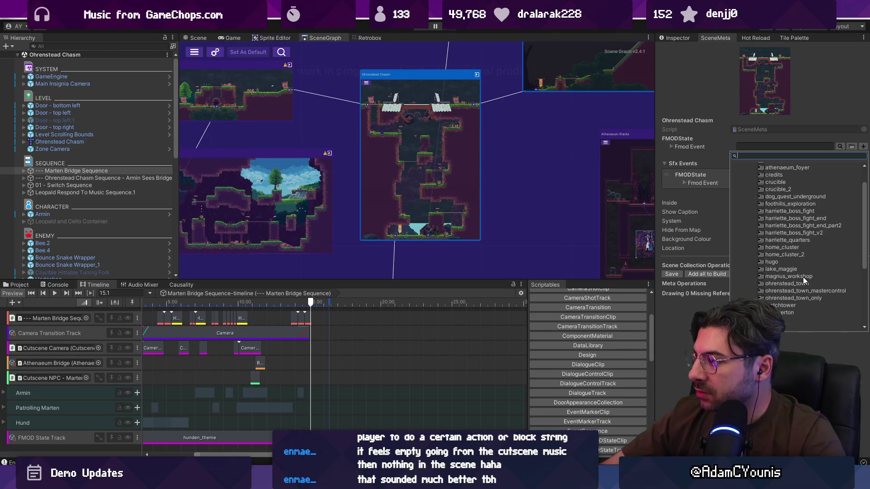
scroll(792, 281, down, 2)
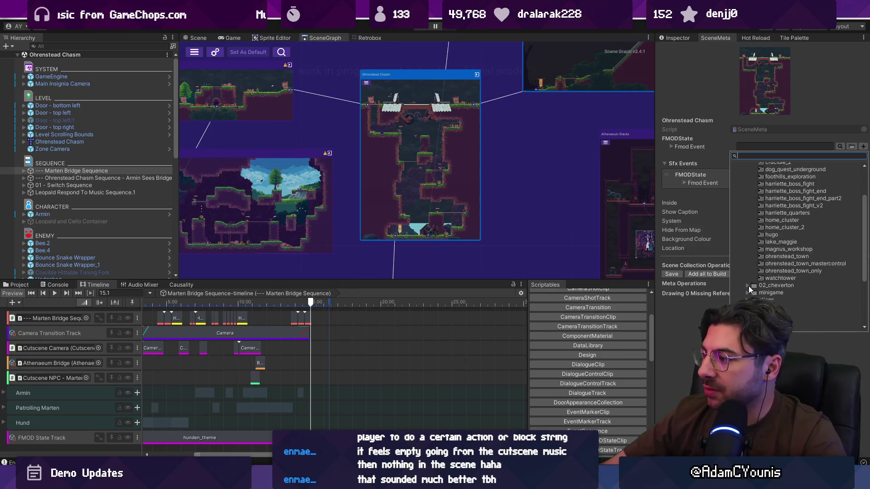
scroll(748, 286, down, 2)
scroll(746, 282, down, 3)
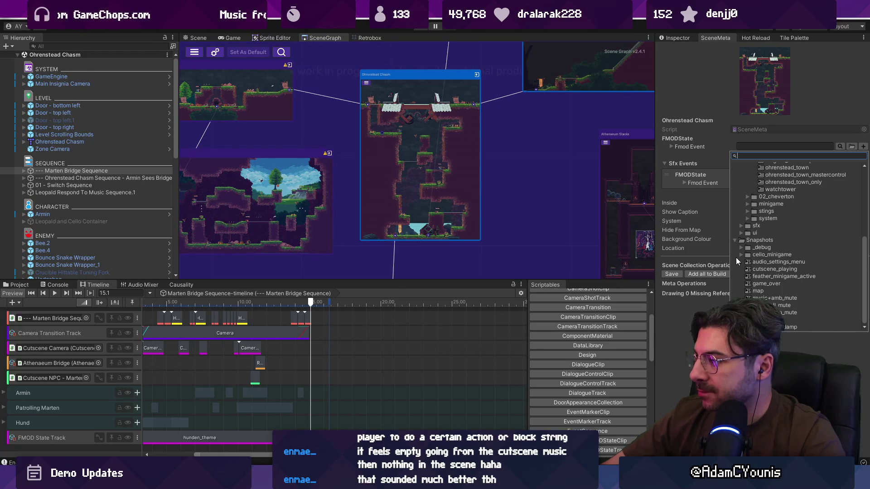
scroll(743, 254, up, 8)
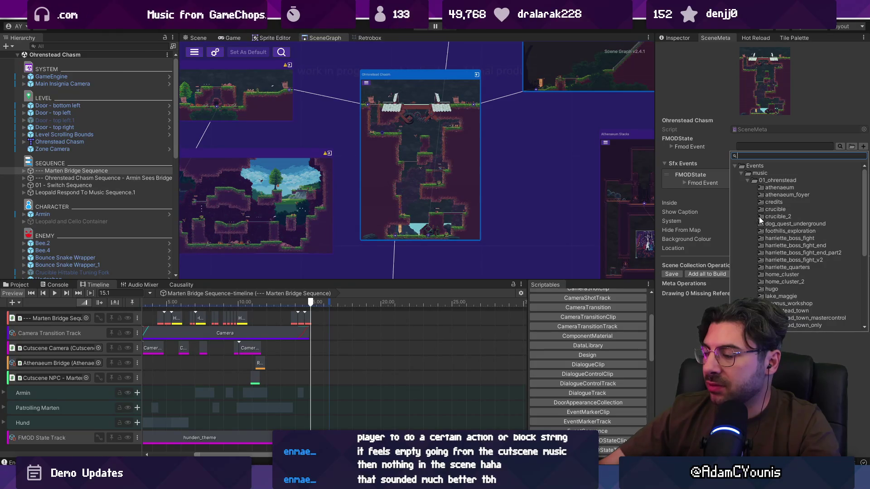
key(Escape)
scroll(504, 181, down, 5)
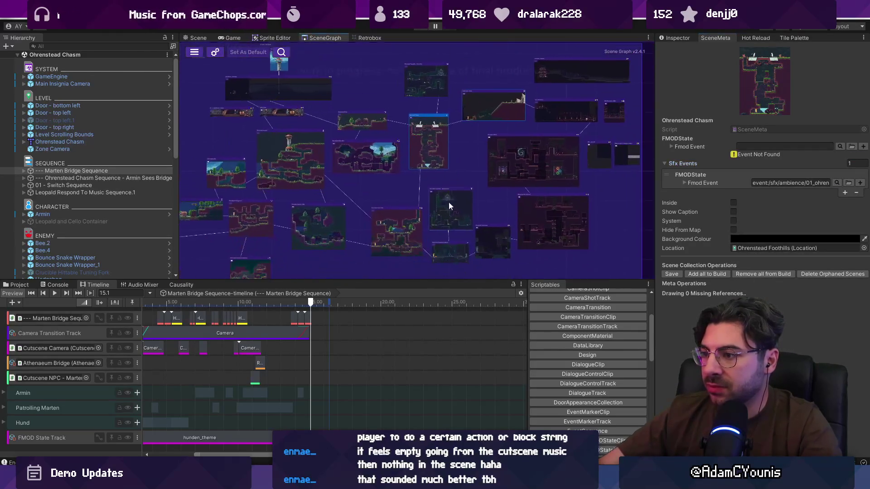
Zoom the SceneGraph in and out to survey the connected level scenes.
scroll(448, 206, up, 5)
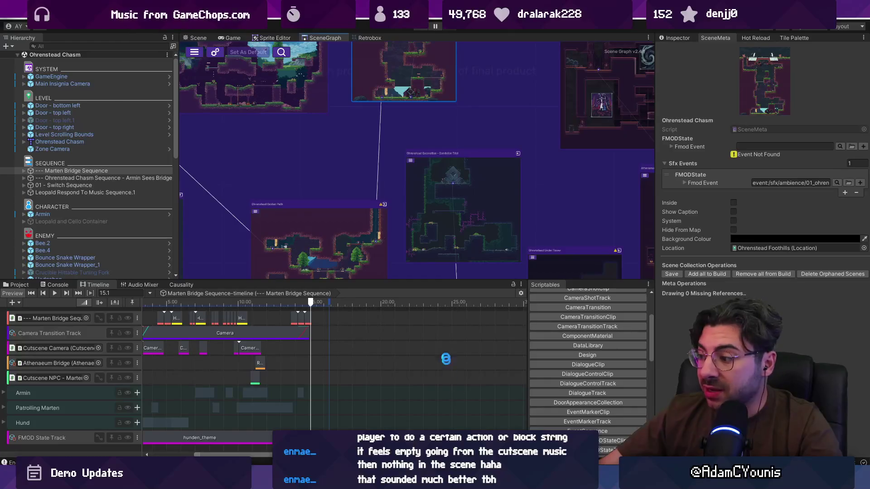
scroll(403, 209, down, 1)
scroll(393, 196, down, 6)
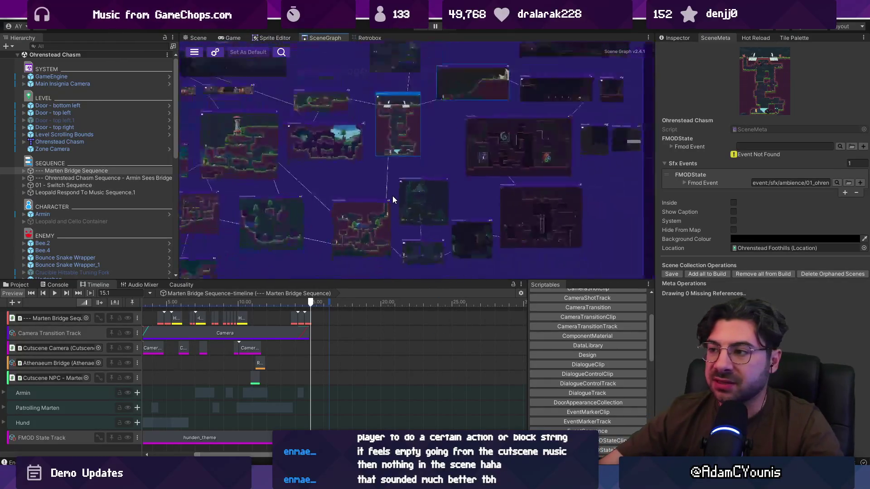
scroll(376, 176, up, 3)
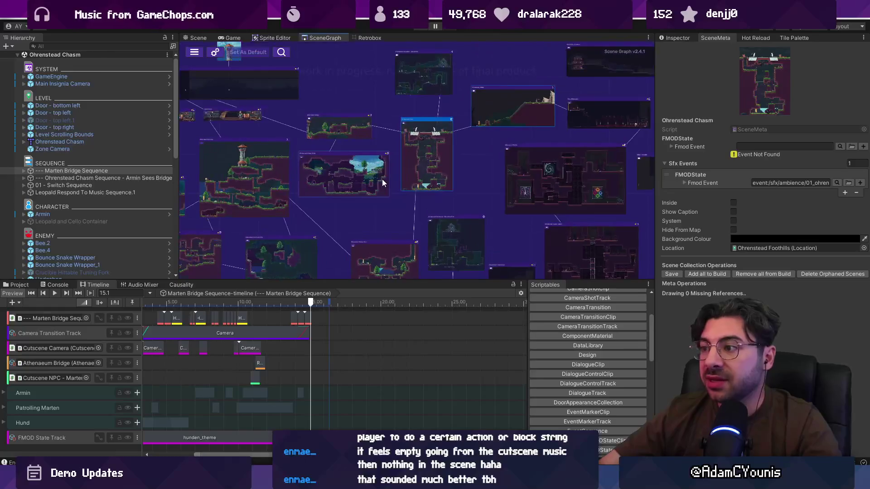
scroll(381, 178, up, 3)
scroll(515, 166, down, 3)
scroll(514, 168, down, 1)
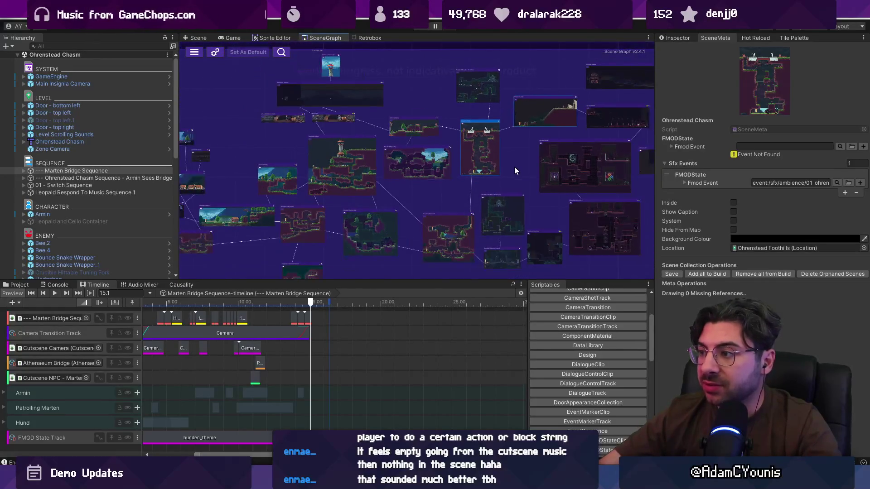
scroll(589, 167, up, 8)
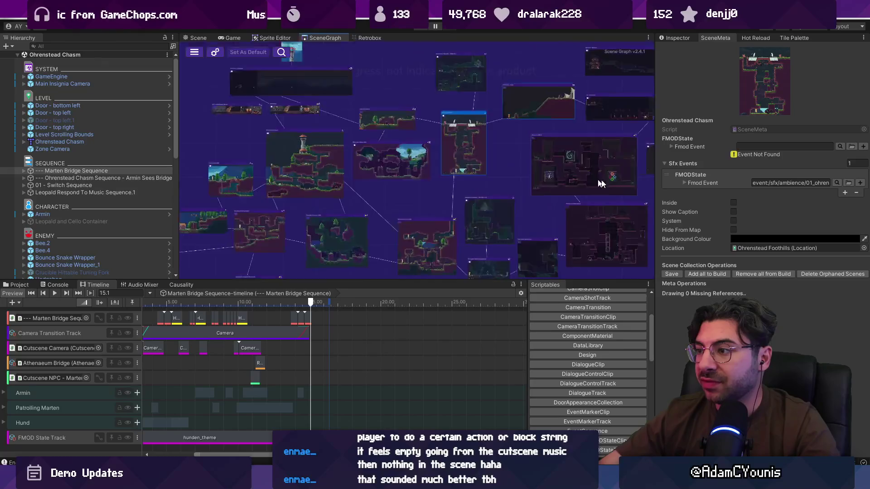
scroll(385, 204, down, 6)
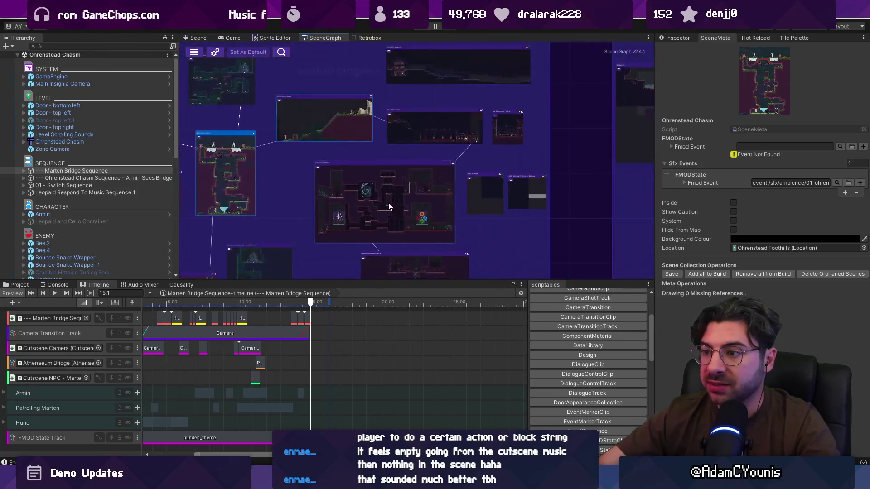
Shorten the Timeline panel to enlarge the scene graph, then bring up the Stream Music player.
drag(476, 283, 476, 320)
scroll(500, 245, down, 5)
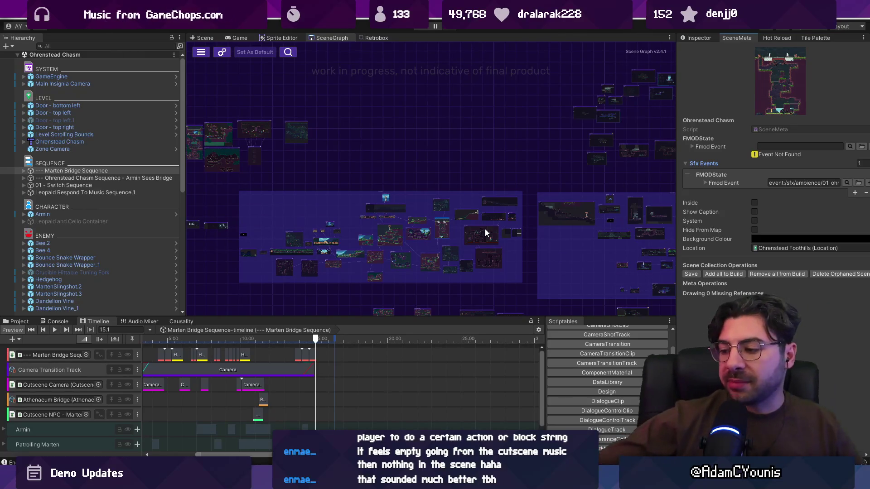
key(alt+Tab)
click(364, 413)
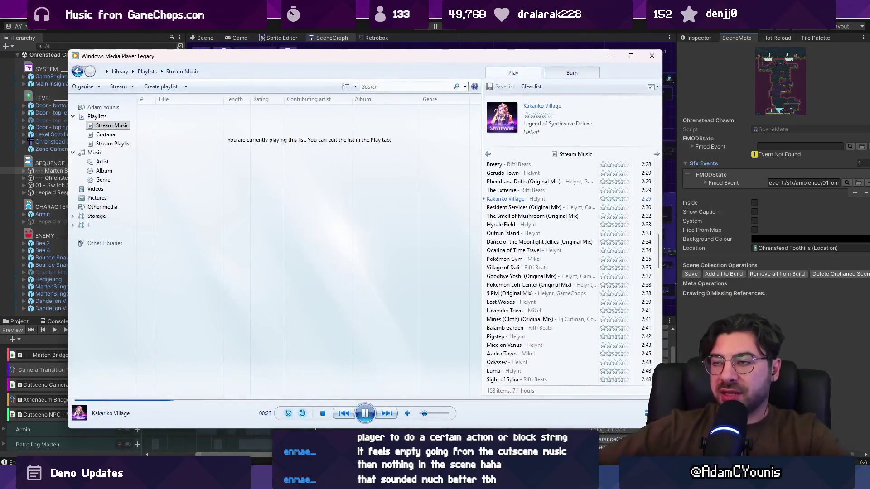
Hide Windows Media Player with Kakariko Village still playing and return to the Unity scene graph.
key(alt+Tab)
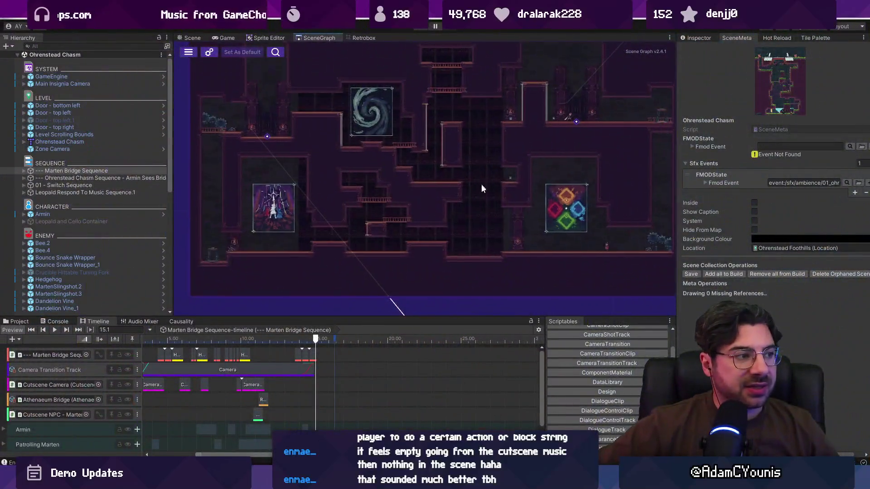
scroll(481, 188, down, 2)
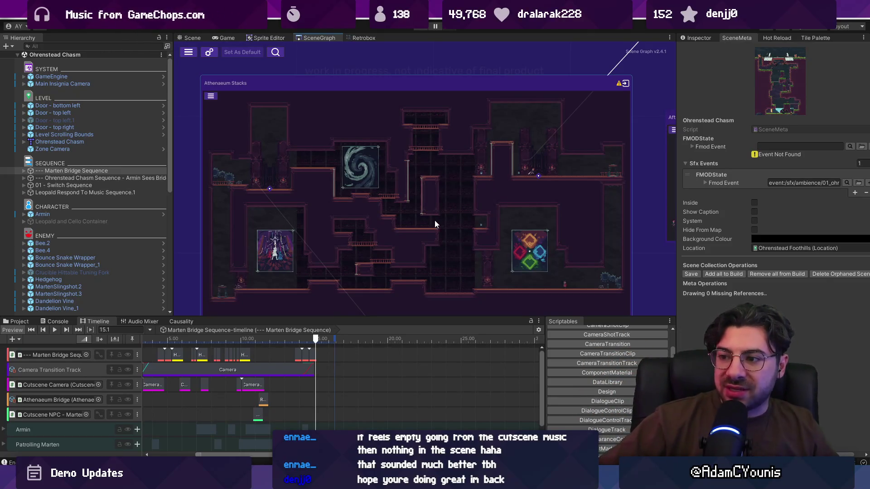
Zoom the Scene view in on the Neighbourhood scene's wooden house and Walter Wrapper labels.
scroll(502, 177, down, 3)
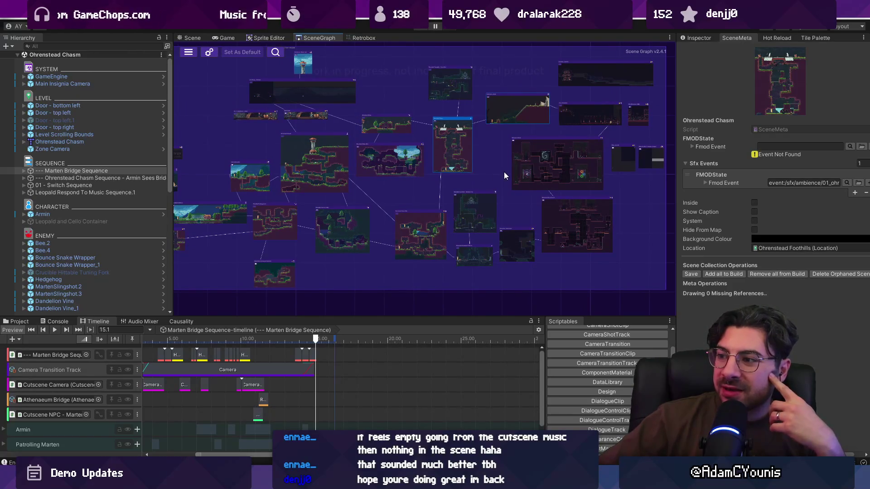
scroll(501, 172, down, 3)
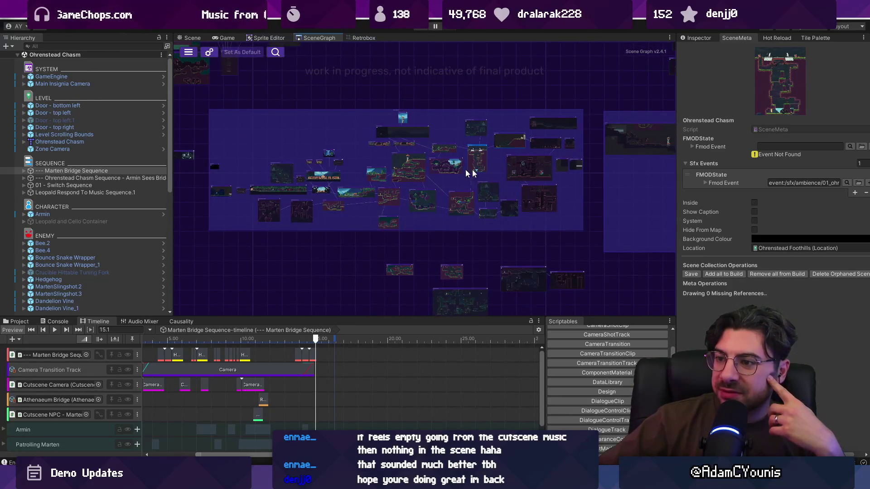
scroll(290, 178, up, 5)
scroll(290, 179, up, 5)
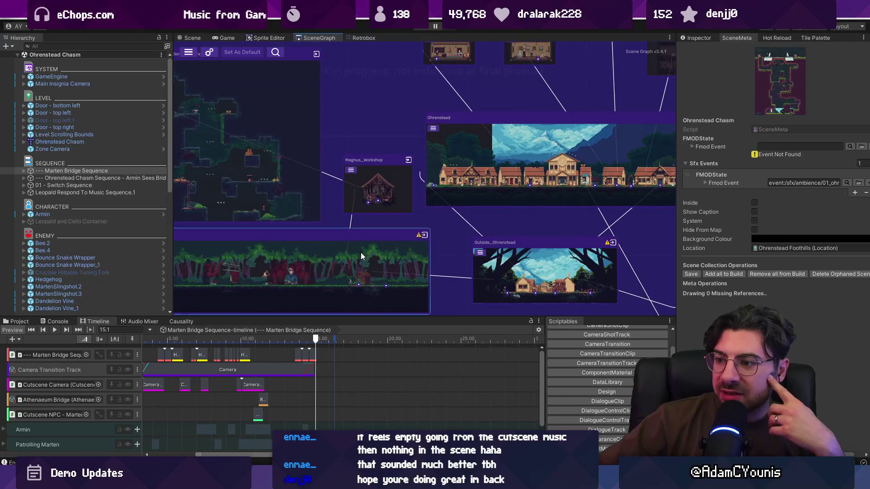
scroll(344, 193, down, 5)
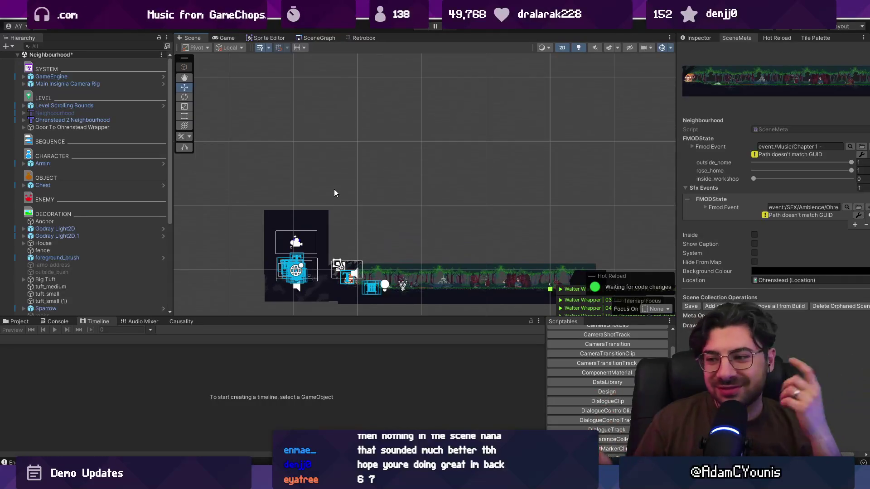
scroll(520, 237, up, 10)
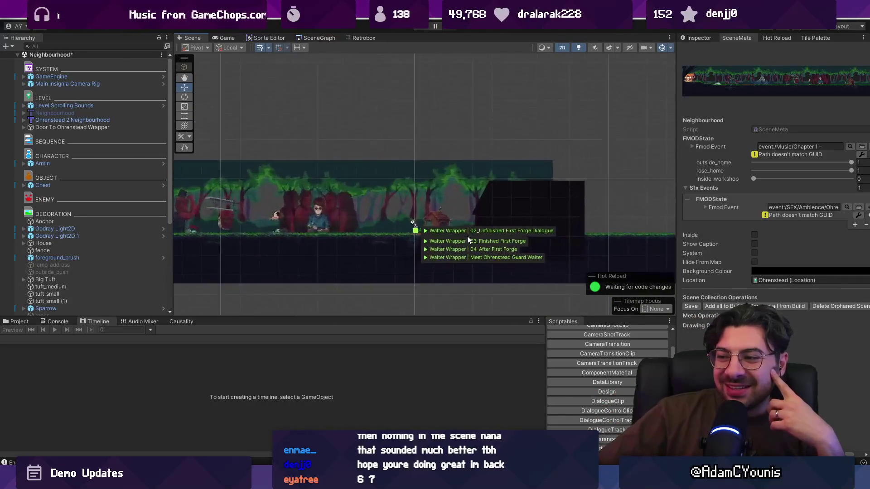
scroll(446, 232, up, 3)
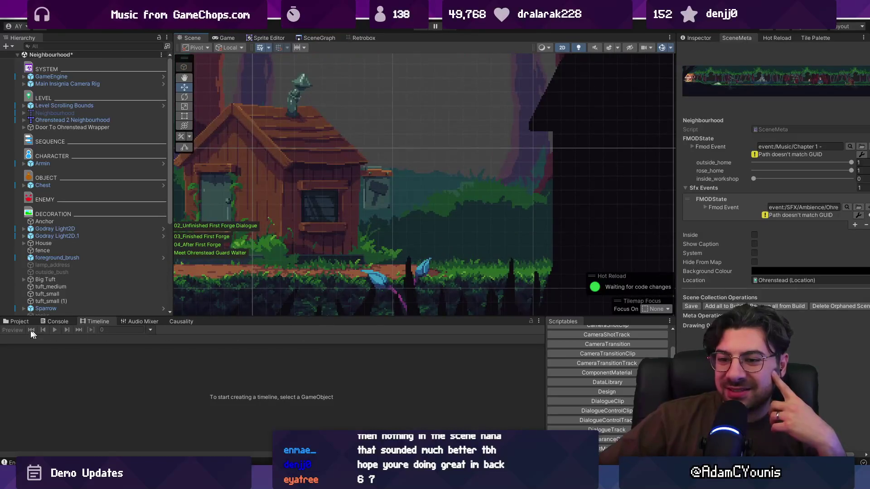
Search the Project assets for 'leopald' and drag the Leopald prefab into the Scene.
click(20, 321)
click(422, 330)
key(BackSpace)
key(BackSpace)
text(eopald)
scroll(204, 387, down, 5)
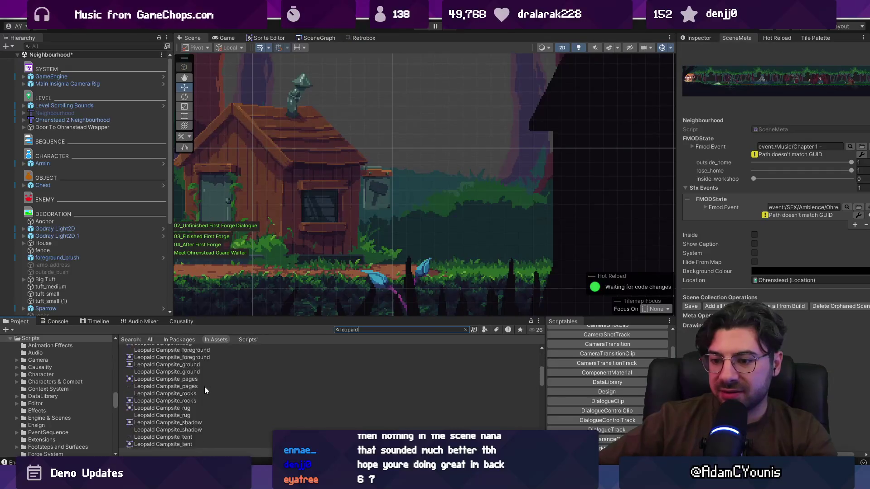
mouse_move(144, 375)
mouse_down()
mouse_move(191, 353)
mouse_move(363, 231)
mouse_move(347, 243)
mouse_move(318, 242)
mouse_move(401, 257)
mouse_up()
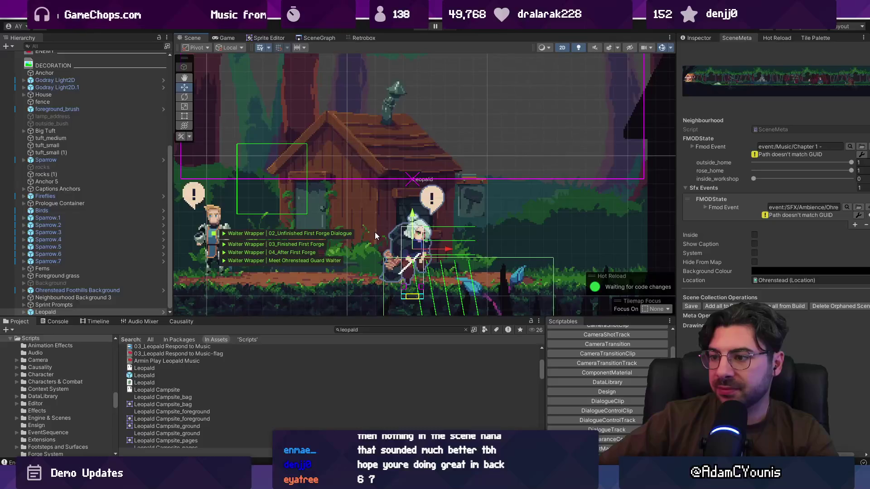
Flip Leopald to Scale X -1, nudge him left beside the house, then restore Scale X to 1.
drag(375, 236, 488, 238)
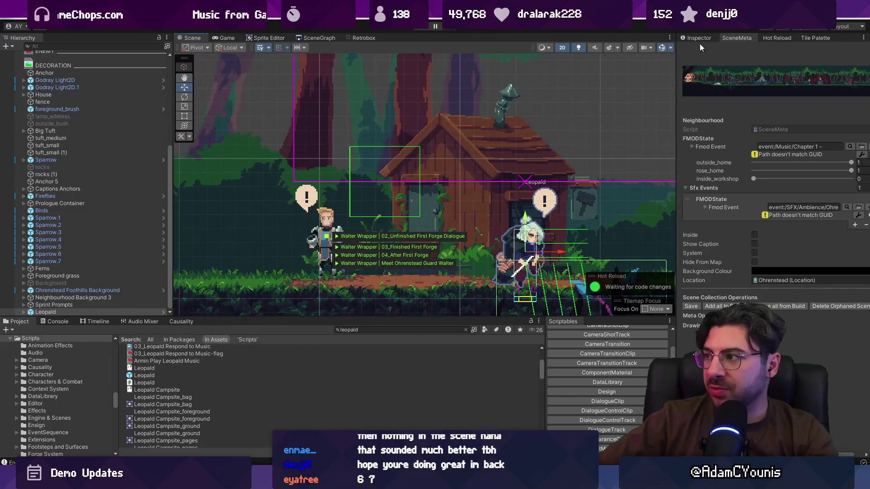
click(699, 39)
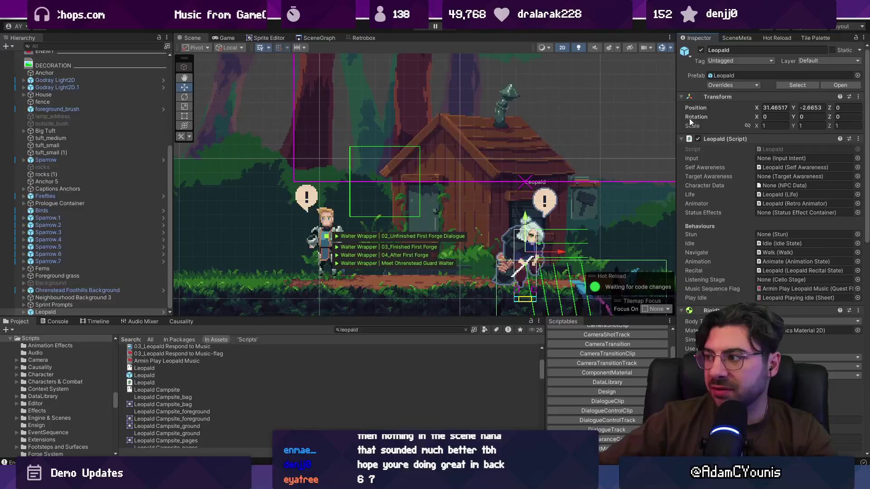
text(-1)
key(Return)
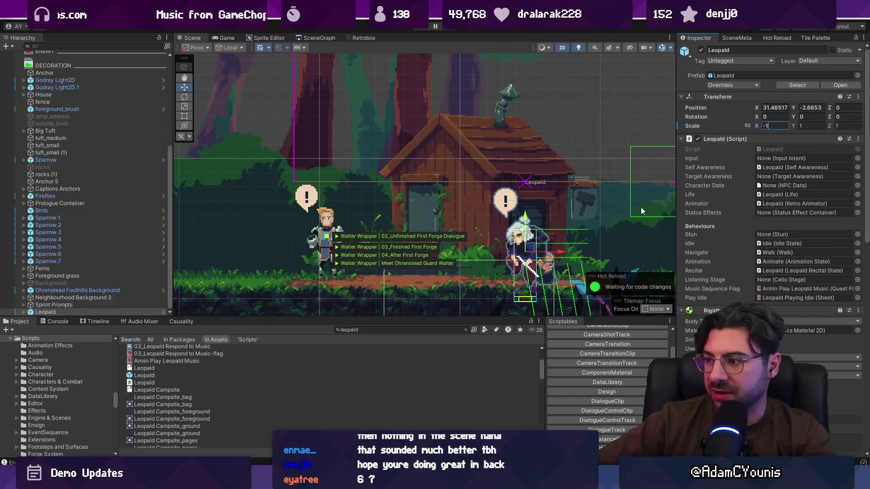
key(f)
mouse_move(503, 218)
mouse_down()
mouse_move(439, 216)
mouse_move(439, 204)
mouse_move(442, 217)
mouse_move(435, 206)
mouse_move(436, 223)
mouse_move(508, 175)
mouse_move(519, 180)
mouse_up()
text(1)
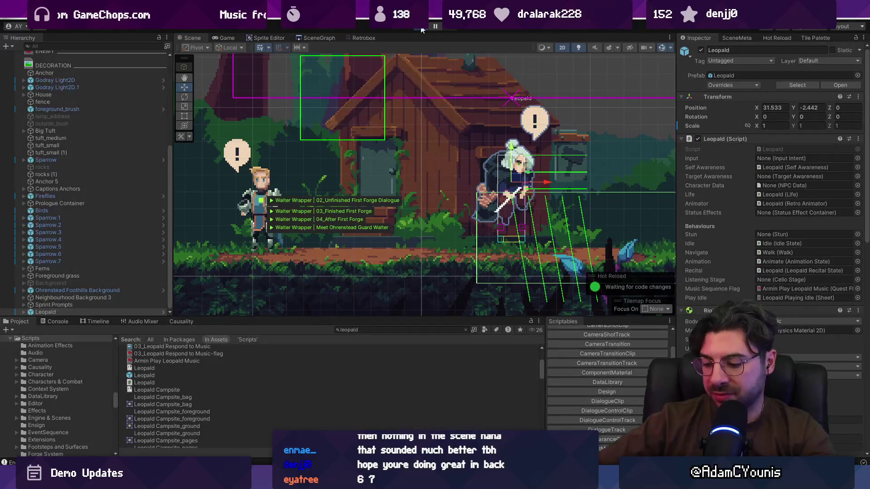
Start Play mode and set the in-game Music volume to 0 in the Audio settings.
click(421, 28)
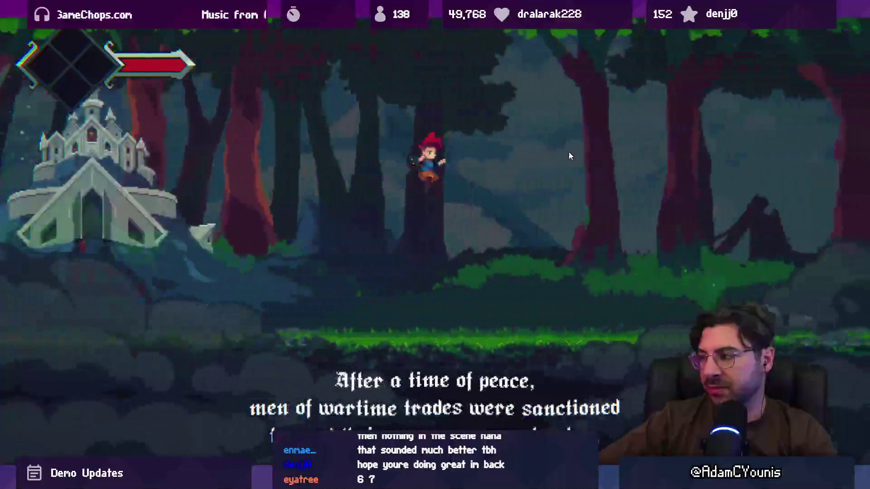
key(Escape)
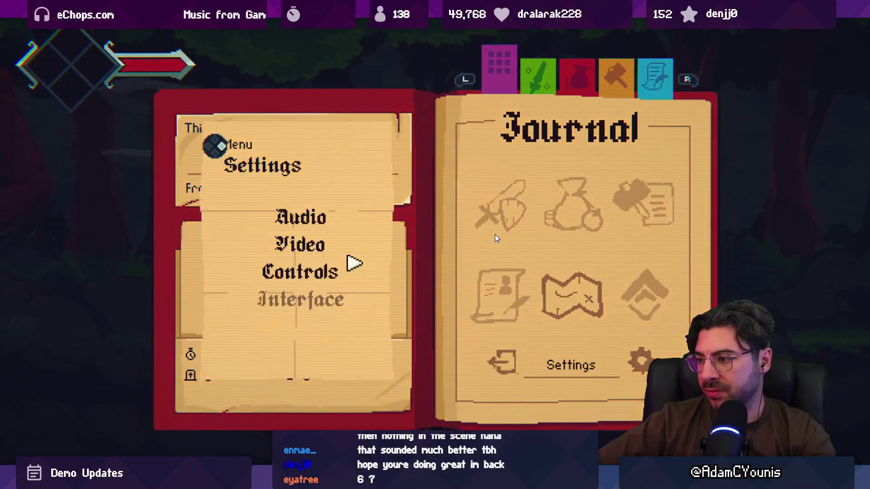
key(Up)
key(Up)
key(Return)
key(Down)
key(Left)
key(Left)
key(Left)
key(Left)
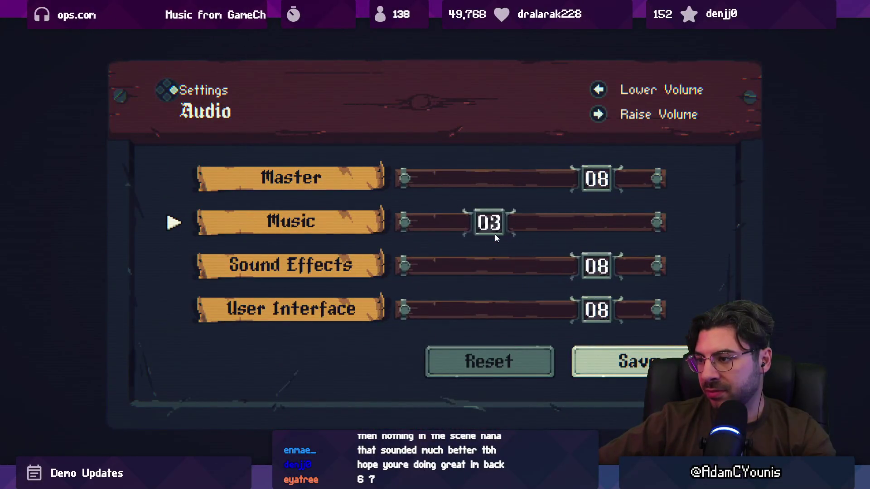
key(Left)
key(Left)
key(Left)
key(Down)
key(Down)
key(Down)
key(Return)
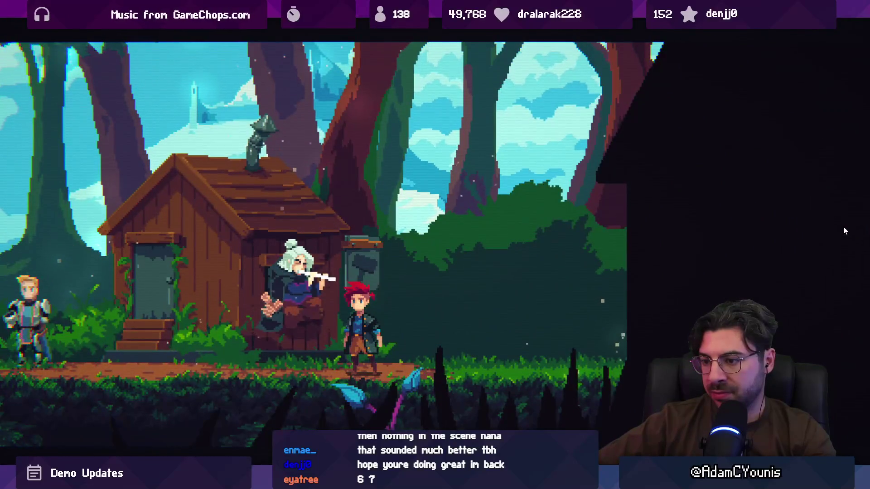
Leave fullscreen, toggle between the Scene and Game views, then stop Play mode.
key(F11)
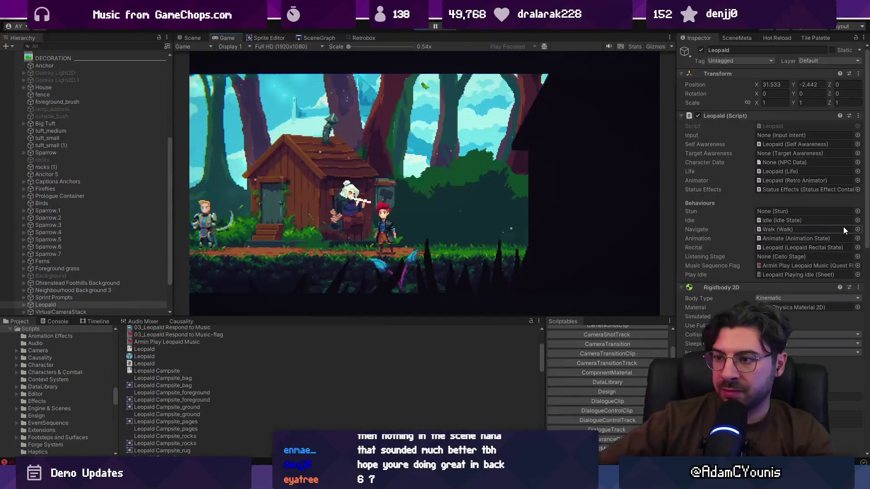
key(ctrl+1)
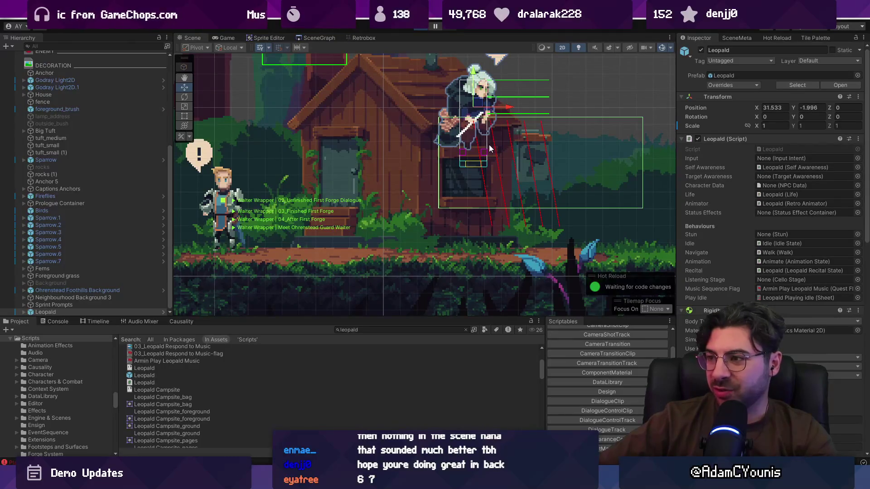
key(ctrl+2)
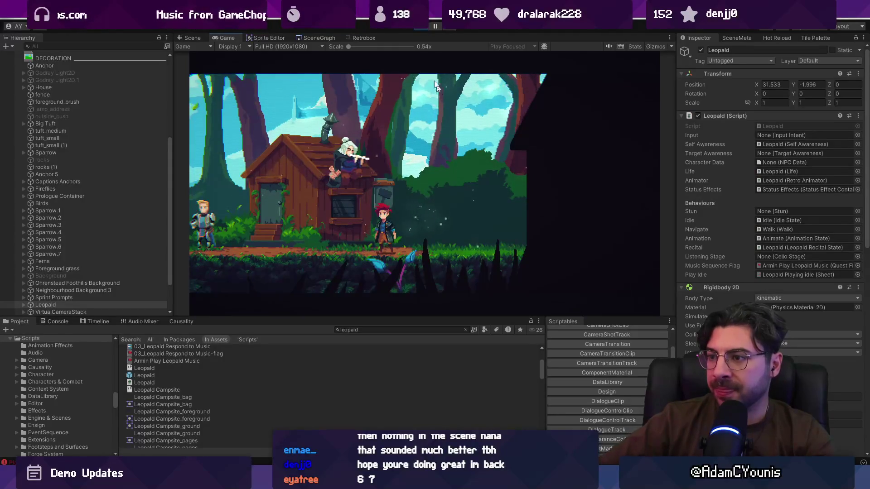
key(ctrl+p)
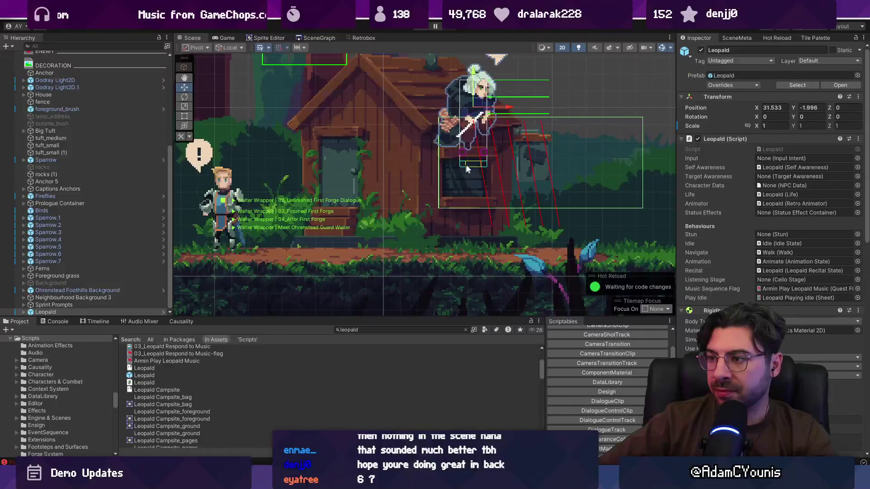
scroll(412, 197, down, 2)
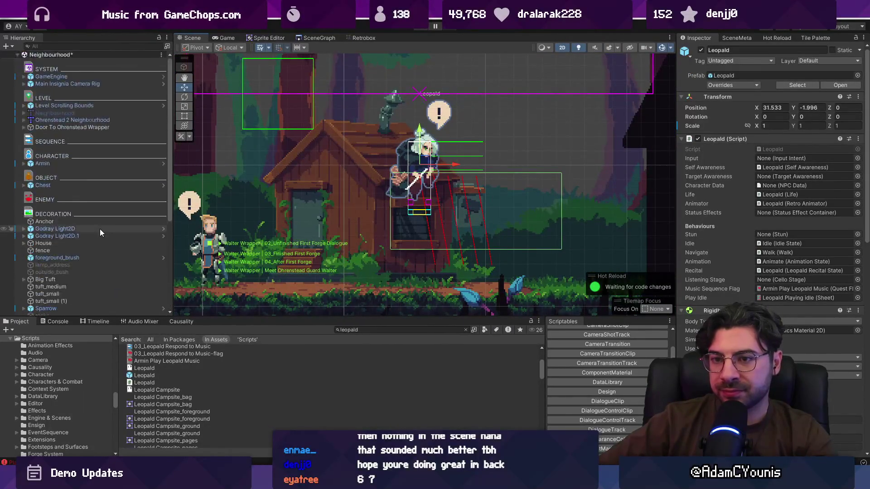
Select Leopald and collapse its Script, Retro Animator and Self Awareness components in the Inspector.
click(86, 307)
click(89, 311)
scroll(713, 218, down, 5)
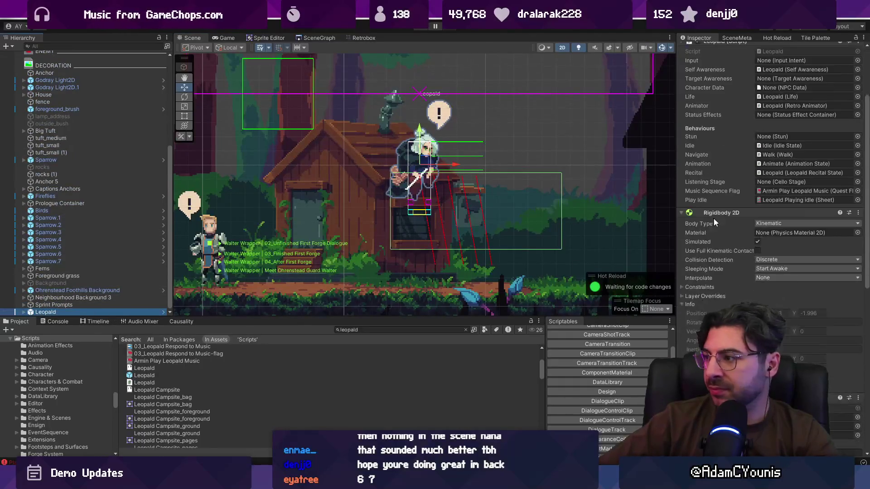
scroll(710, 144, up, 5)
click(712, 138)
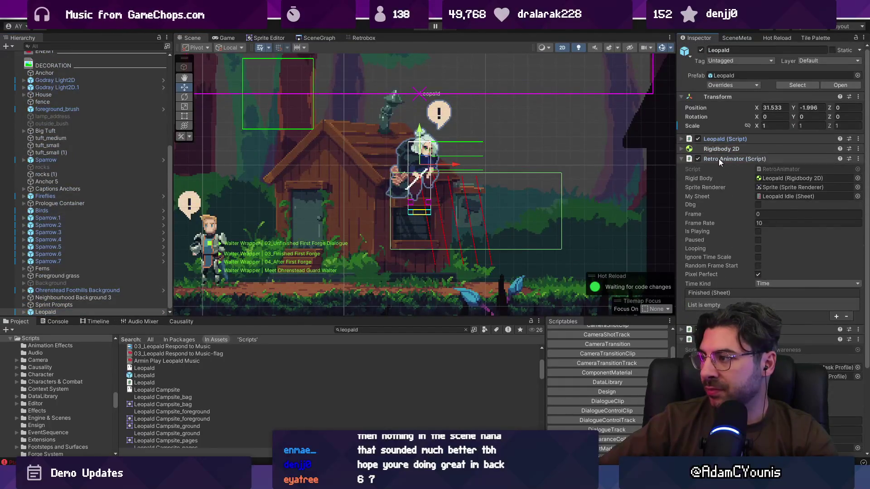
click(719, 158)
click(716, 180)
click(718, 198)
click(718, 198)
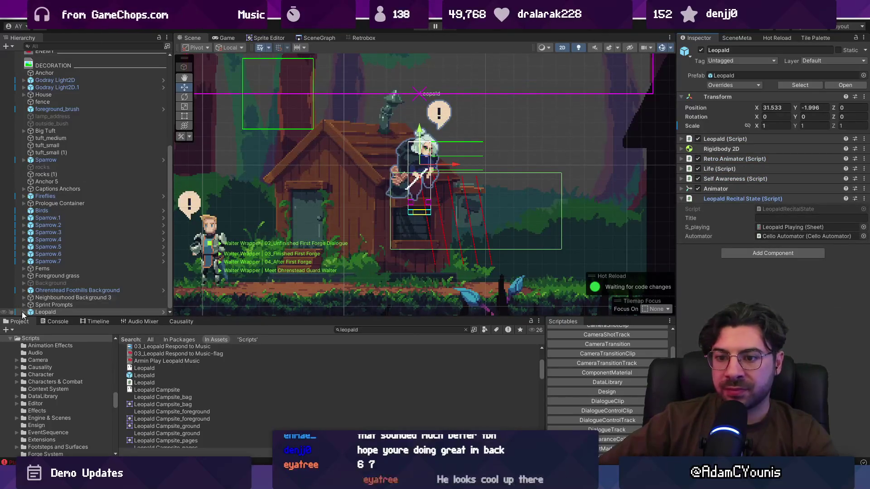
Select Leopald's Sequence Player child and open its 00_Meet Leopald event sequence.
click(23, 312)
scroll(61, 299, down, 3)
click(63, 312)
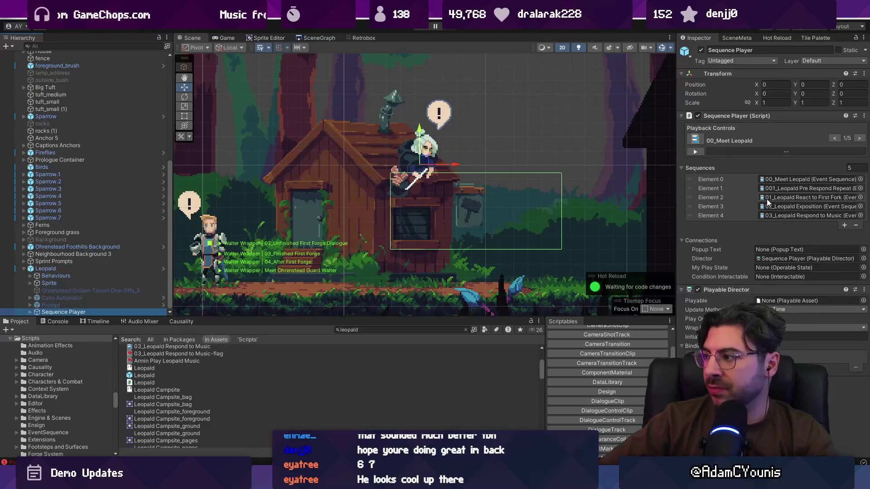
drag(653, 185, 577, 184)
double_click(733, 176)
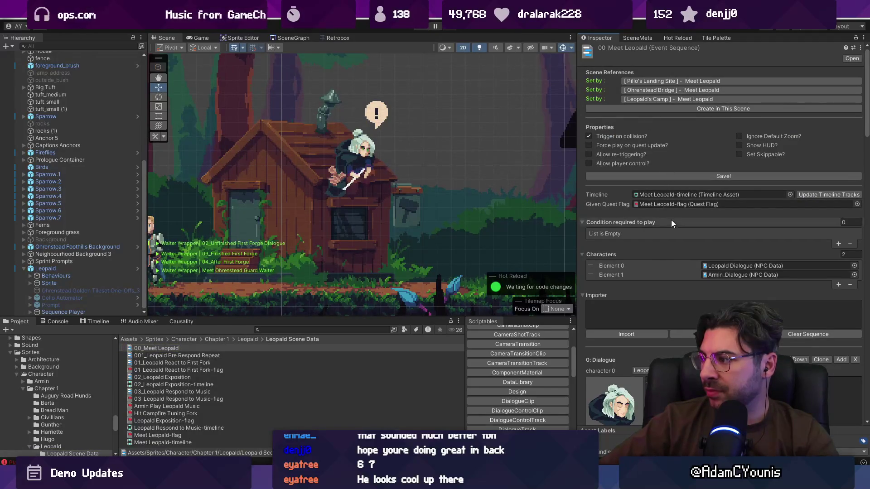
scroll(673, 242, down, 5)
scroll(673, 243, up, 5)
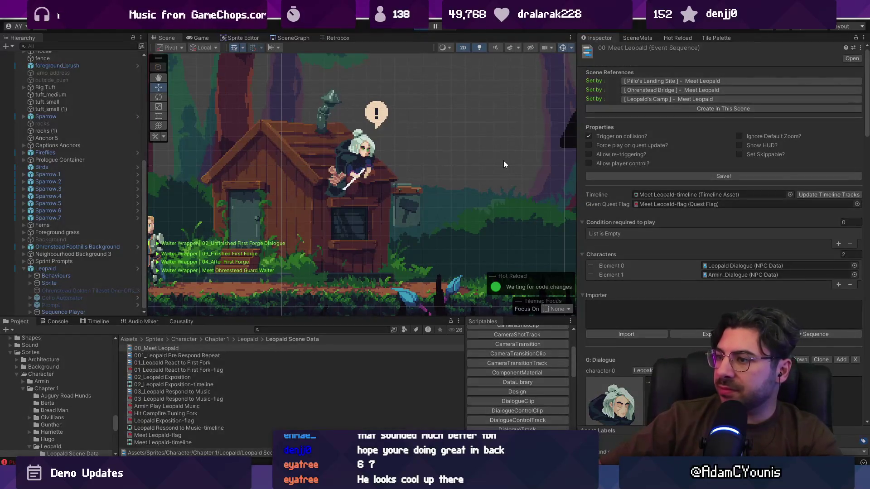
Enter Play mode, read the null-reference error in the Console, and open Meet Leopald-timeline.
key(ctrl+p)
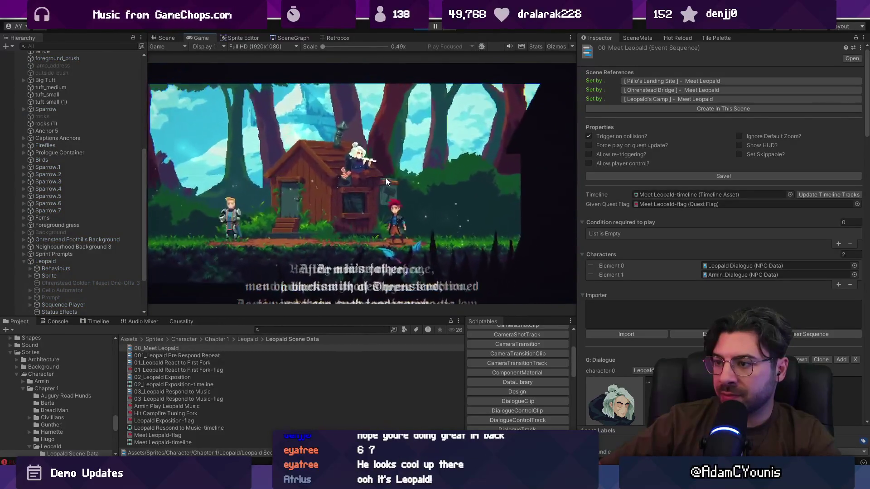
click(57, 321)
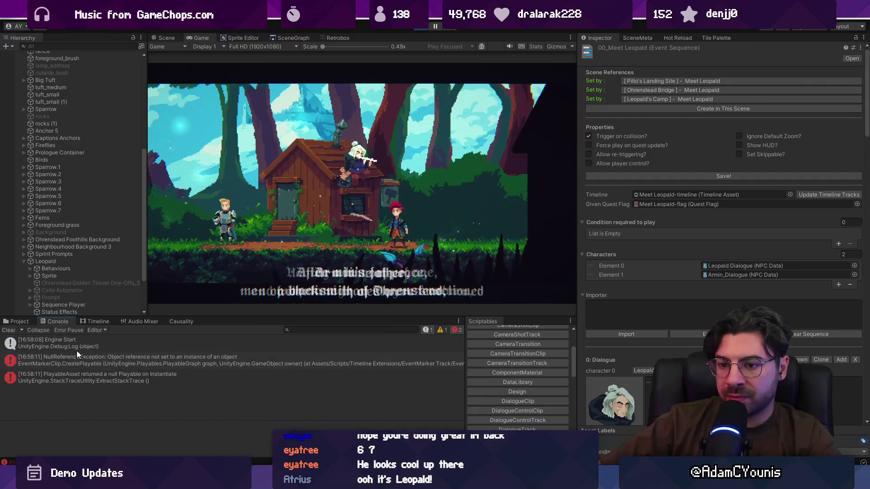
click(88, 360)
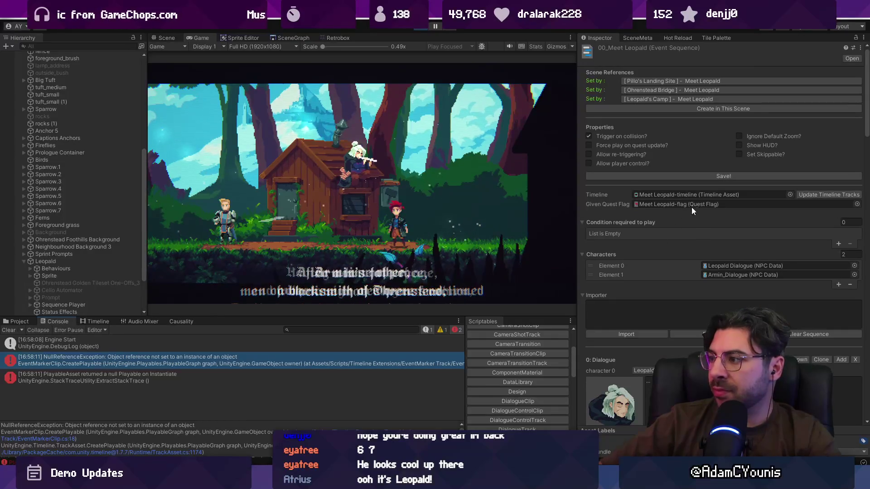
double_click(697, 197)
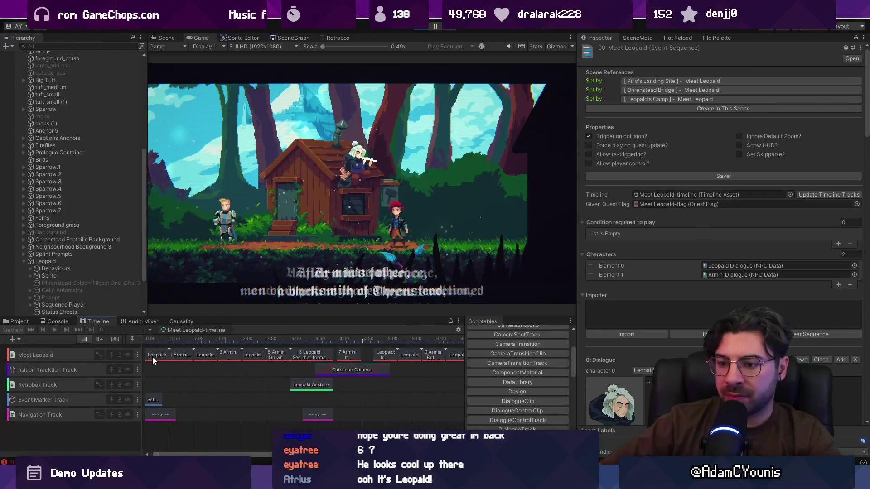
scroll(171, 361, down, 2)
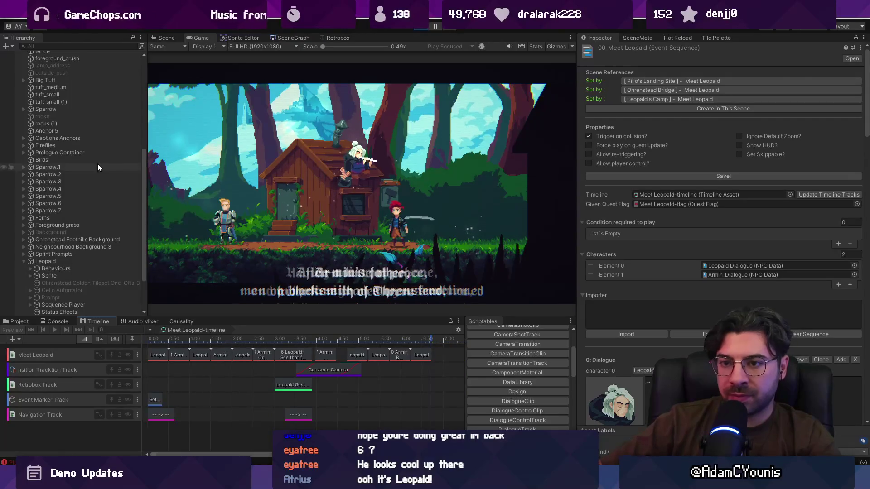
scroll(69, 265, down, 2)
Preview the 00_Meet Leopald sequence from Leopald's Sequence Player, then stop playback.
click(69, 235)
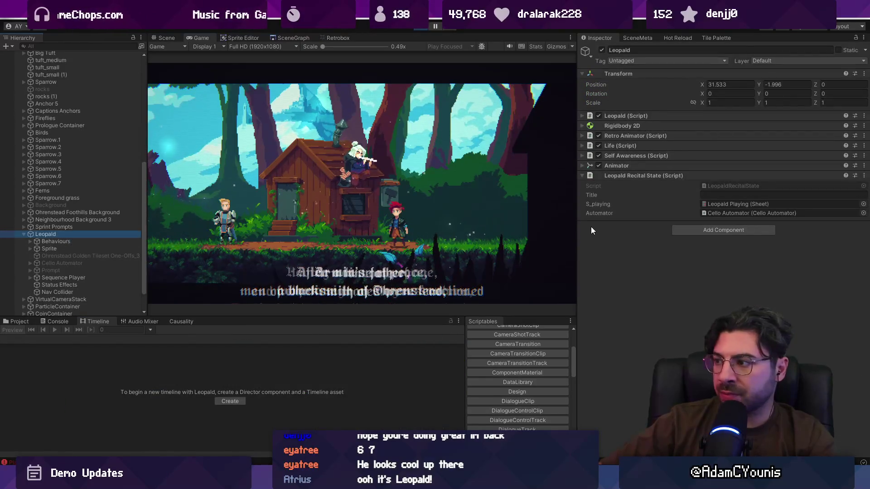
click(49, 278)
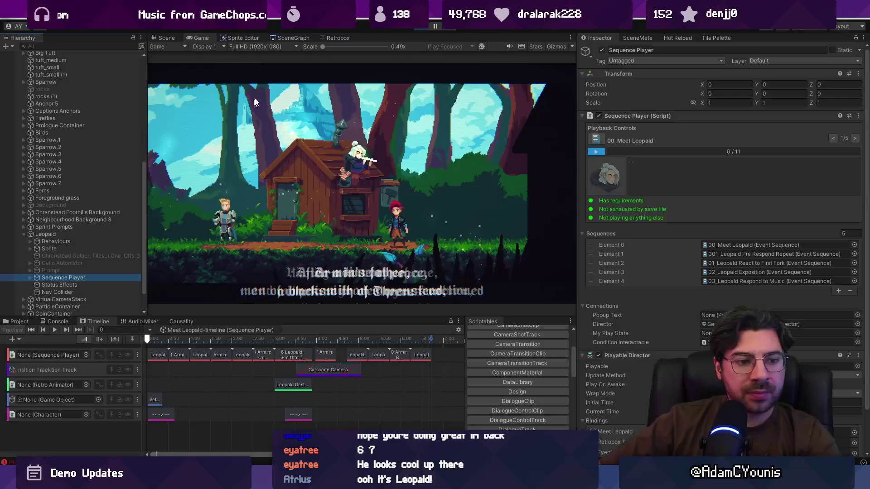
click(423, 29)
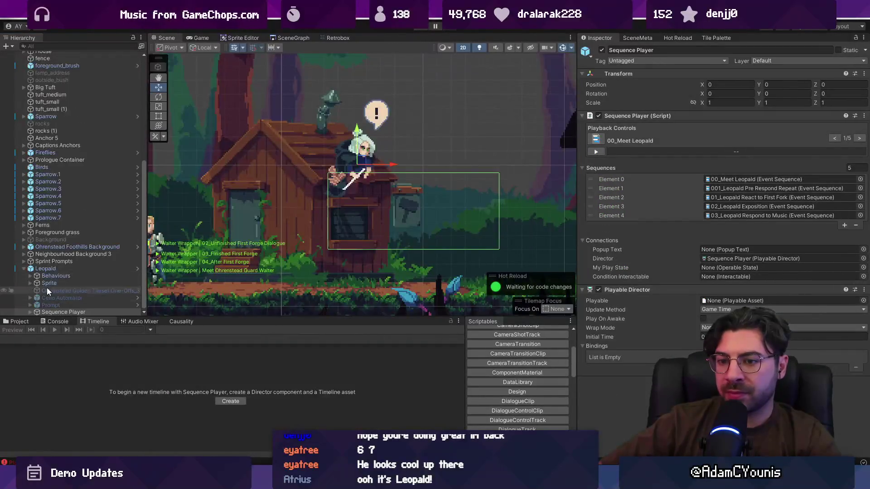
click(31, 311)
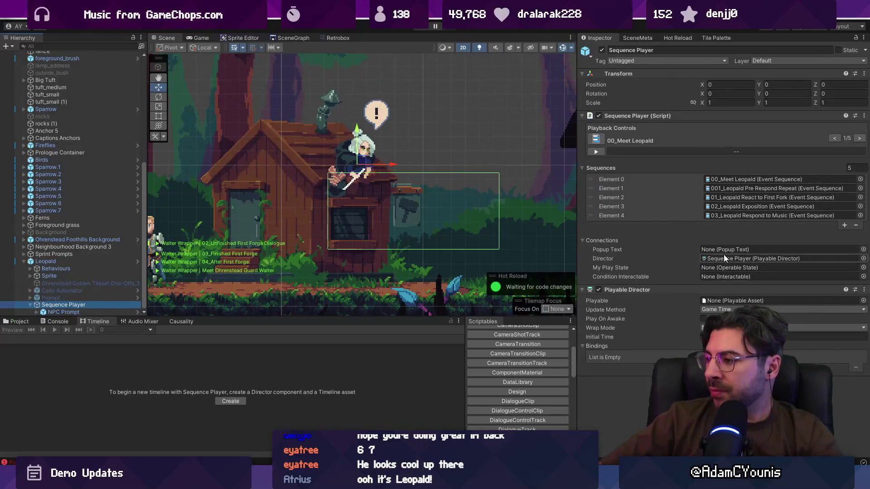
click(743, 180)
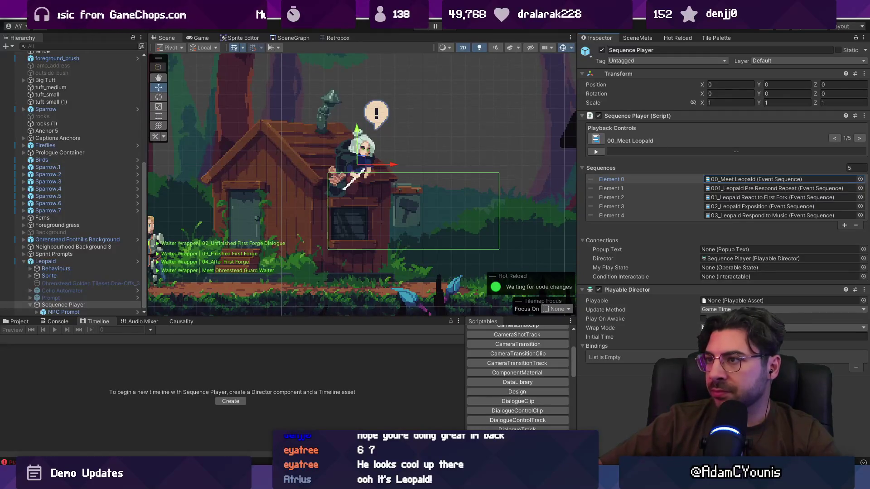
click(596, 152)
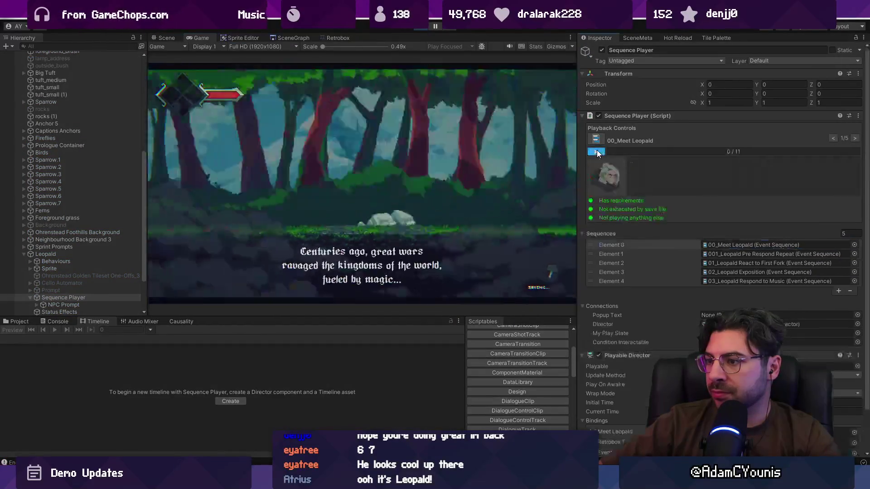
click(415, 29)
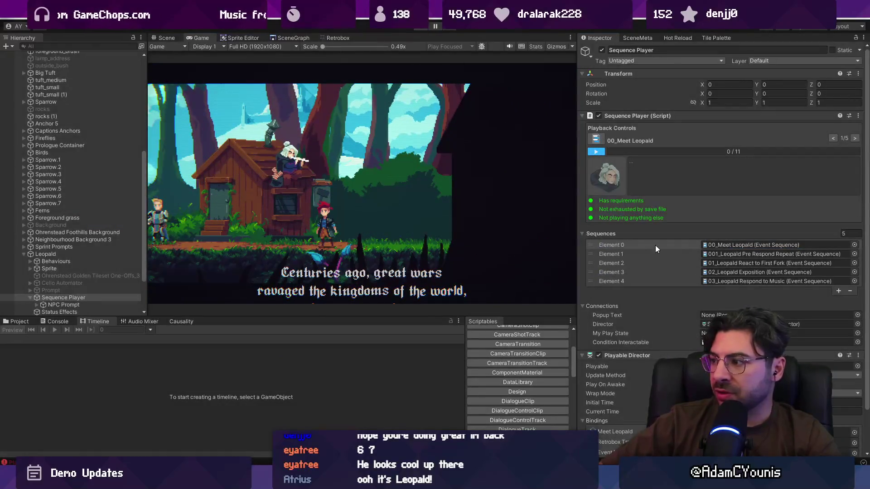
Review the 00_Meet Leopald dialogue lines, then show the Leopald Scene Data folder contents.
double_click(726, 181)
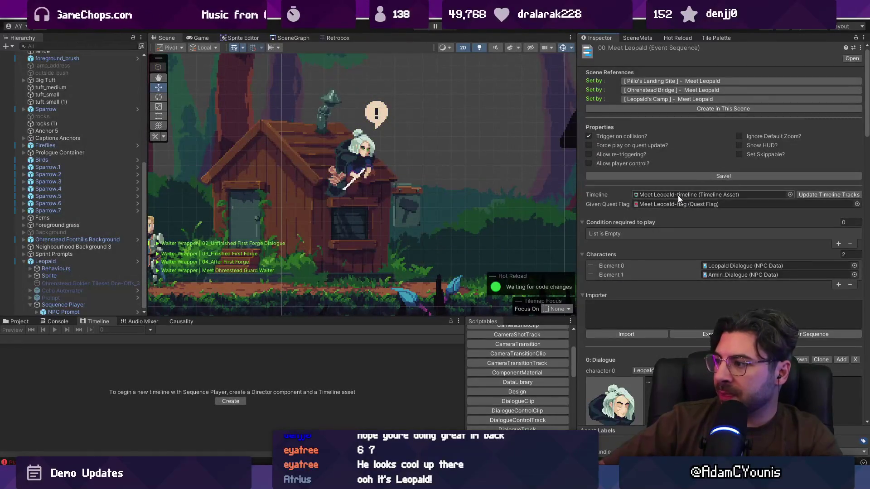
scroll(676, 194, down, 10)
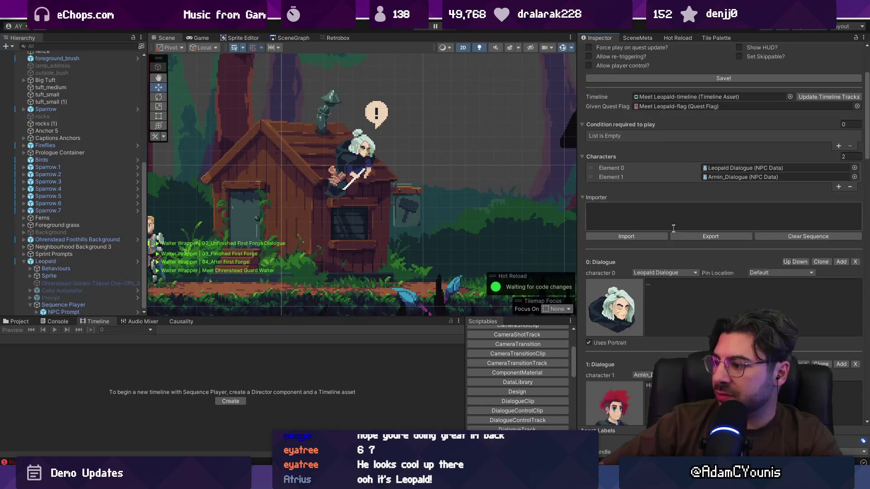
scroll(681, 306, down, 15)
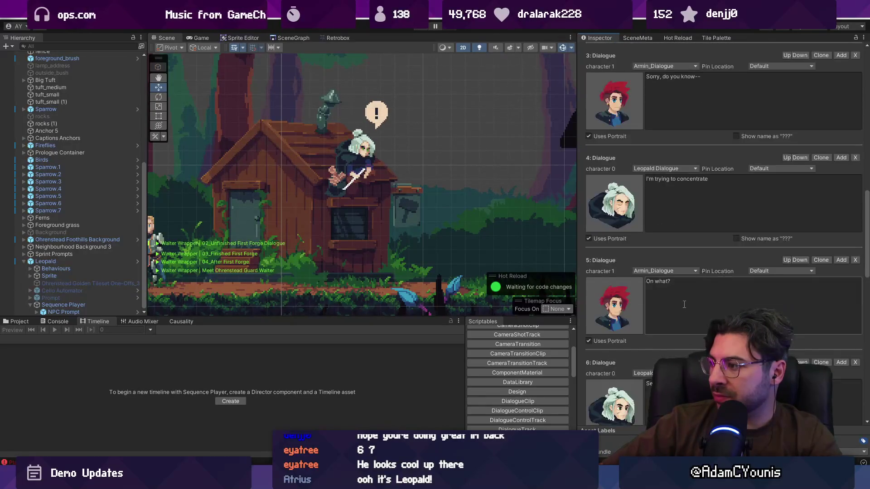
scroll(683, 296, up, 20)
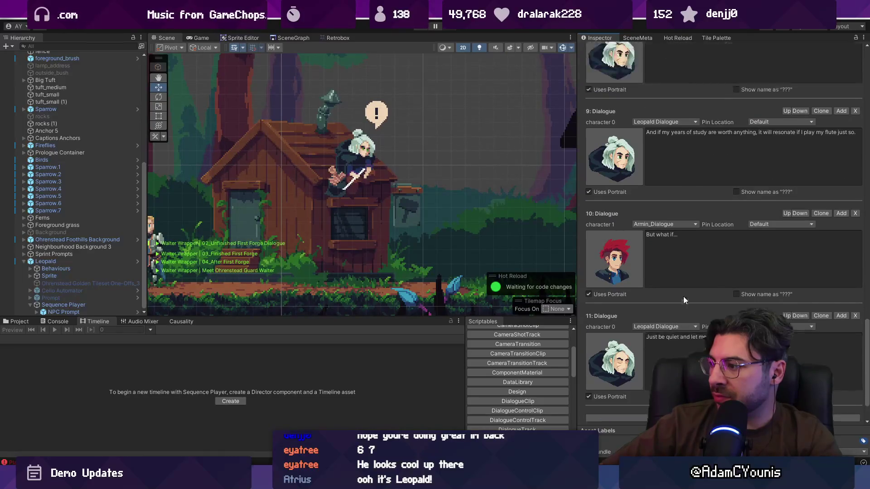
scroll(593, 183, up, 5)
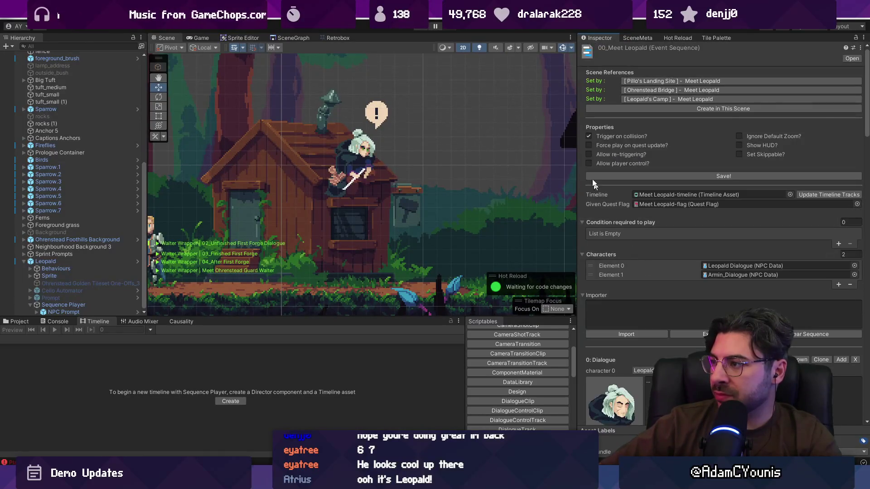
click(20, 321)
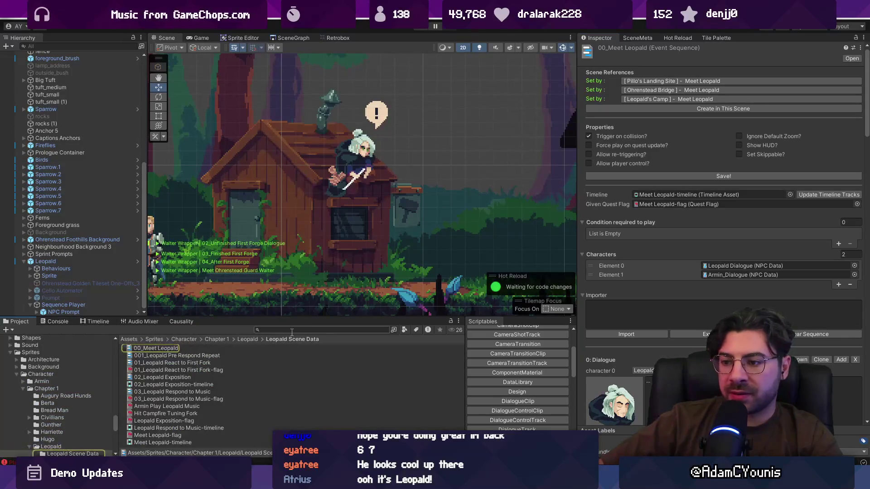
Search the Project for 'meet leopald' and rename the sequence to 00_Meet Leopald_Tuning Fork.
text(meet leopald)
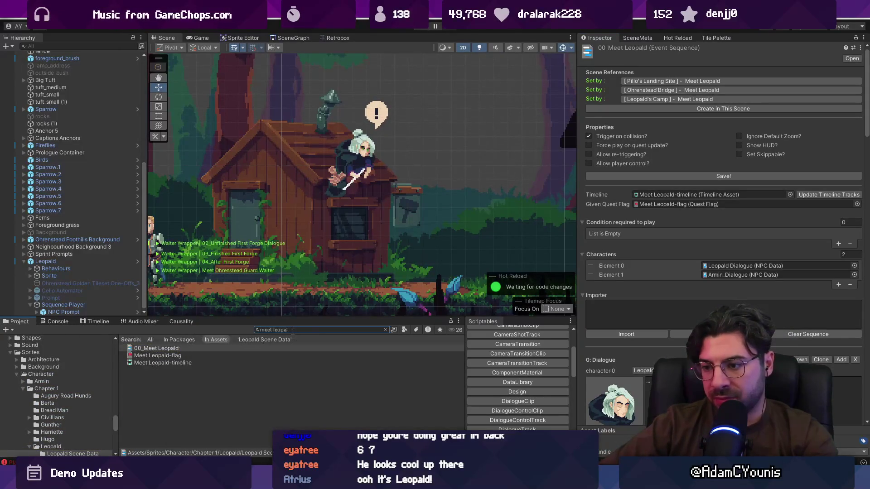
click(211, 349)
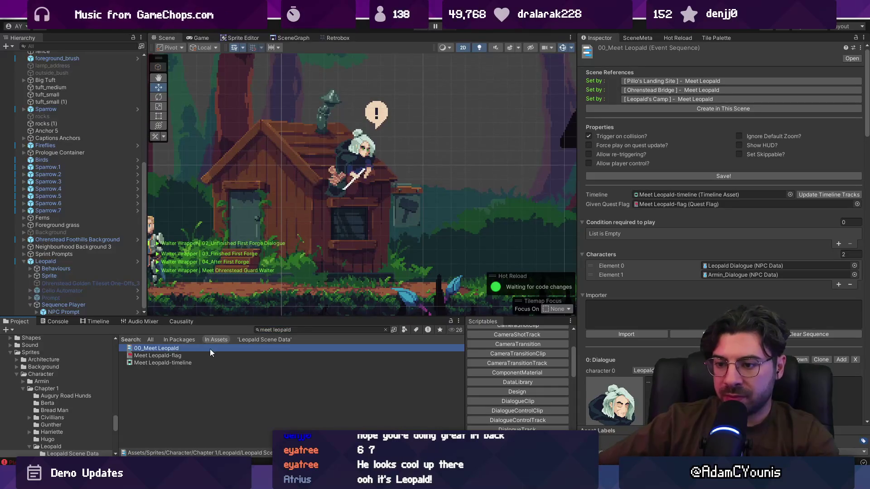
text(_)
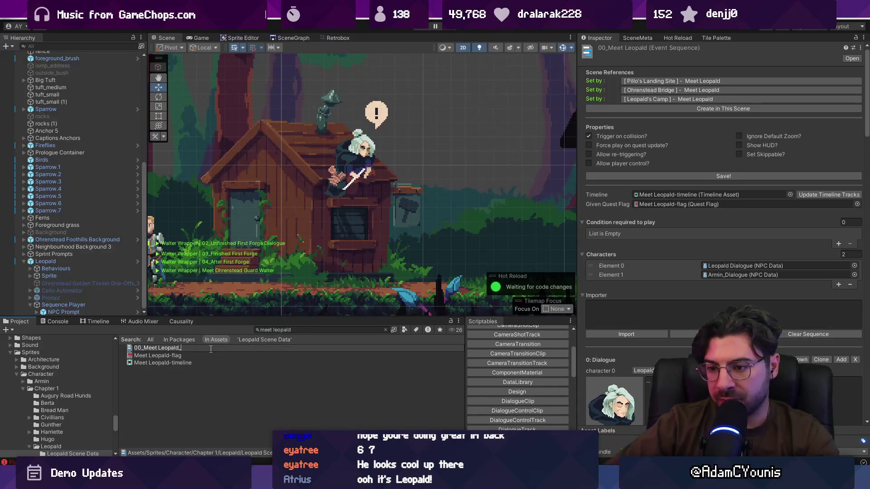
text(Tuning Fork)
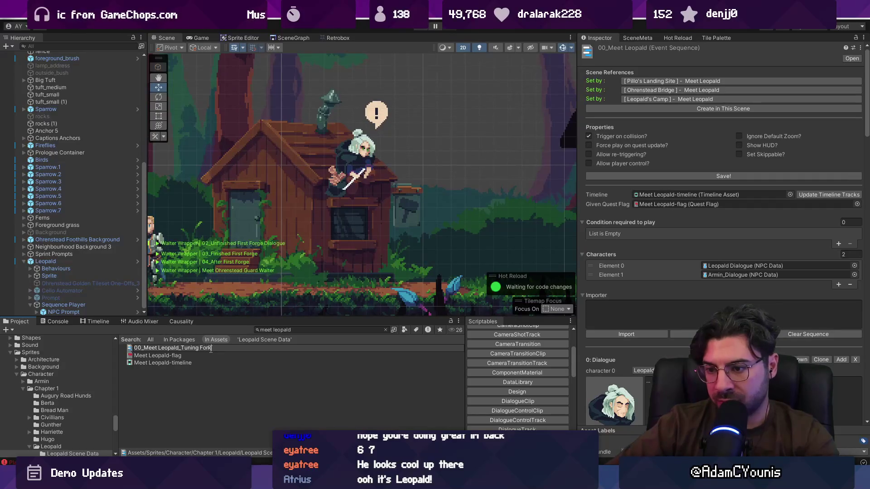
key(Return)
Rename the Meet Leopald-flag asset to its Tuning Fork version, swapping the hyphen for an underscore.
click(199, 354)
click(180, 354)
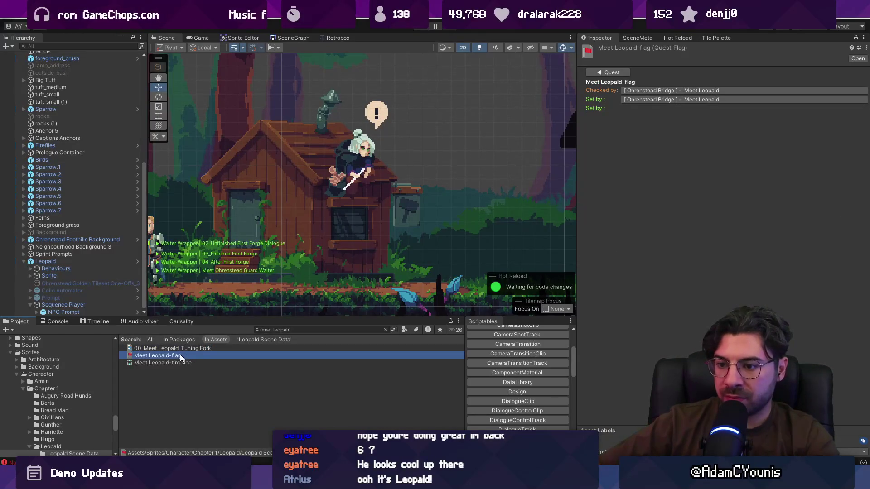
click(168, 355)
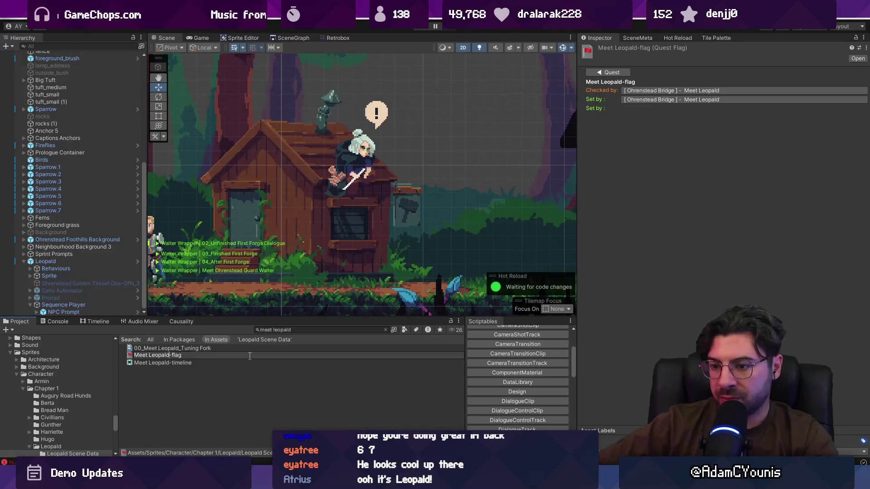
key(BackSpace)
text(_Tuning)
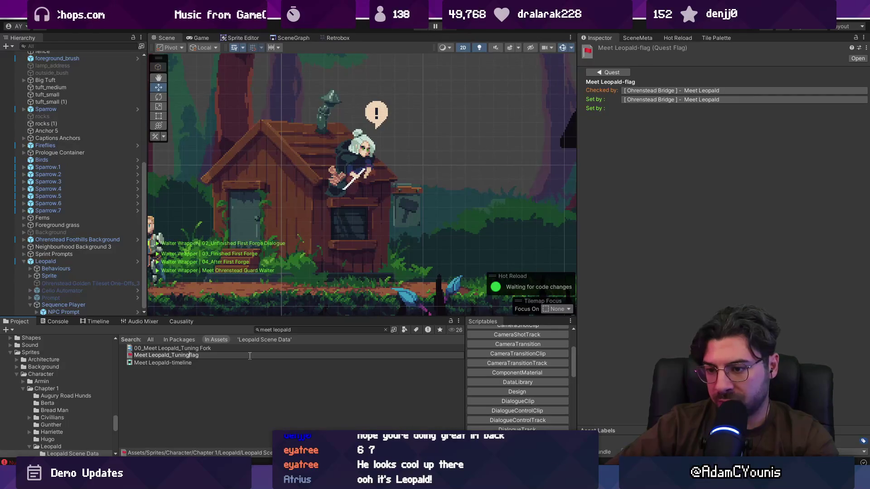
text(Fork)
key(Return)
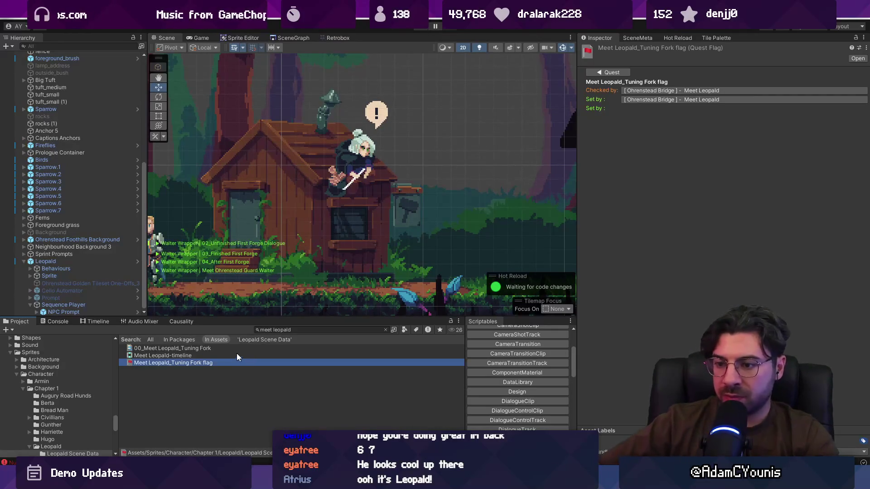
Rename the Meet Leopald-timeline asset by inserting 'Tuning Fork' before 'timeline'.
click(231, 354)
click(171, 355)
click(172, 356)
text(Tuning Fork)
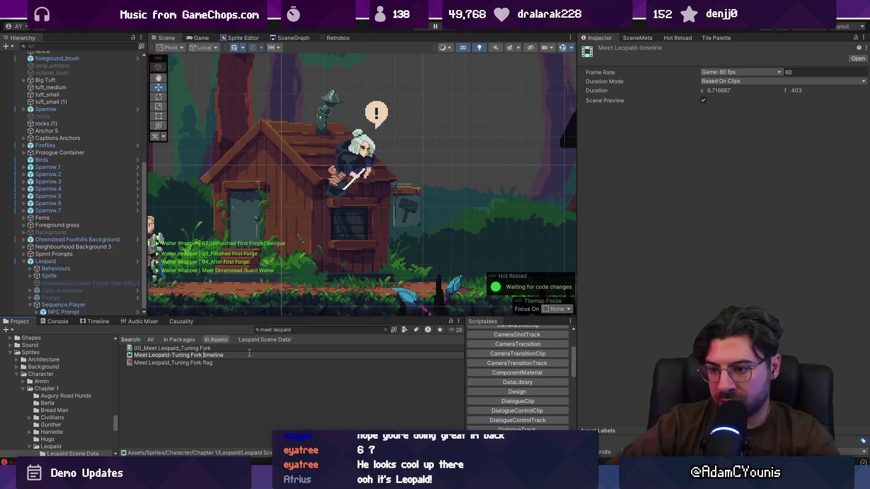
click(238, 350)
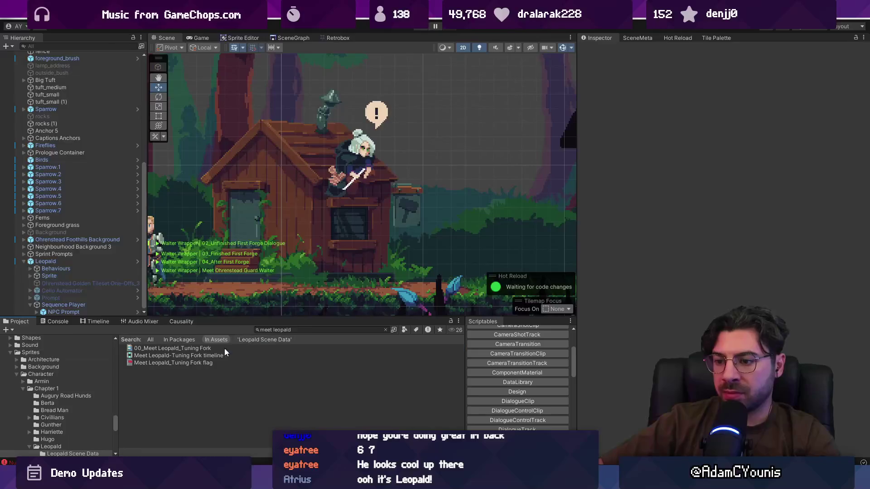
Clear the search, enlarge the Project file area, and select 00_Meet Leopald_Tuning Fork.
click(224, 348)
click(385, 329)
drag(279, 317, 279, 247)
click(277, 276)
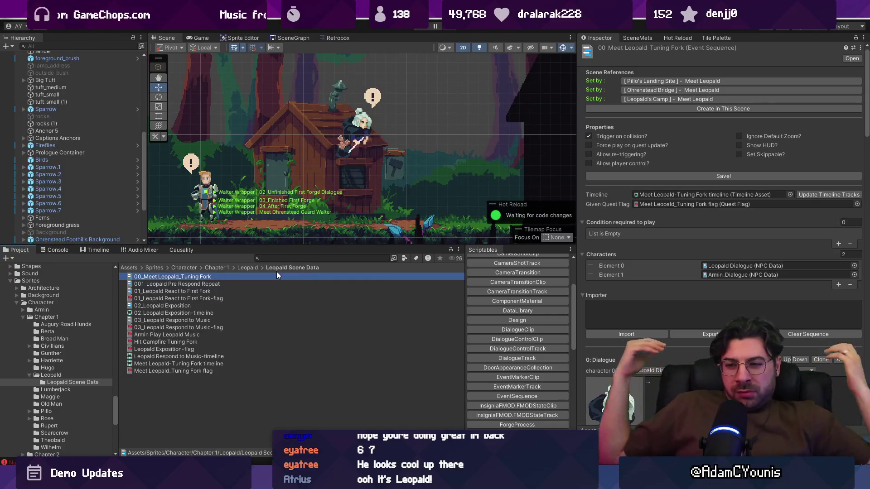
Create an EventSequence asset from the Scriptables panel and name it 00_Meet Leopald Workshop.
click(219, 389)
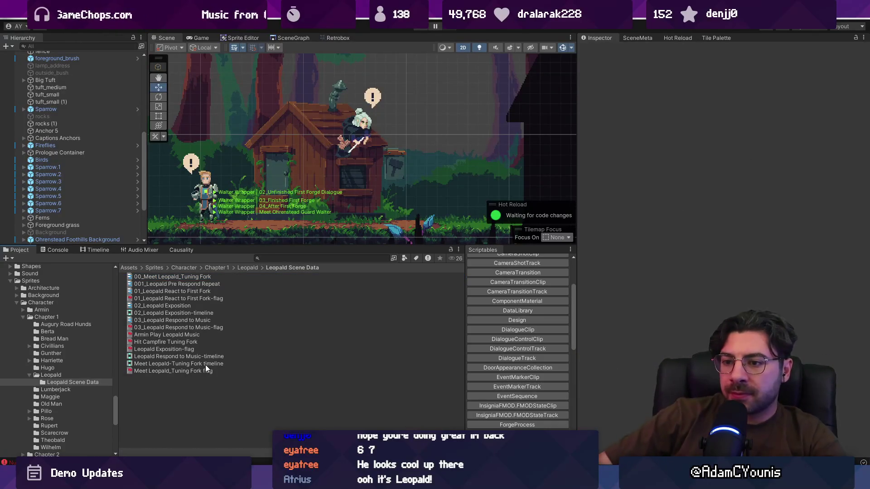
right_click(168, 390)
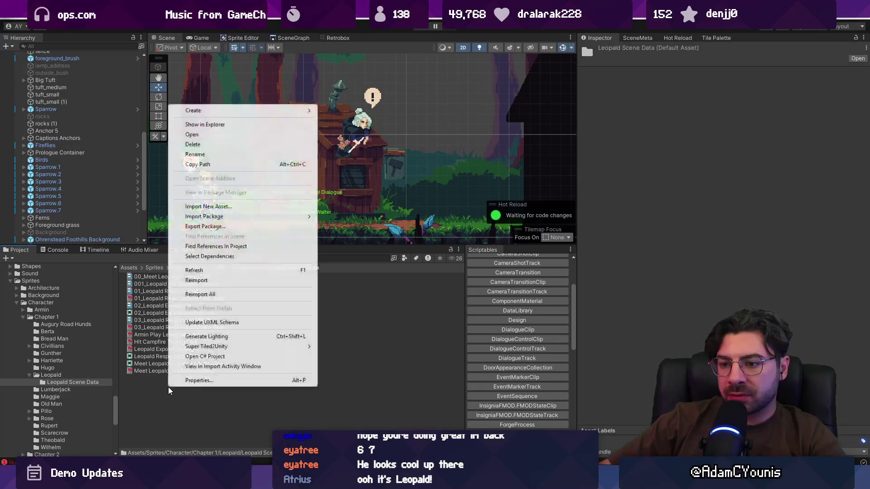
mouse_move(215, 110)
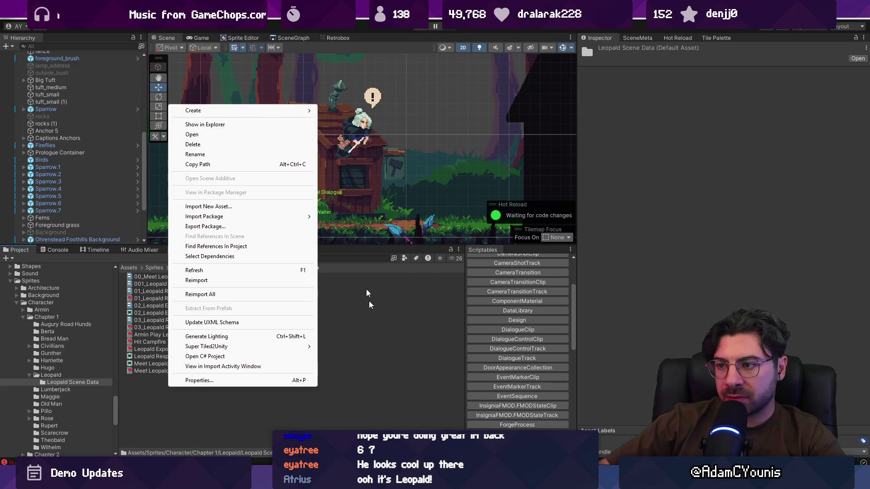
click(473, 354)
scroll(504, 331, down, 2)
scroll(504, 332, down, 2)
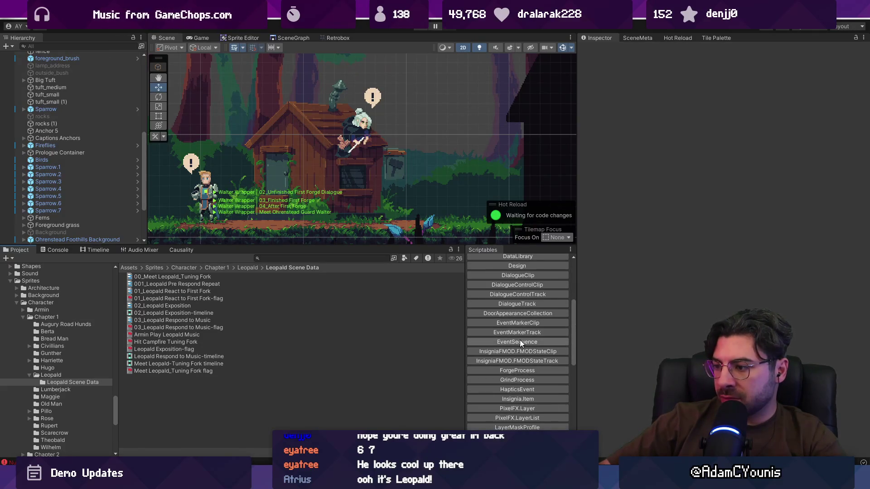
click(517, 341)
text(M)
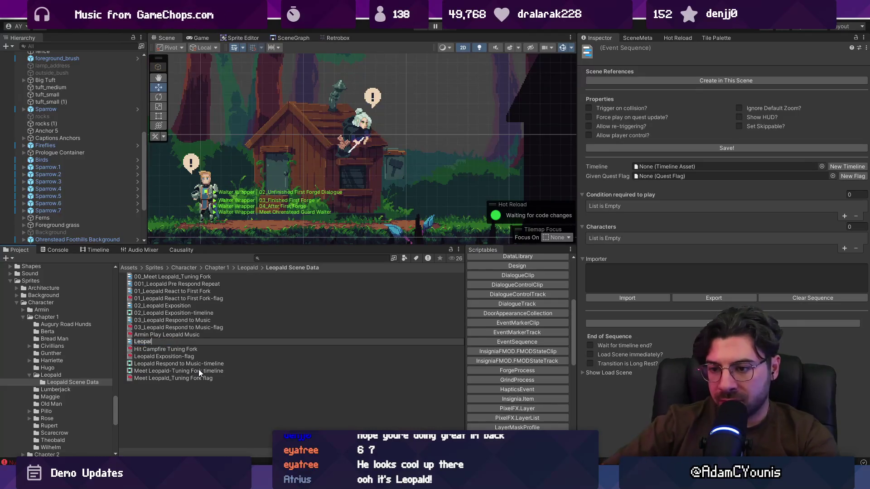
text(eet)
key(Return)
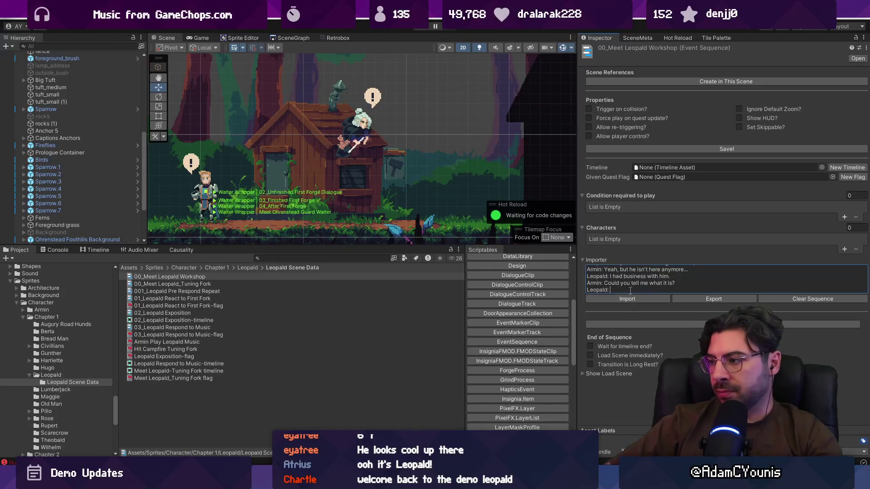
Rework the closing lines of the importer script, starting new lines for Leopald's reply.
key(shift+Home)
key(shift+Left)
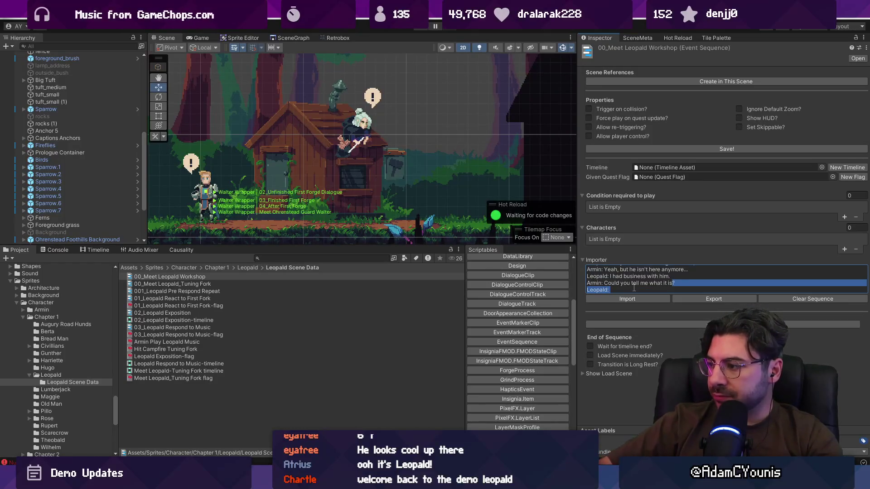
key(shift+Up)
key(ctrl+shift+Left)
key(ctrl+shift+Left)
key(ctrl+shift+Left)
text(Thats)
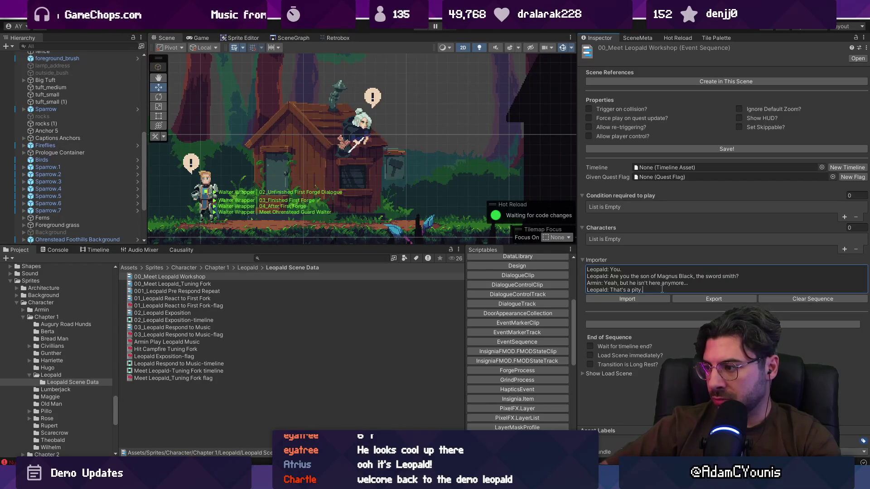
key(Return)
text(Armin: What did)
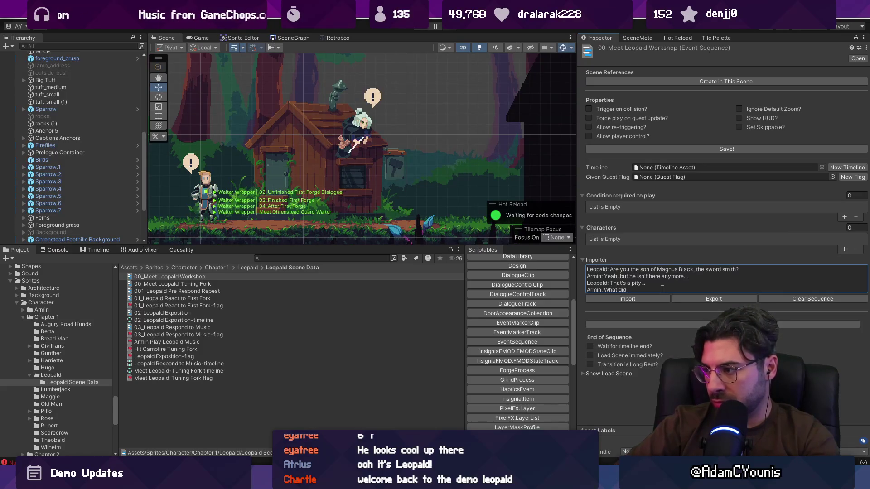
key(Return)
text(Leopald: Nothing an)
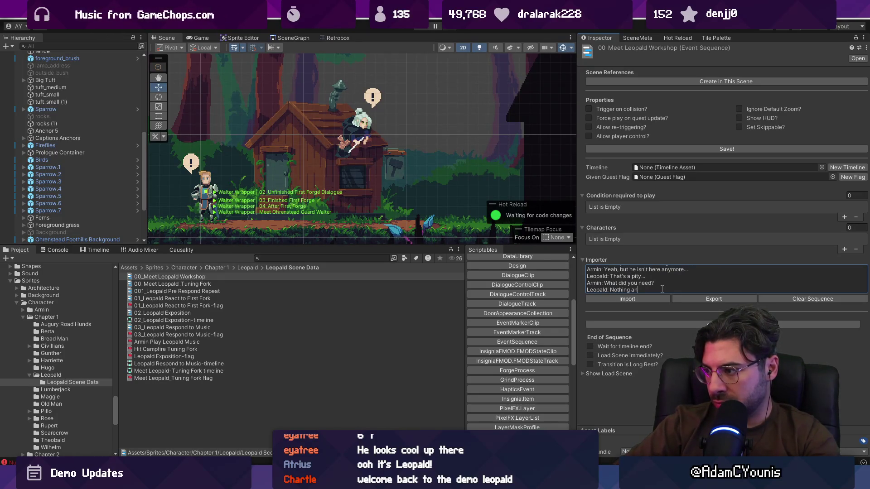
text(ymore.)
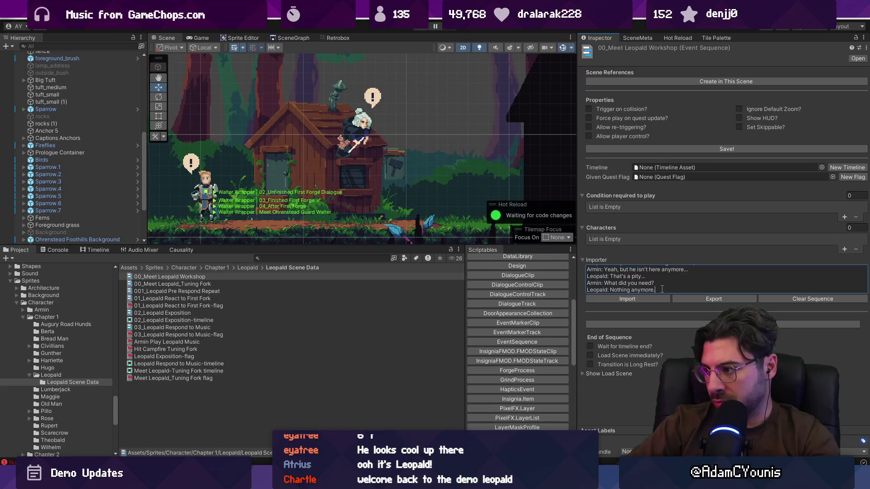
key(ctrl+BackSpace)
key(ctrl+BackSpace)
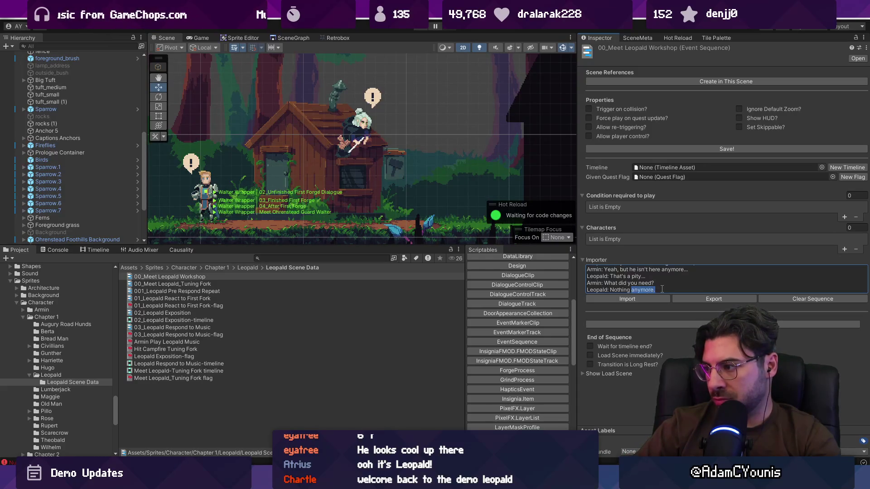
text(NBot)
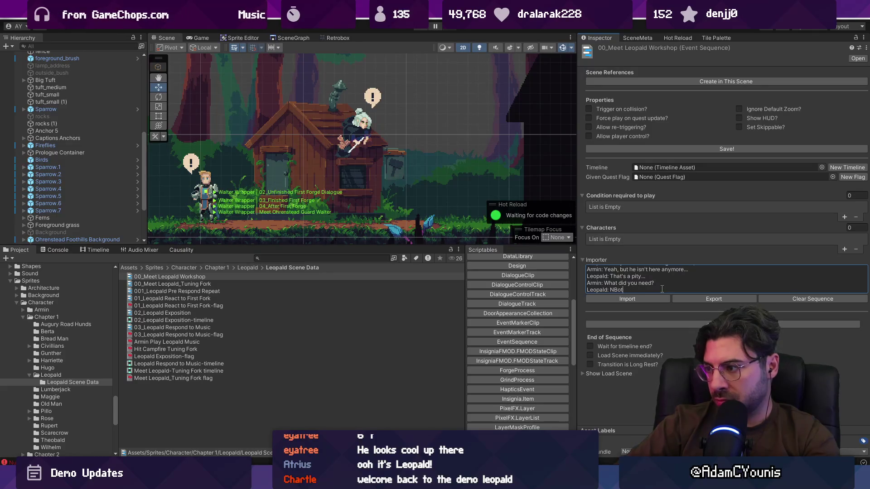
text(hiyou can help me with.)
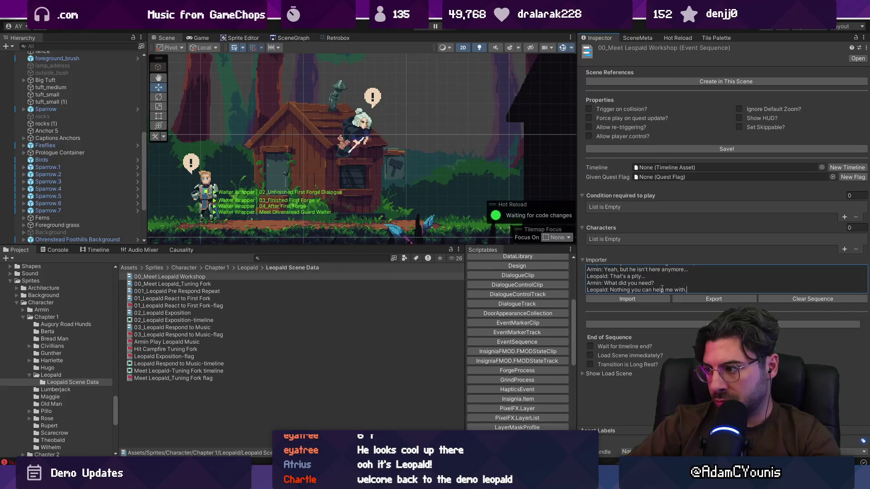
key(Return)
text(Armin: Oh..)
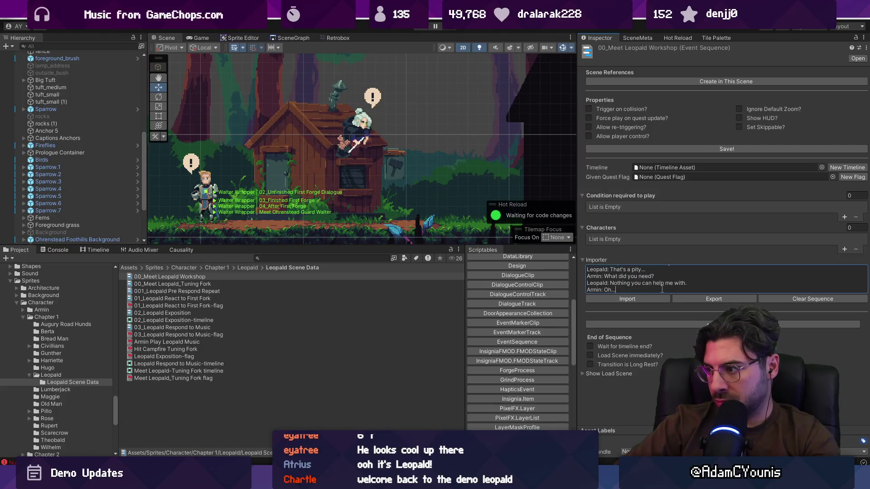
Add Armin's line 'You have a nice dog.' and Leopald's '...' reply.
scroll(662, 289, up, 5)
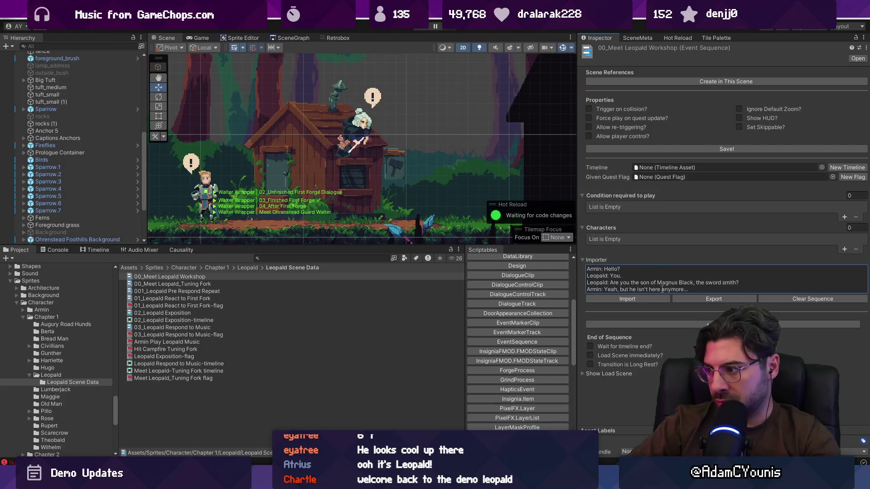
key(ctrl+a)
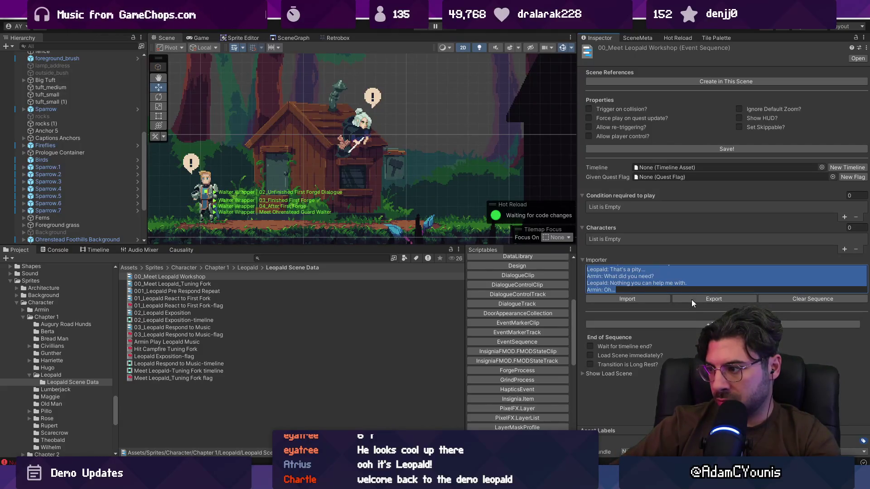
click(647, 289)
scroll(645, 289, up, 5)
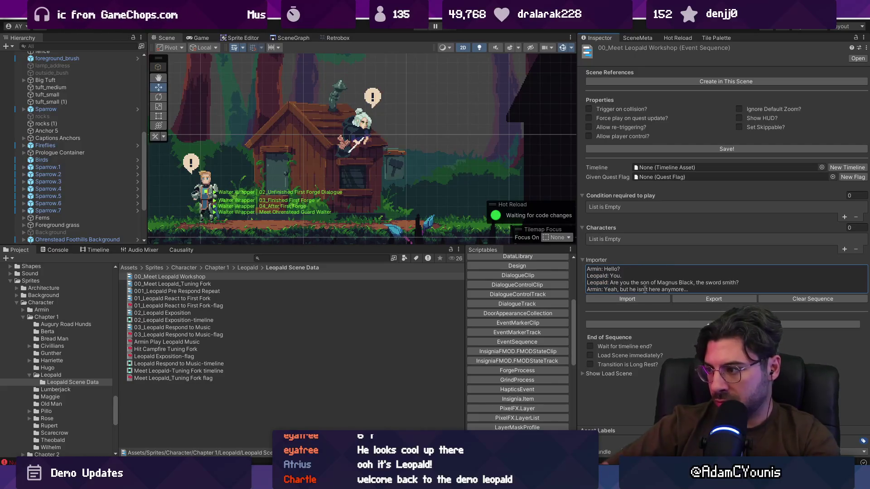
scroll(644, 289, down, 2)
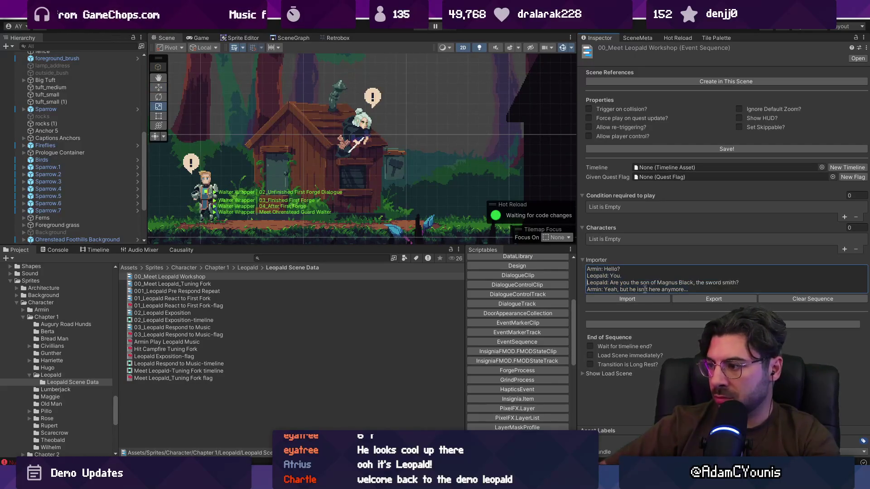
scroll(644, 290, down, 2)
text(Armin: Nice f)
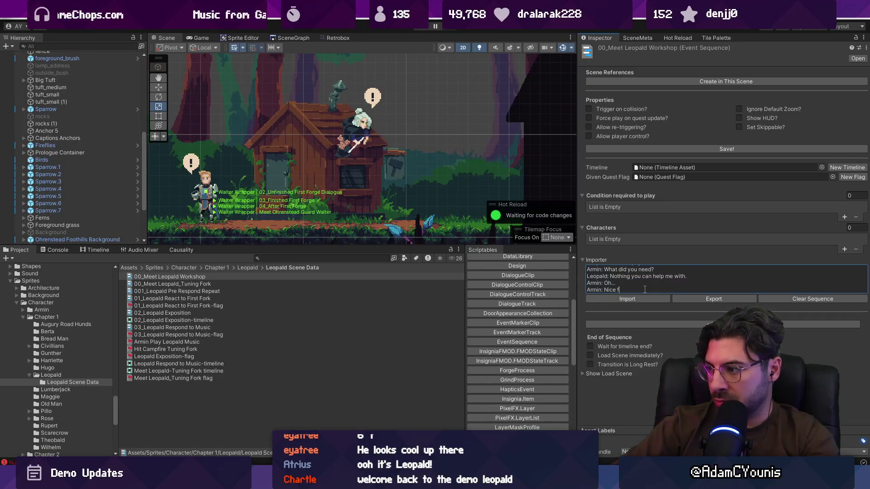
key(BackSpace)
text(dog)
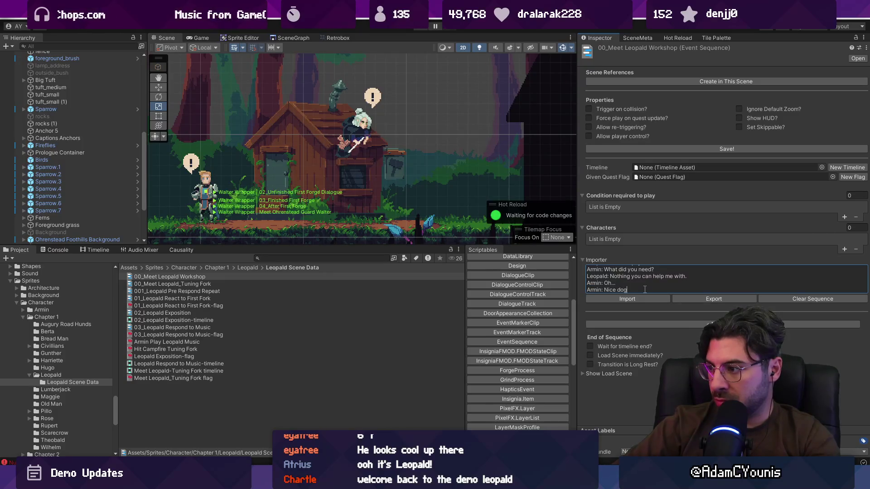
key(BackSpace)
key(BackSpace)
key(BackSpace)
key(BackSpace)
key(BackSpace)
key(BackSpace)
key(BackSpace)
key(BackSpace)
text(You hav)
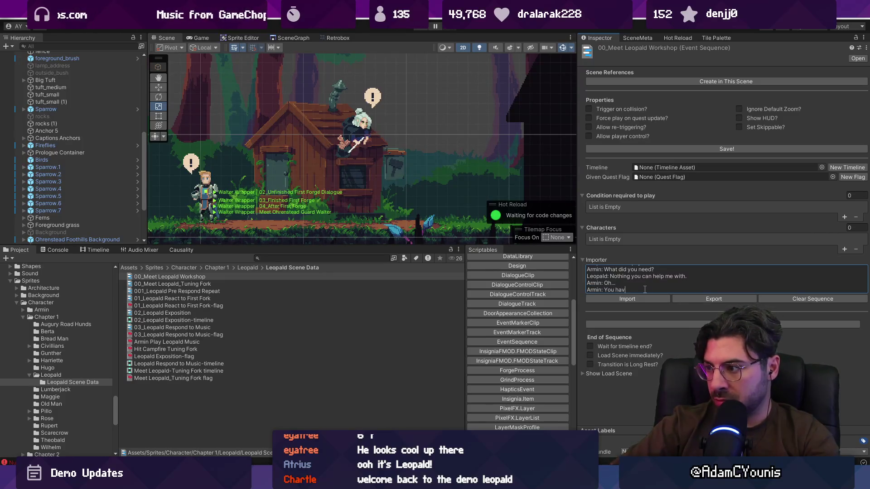
text(e a nice dog.)
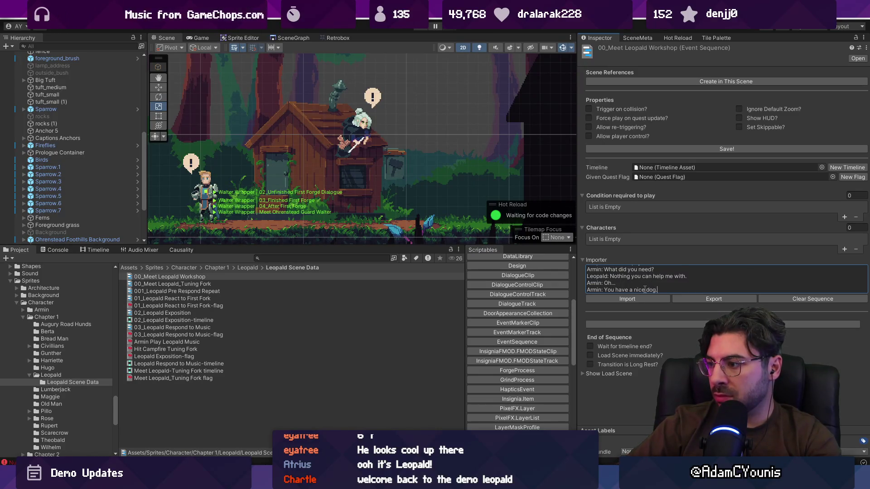
key(Return)
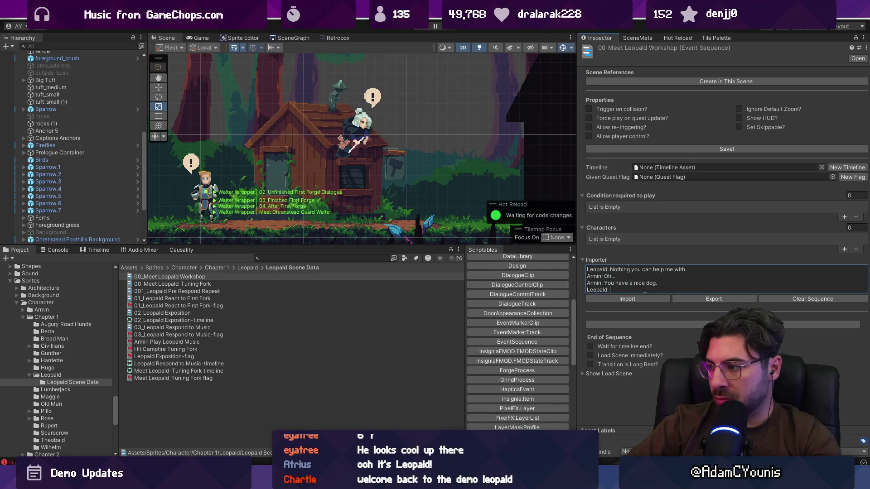
text(...)
key(Return)
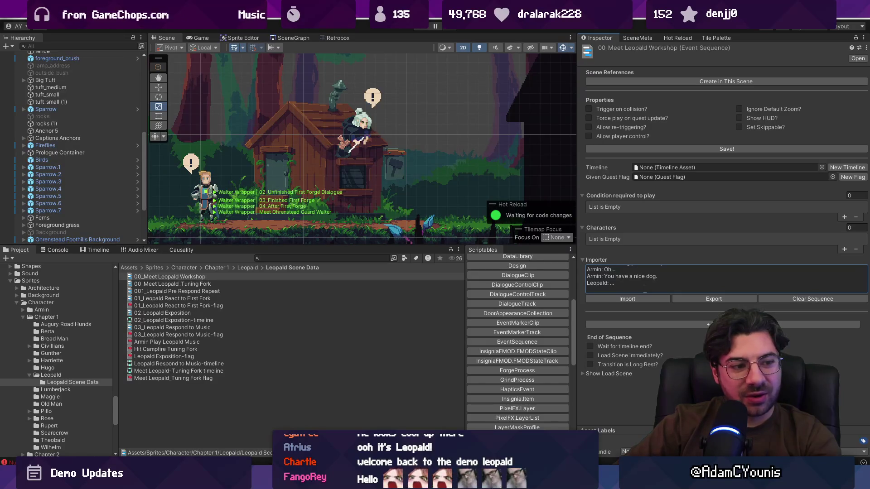
Finish with Leopald's 'Sure.' and 'Farewell, son of Magnus.', removing the blank line before it.
text(Armin: Okayt)
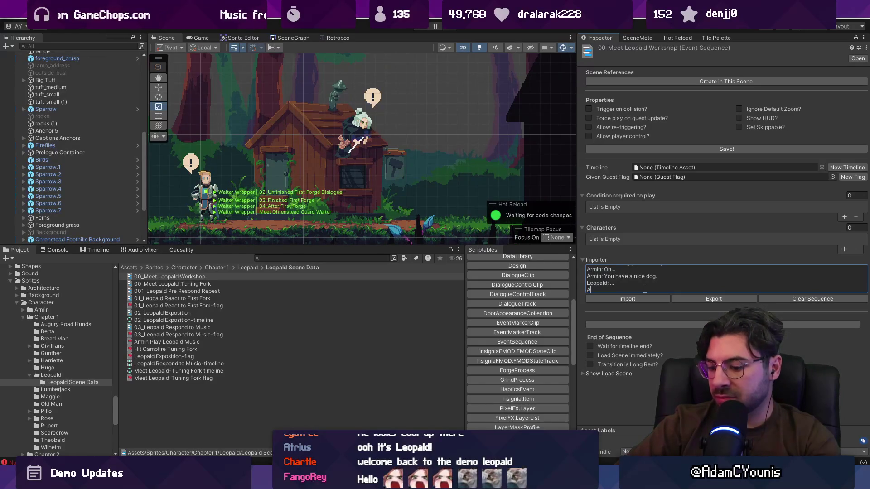
key(BackSpace)
key(BackSpace)
key(BackSpace)
text(Leopald: S)
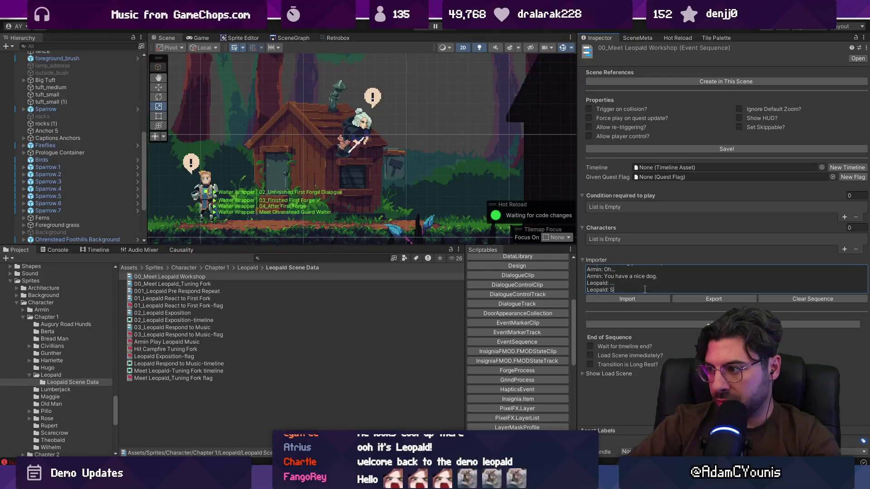
text(ure.)
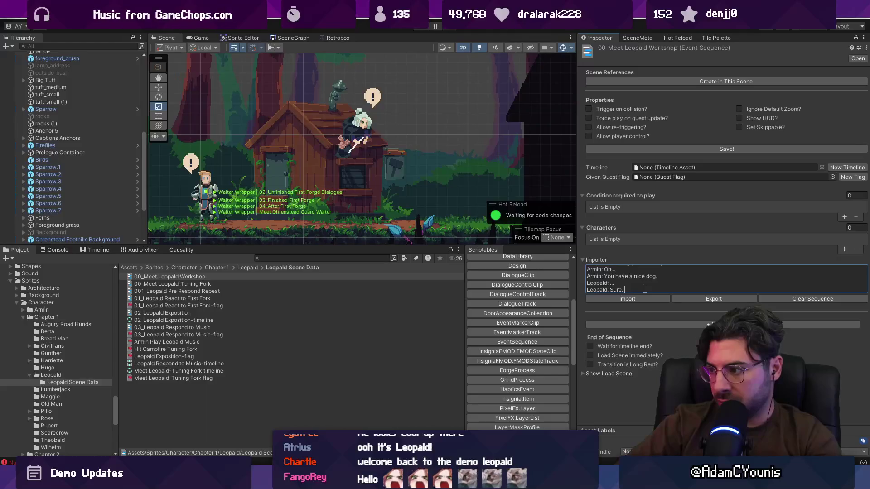
key(Return)
text(Leopald: Fare)
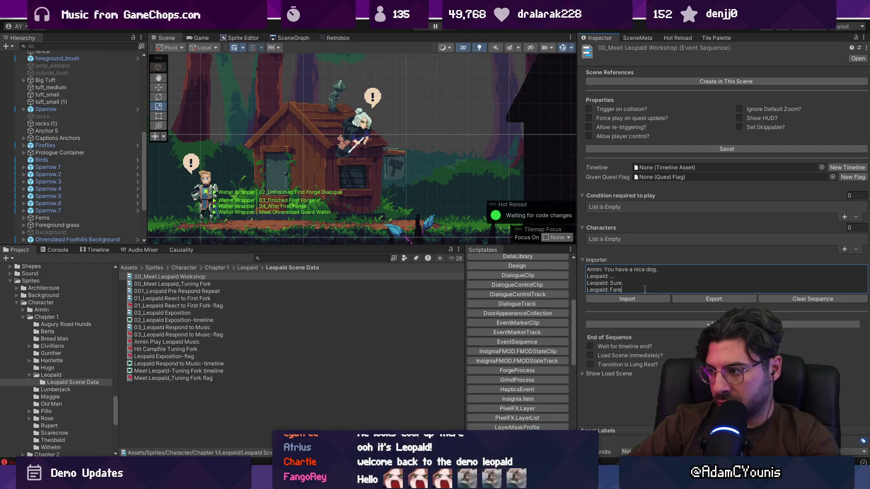
text(f)
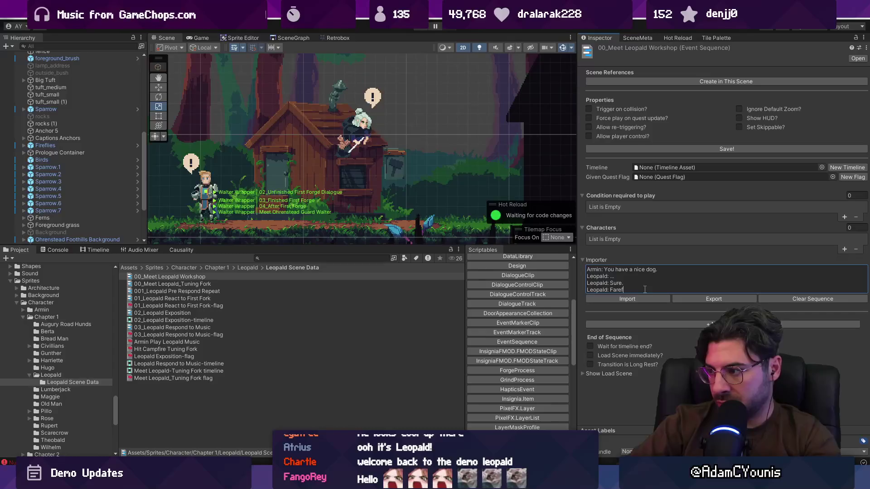
key(BackSpace)
text(well, son of Magnus.)
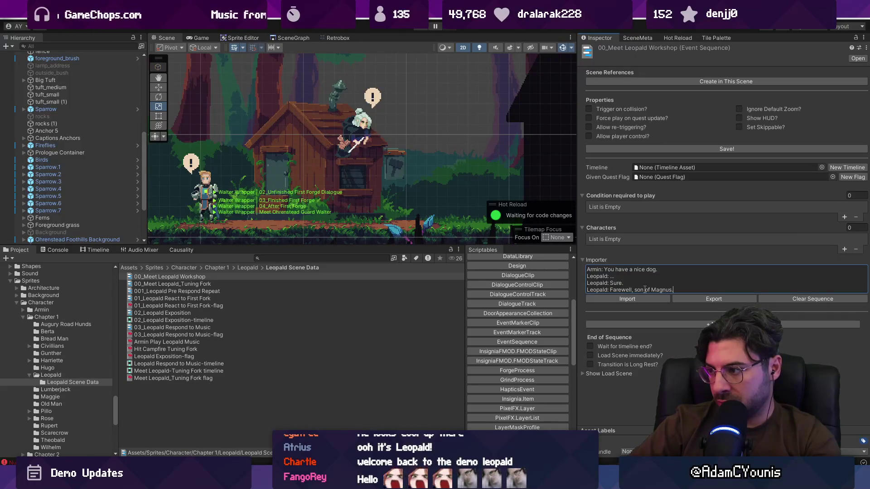
key(Up)
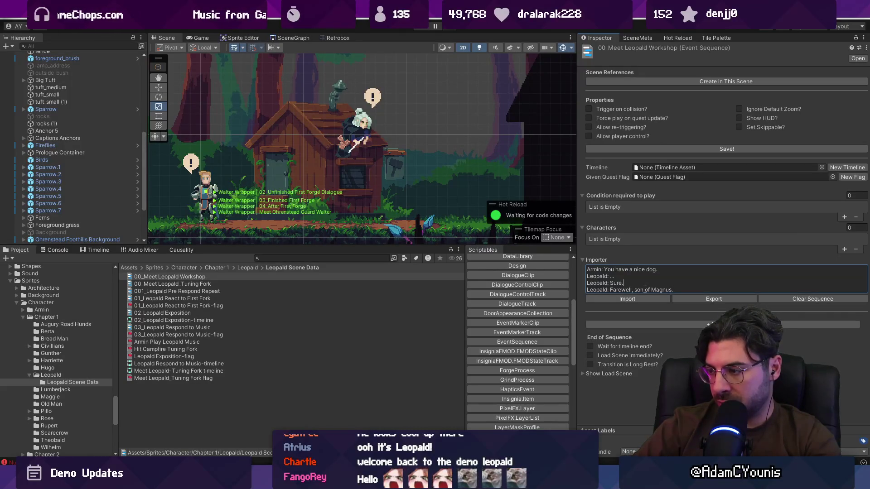
key(ctrl+shift+Left)
text(Okay)
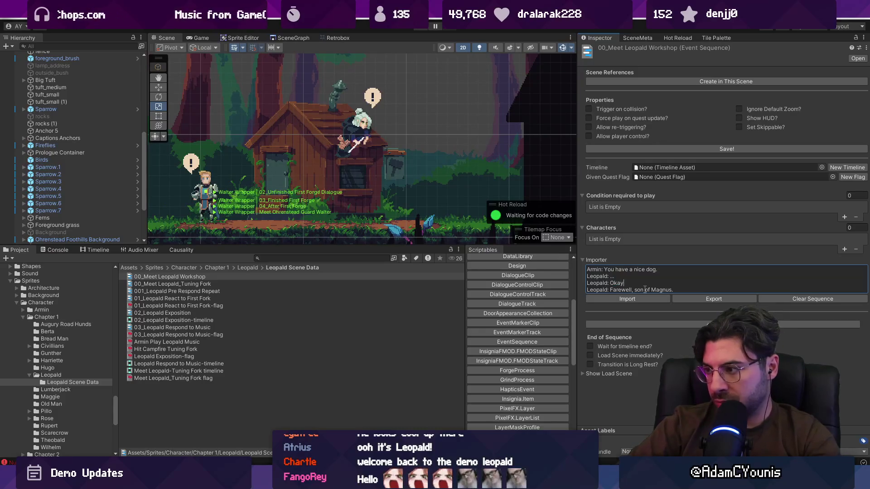
key(BackSpace)
key(BackSpace)
key(BackSpace)
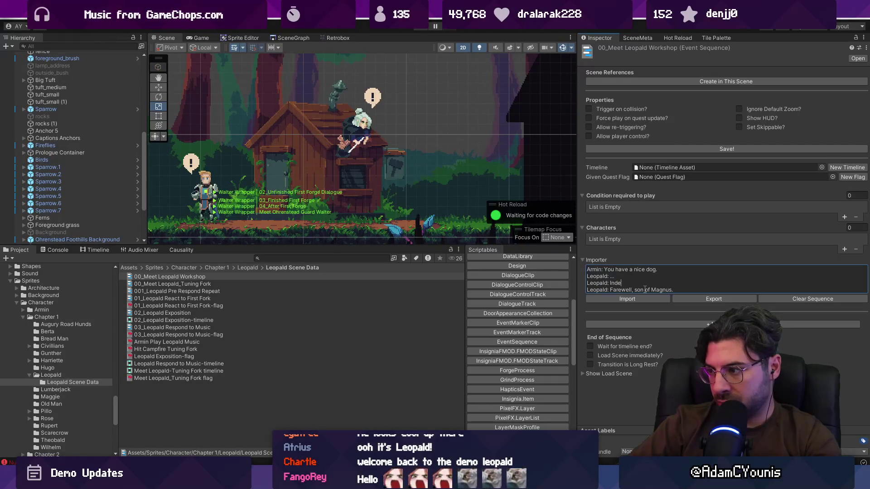
key(Delete)
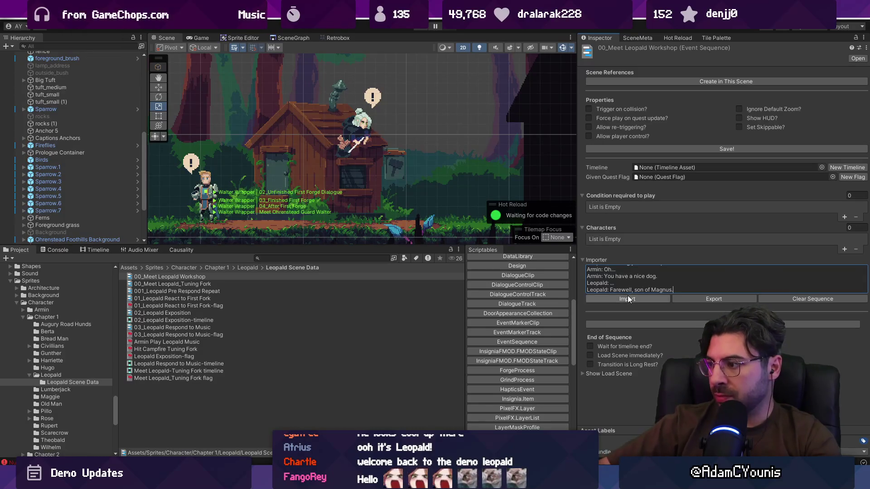
Generate the dialogue entries from the script and show portraits for Dialogues 0 through 9.
click(627, 297)
scroll(630, 321, down, 5)
scroll(632, 321, down, 2)
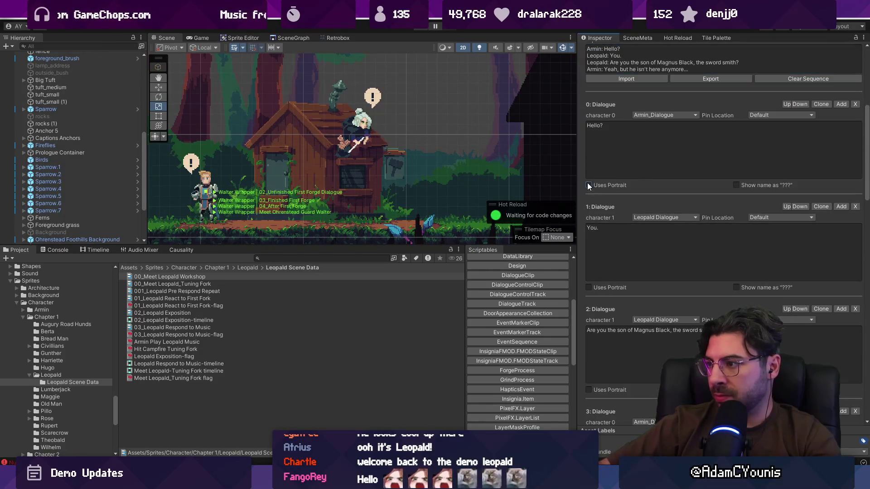
click(588, 185)
click(588, 287)
scroll(588, 301, down, 4)
click(589, 301)
scroll(591, 313, down, 3)
click(591, 317)
scroll(592, 322, down, 4)
click(588, 325)
scroll(589, 331, down, 3)
click(588, 349)
scroll(590, 351, down, 4)
click(592, 354)
scroll(590, 358, down, 4)
click(588, 363)
scroll(589, 366, down, 3)
click(590, 365)
scroll(591, 366, down, 3)
click(588, 371)
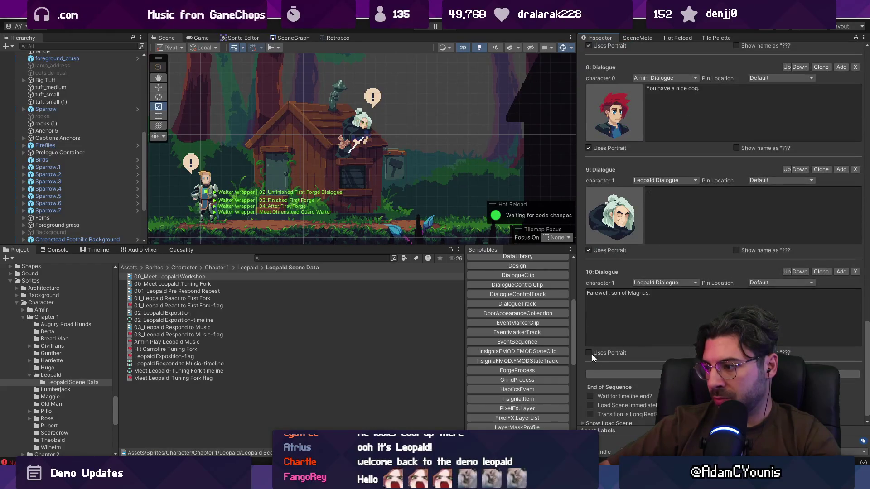
Add an eleventh line where Armin says '(Awkward...)' and save the sequence.
scroll(600, 318, up, 20)
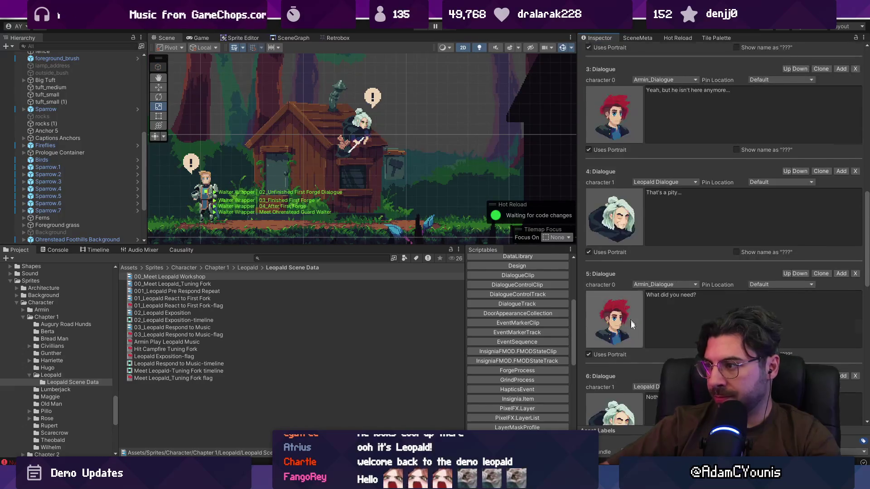
scroll(624, 174, up, 3)
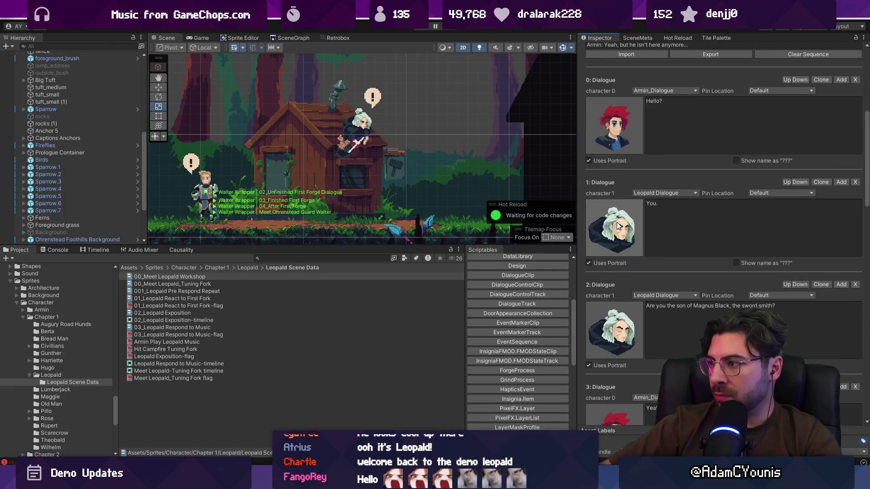
scroll(640, 333, down, 4)
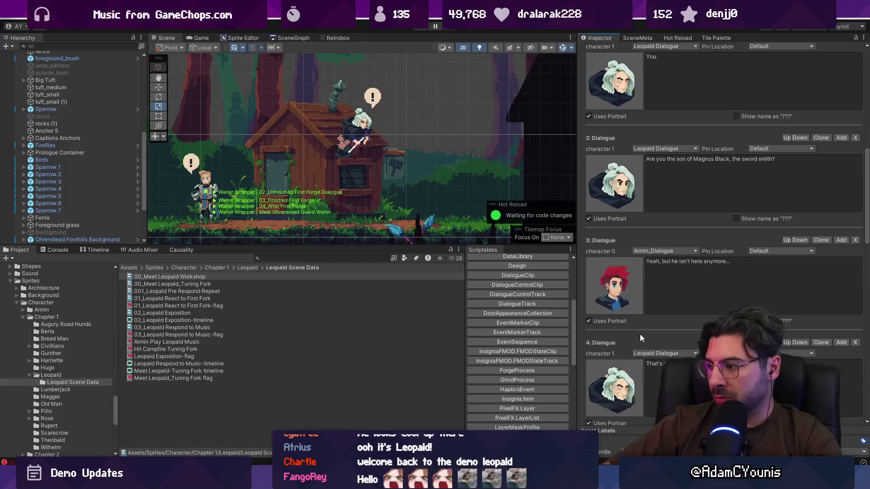
scroll(628, 372, down, 3)
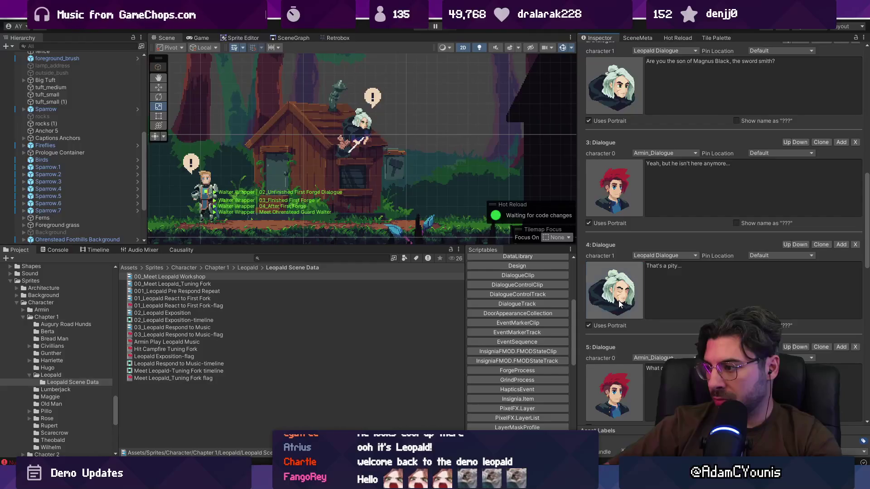
scroll(618, 300, down, 5)
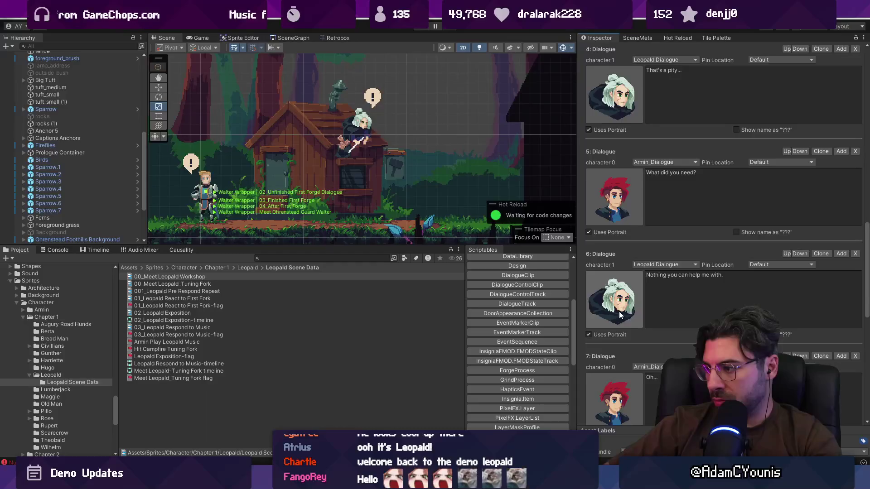
scroll(618, 310, down, 8)
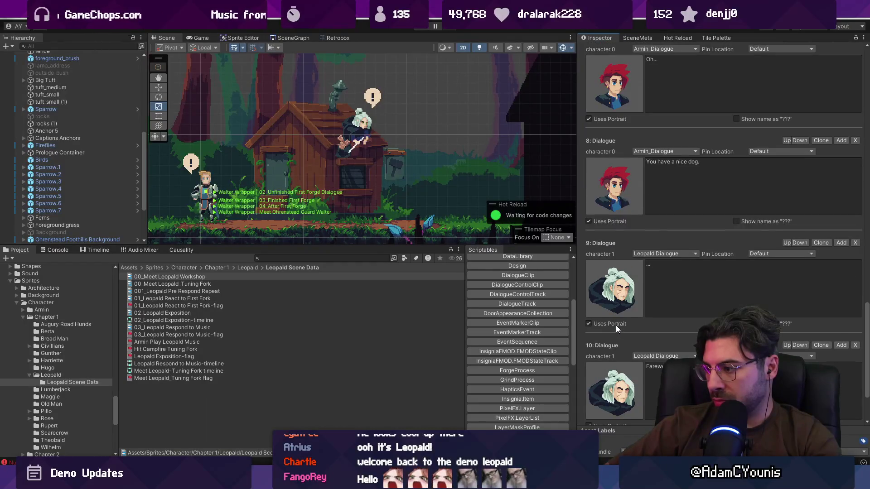
scroll(615, 325, up, 15)
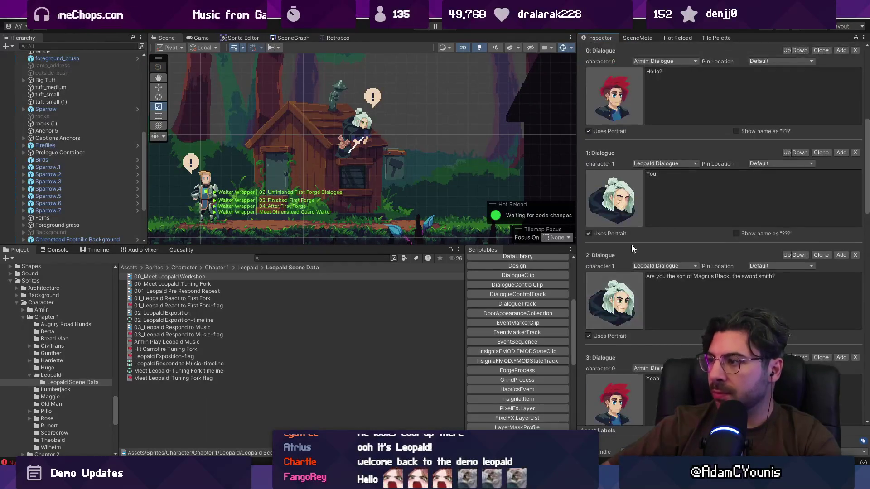
scroll(631, 243, up, 3)
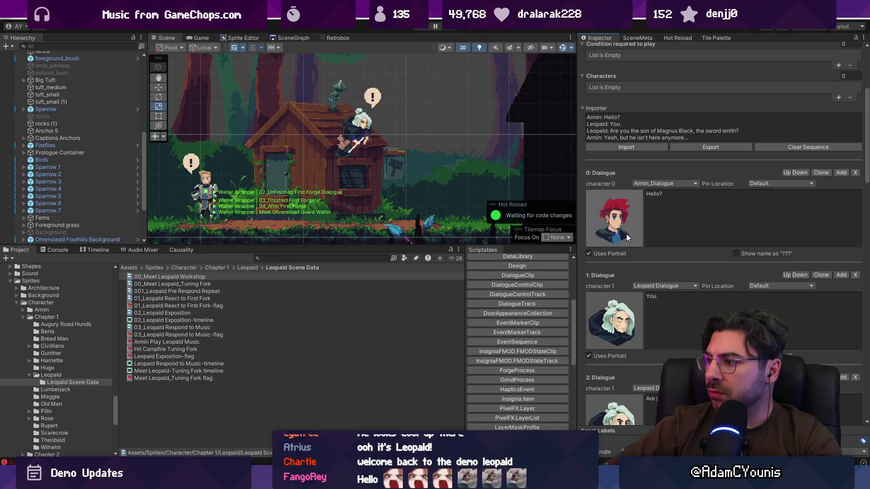
scroll(626, 234, down, 6)
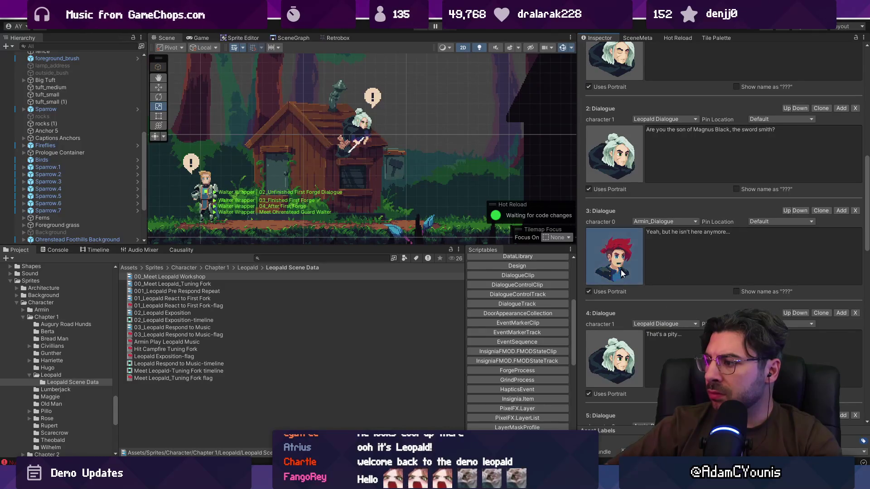
scroll(622, 273, down, 4)
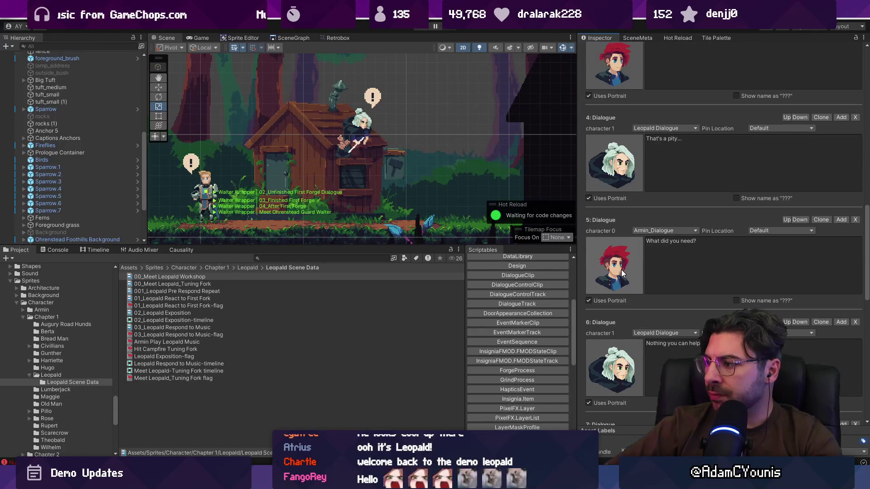
scroll(623, 273, down, 3)
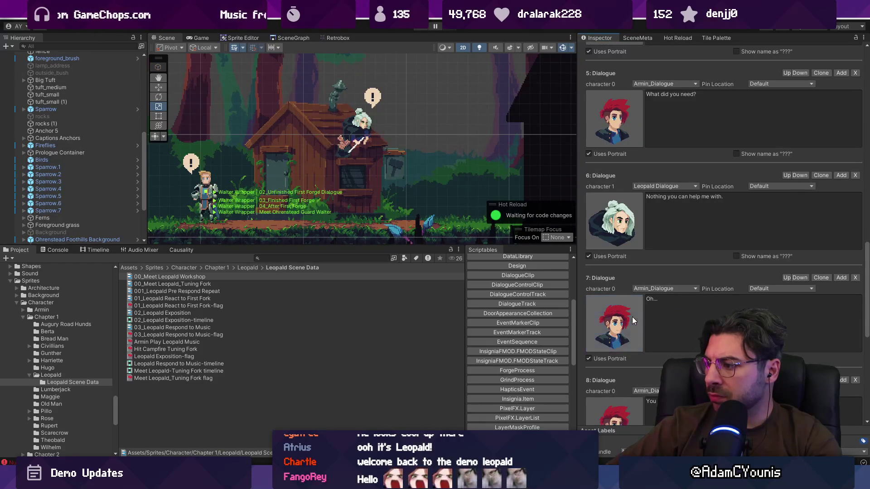
scroll(633, 320, down, 2)
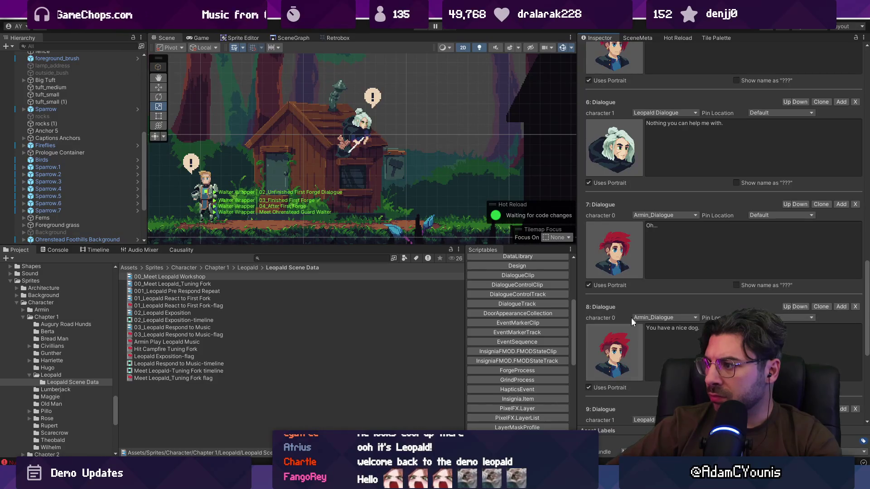
scroll(624, 349, down, 1)
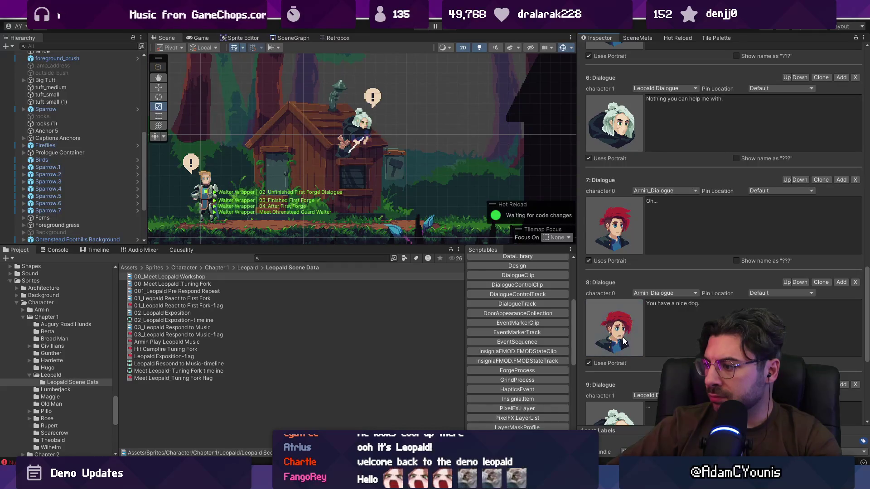
scroll(624, 341, down, 5)
scroll(621, 338, down, 4)
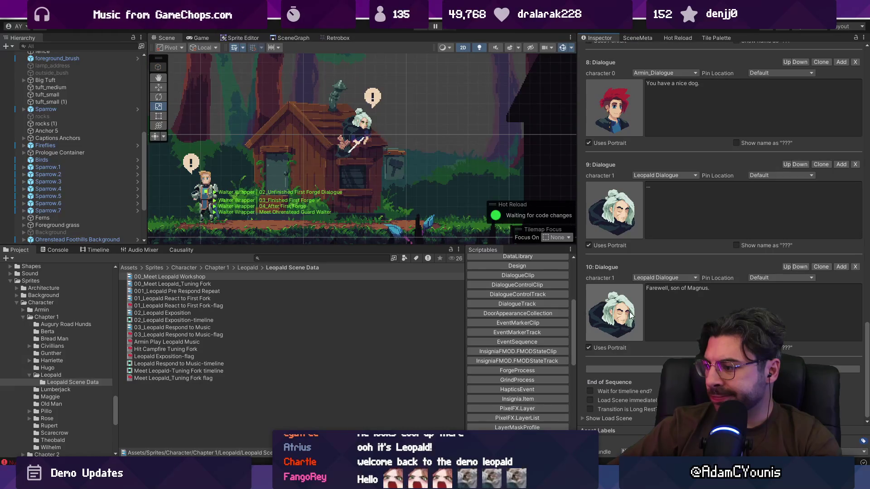
click(657, 369)
scroll(631, 385, down, 3)
click(663, 345)
text(Awkward...)
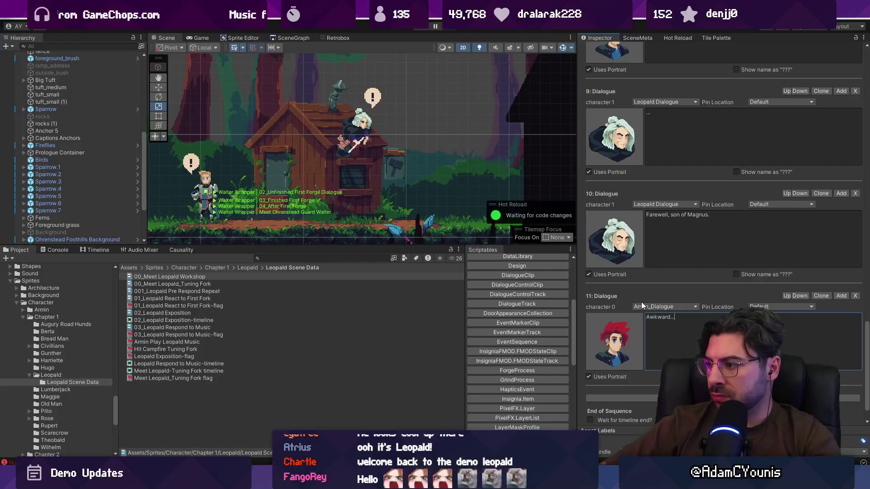
key(Home)
text(()
key(End)
text())
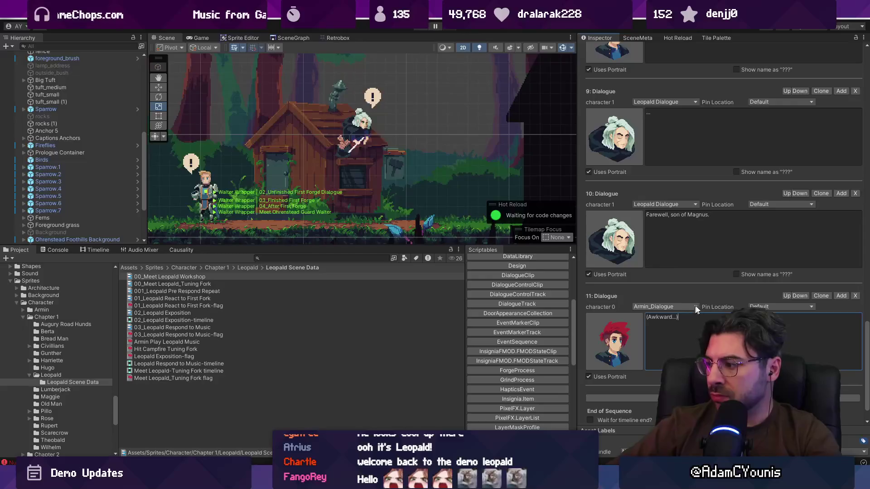
scroll(866, 335, up, 15)
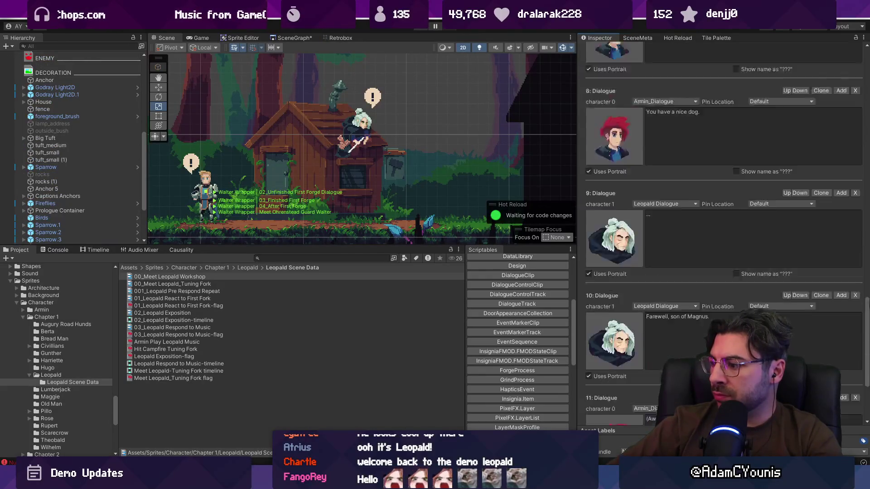
click(671, 147)
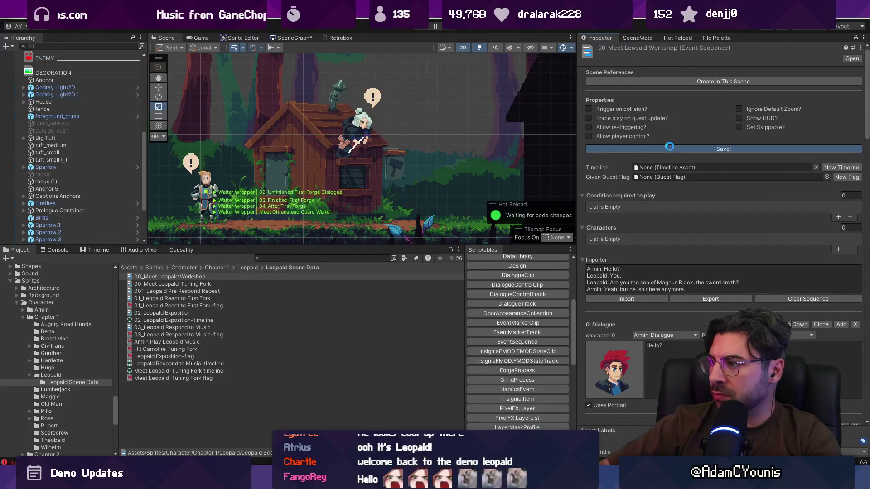
Create a new quest flag for the sequence and select Leopald's Sequence Player.
click(846, 177)
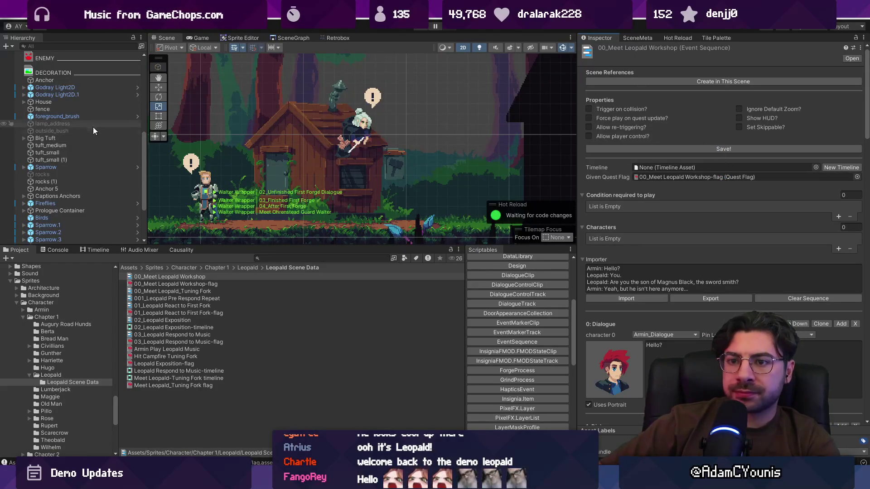
scroll(90, 141, down, 3)
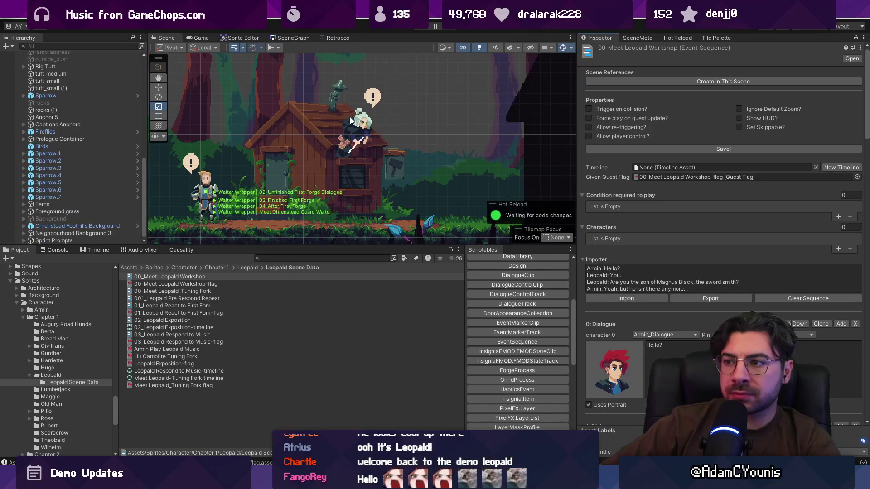
click(358, 131)
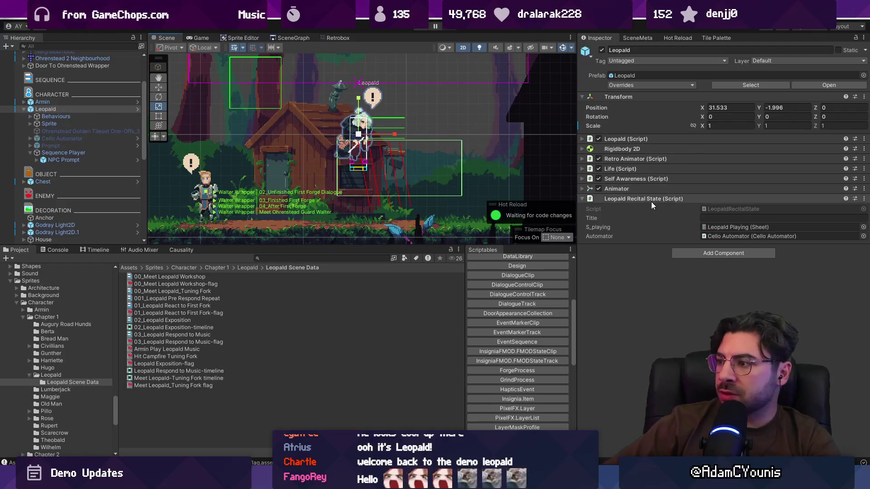
click(63, 153)
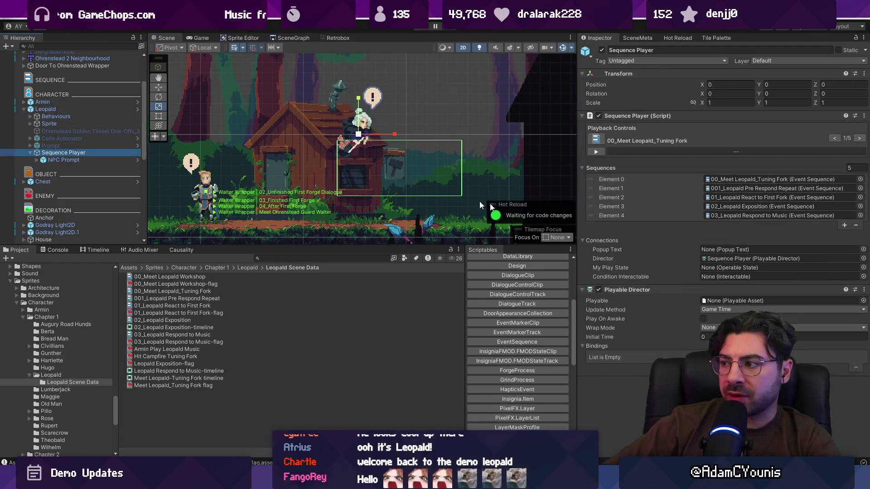
Set the Sequence Player's Element 0 to 00_Meet Leopald Workshop.
click(858, 180)
text(workshop)
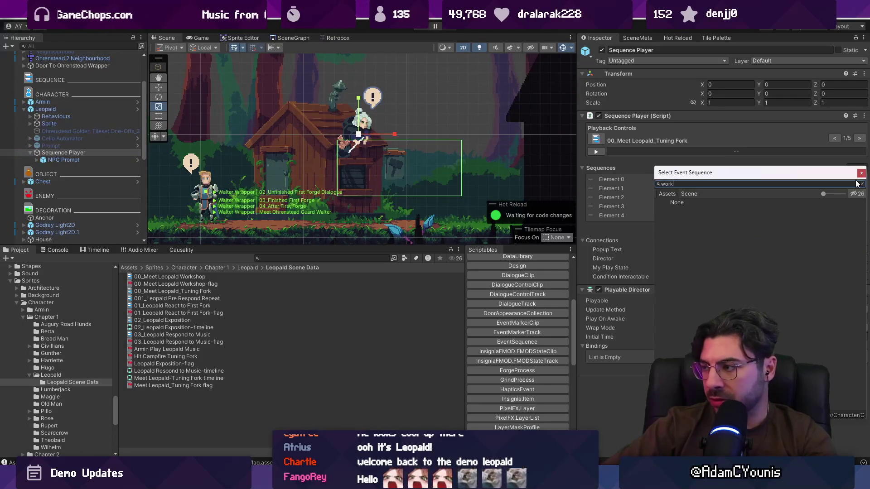
key(Down)
key(Return)
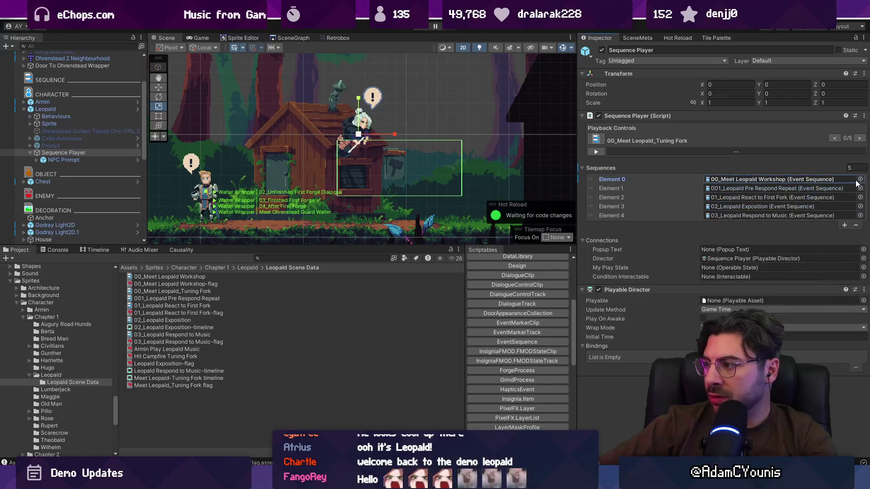
click(344, 258)
Update the Data Dictionary GUIDs on the DataLibrary asset.
text(library)
click(199, 292)
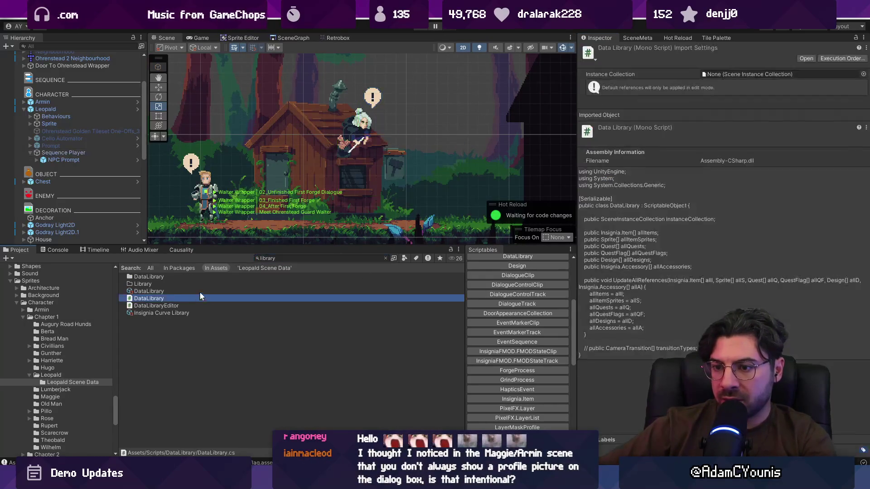
click(682, 72)
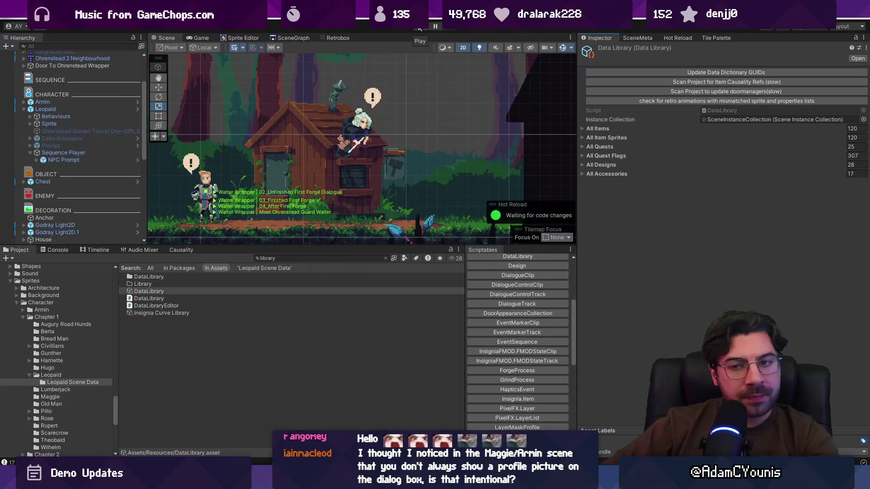
Reopen 00_Meet Leopald Workshop from Leopald's Sequence Player, save it, and enter Play mode.
click(65, 109)
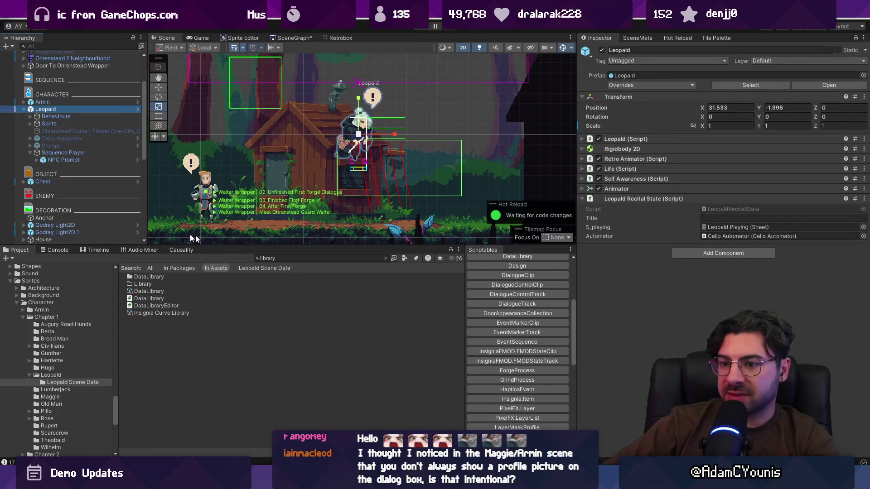
click(64, 153)
double_click(720, 178)
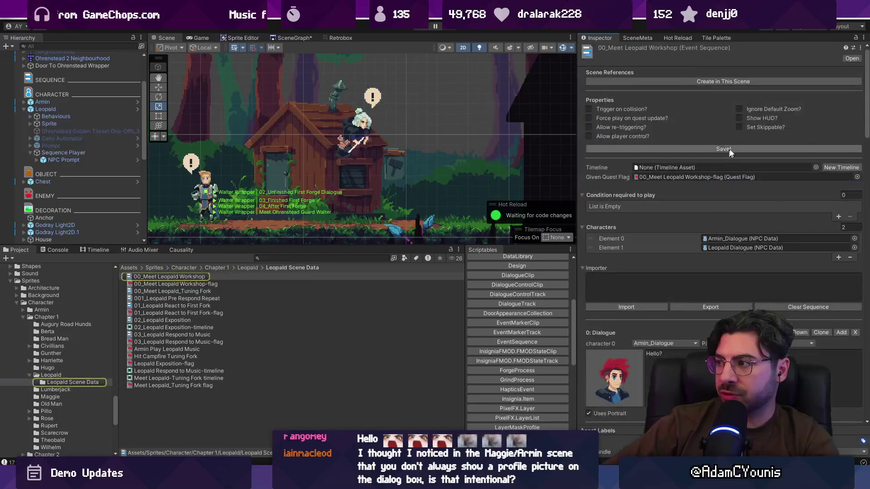
click(717, 149)
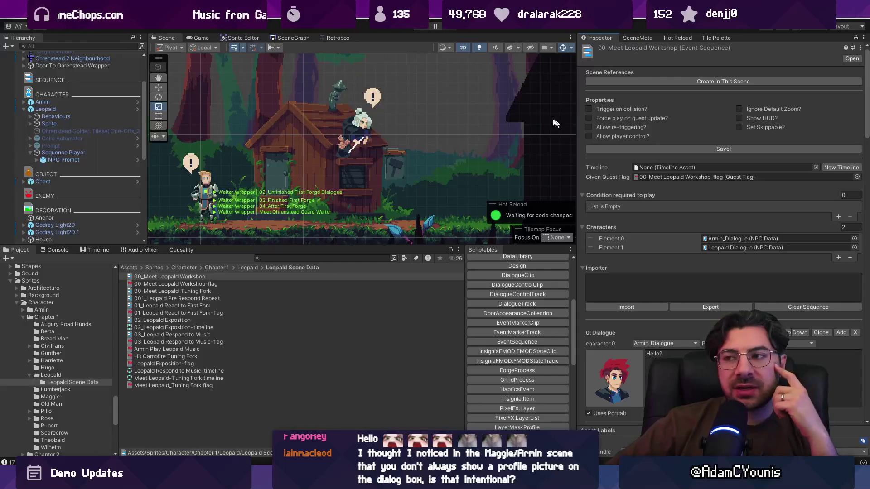
click(418, 28)
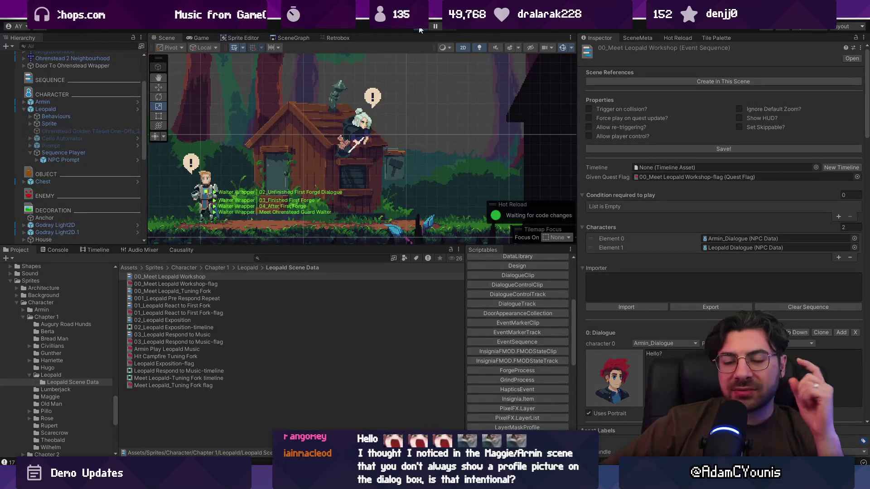
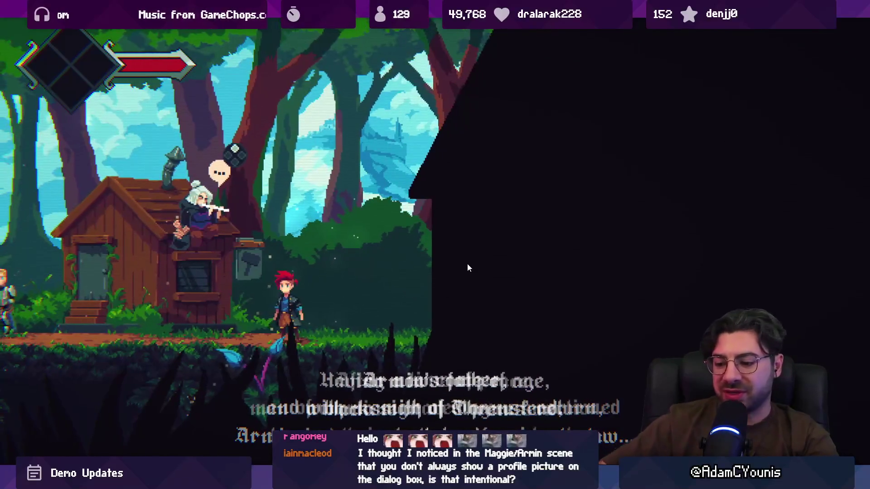
Talk to Leopald and advance his exchange with Armin line by line to the farewell.
key(shift+space)
key(shift+space)
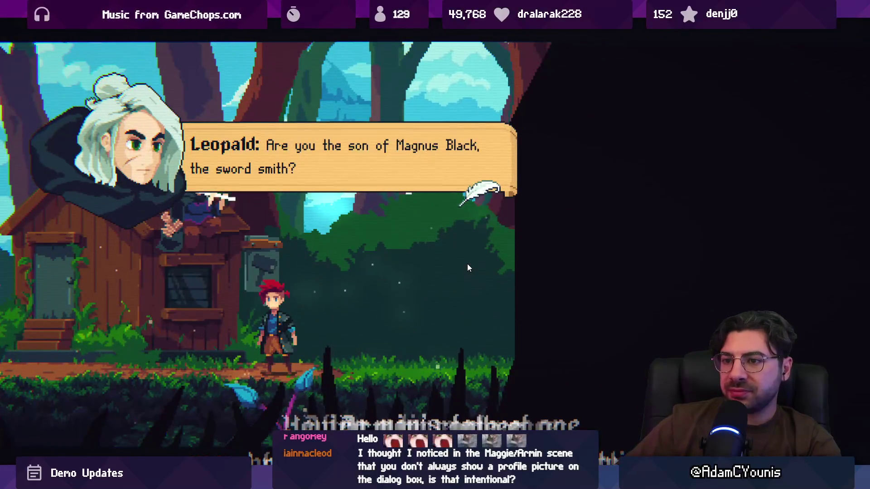
key(space)
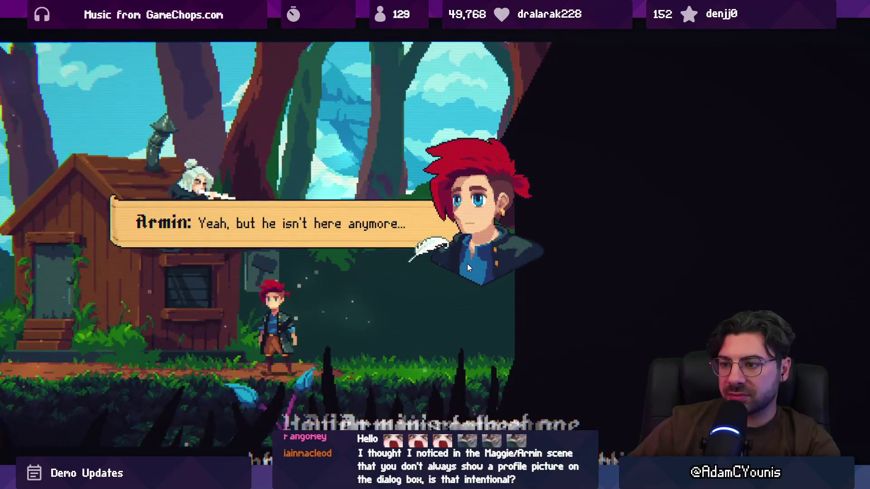
key(space)
key(space)
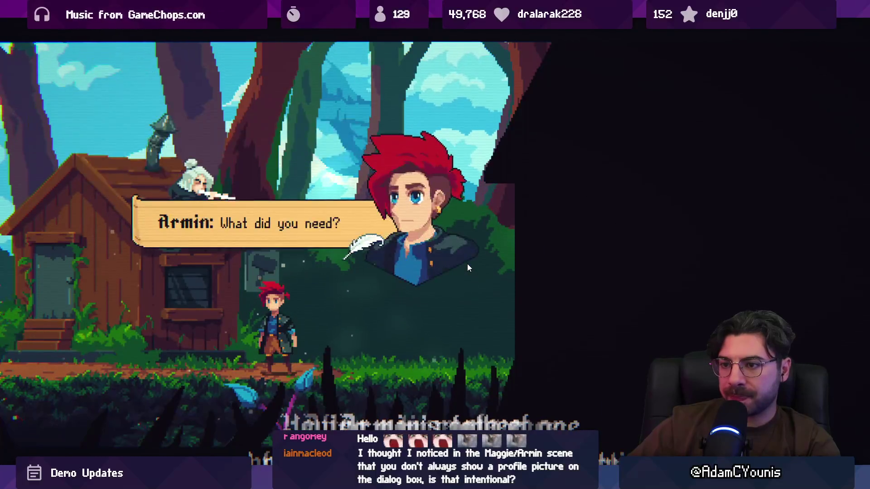
key(space)
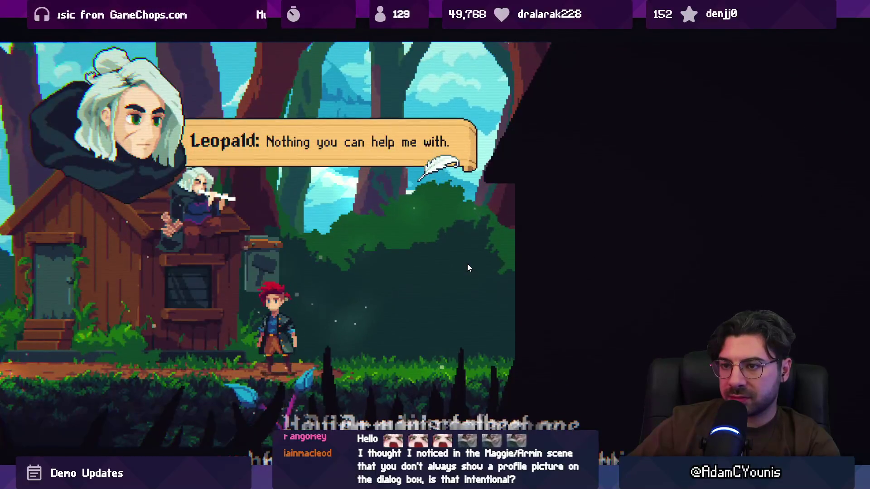
key(space)
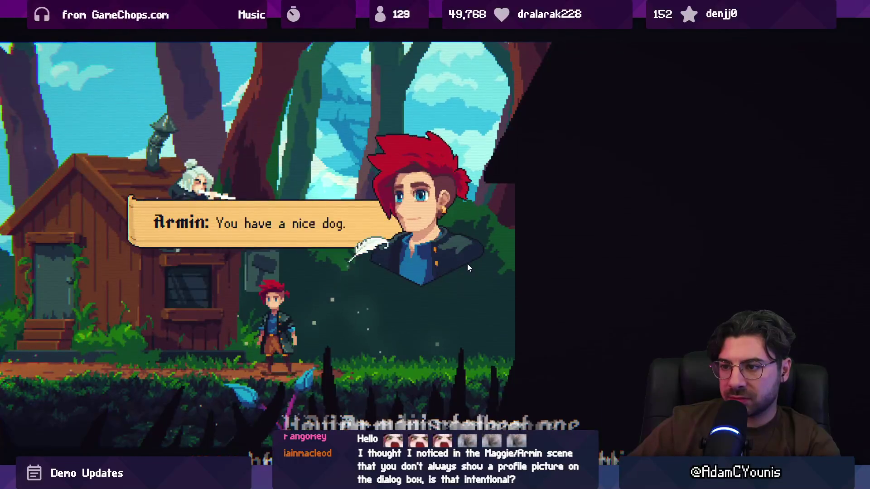
key(space)
key(space)
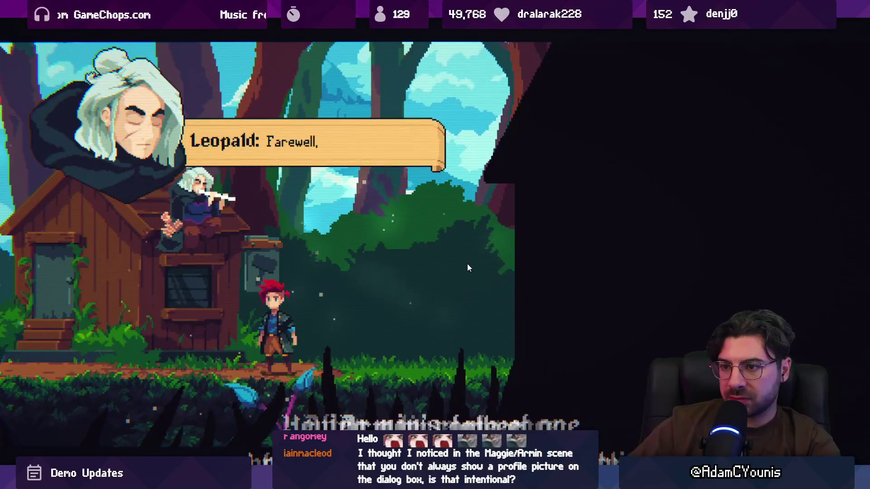
key(space)
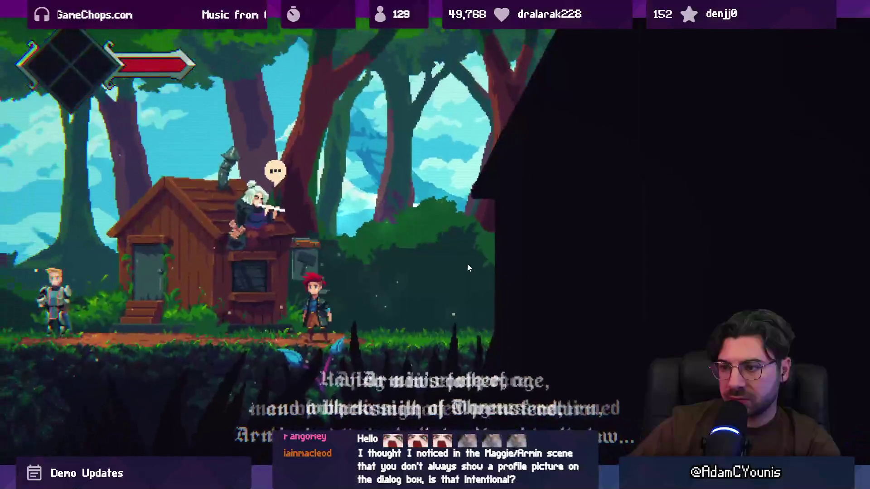
key(shift+space)
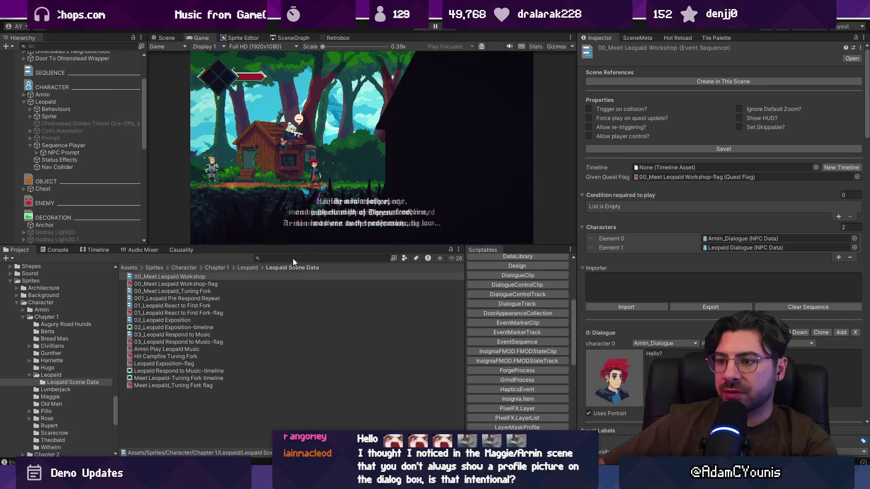
Stop the game, search the Project for 'dog', and inspect the Leopald Dog and Dog-Sleeping sprite sheets.
click(293, 258)
text(leopald)
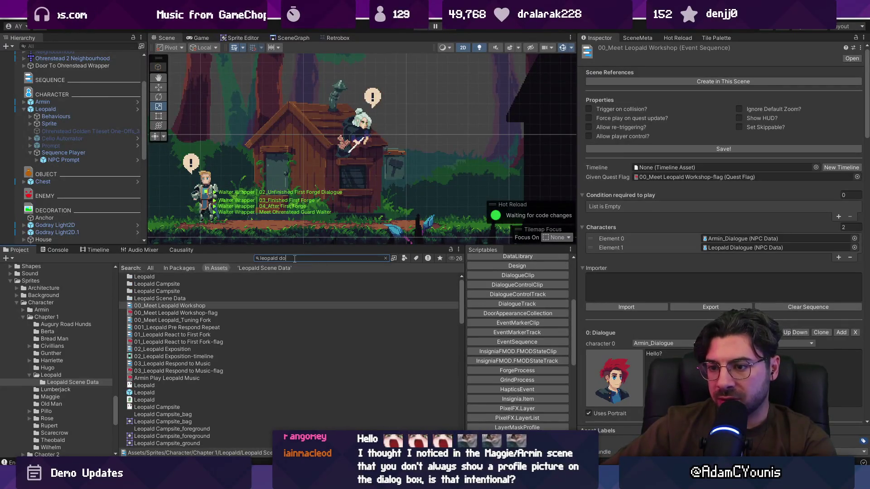
text(dog)
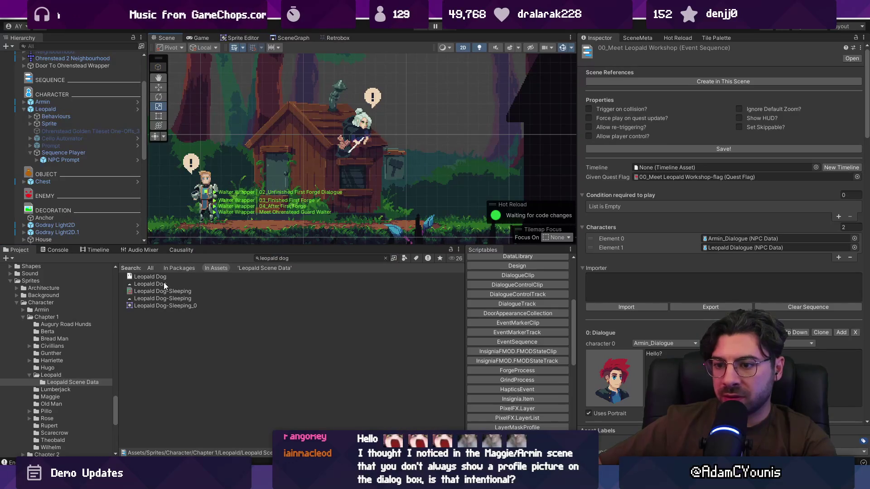
click(165, 284)
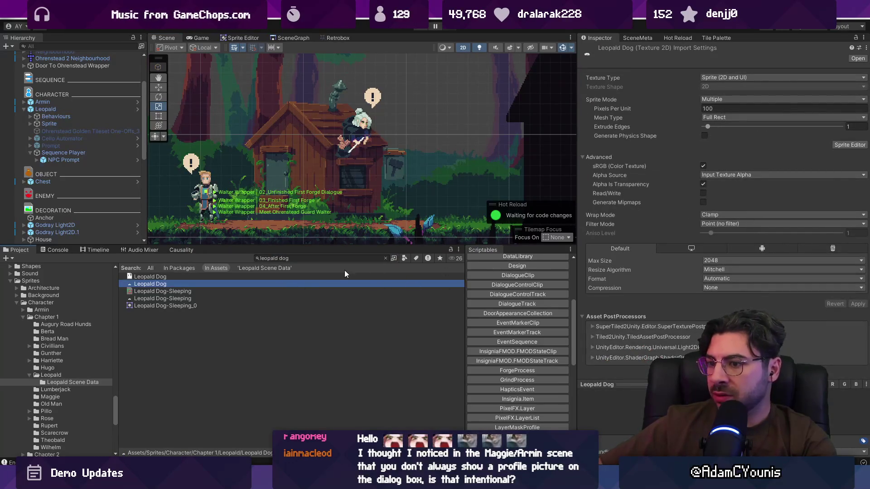
click(260, 298)
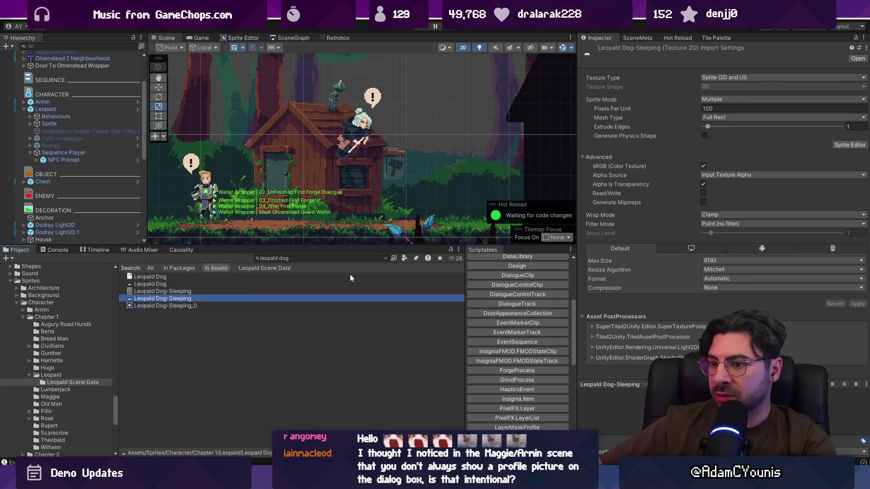
click(292, 292)
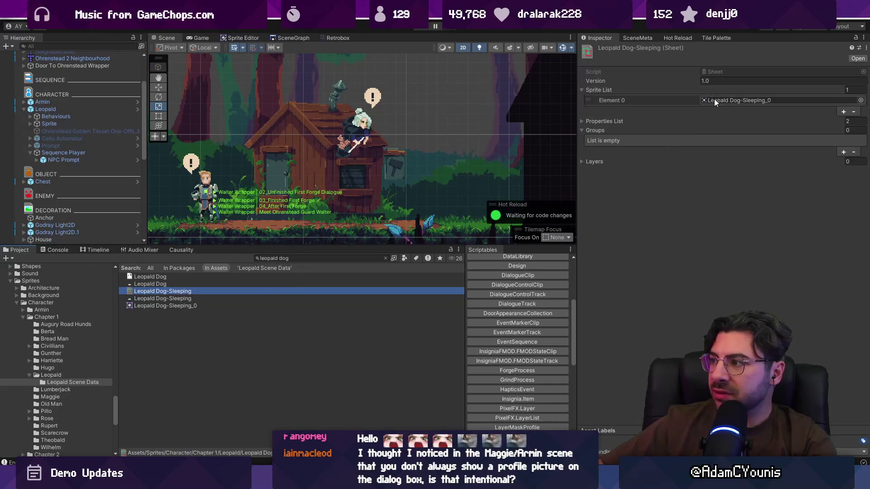
click(635, 121)
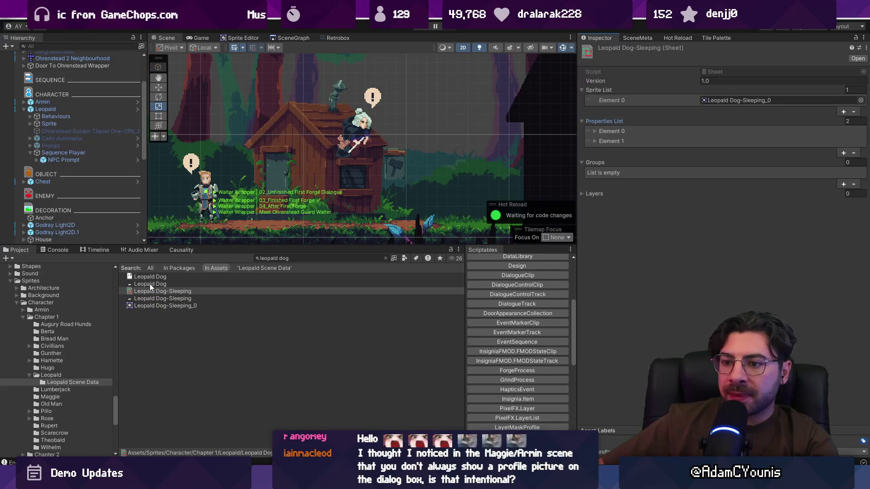
scroll(102, 201, down, 10)
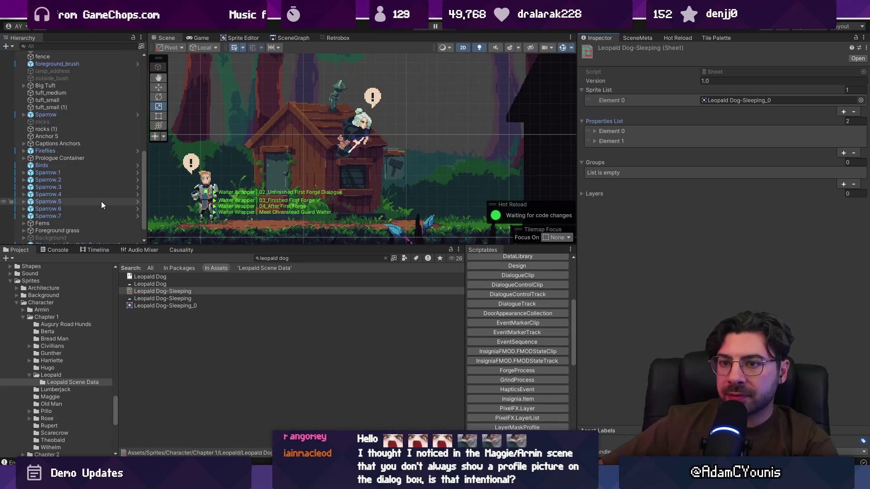
scroll(101, 201, up, 10)
Select Leopald in the scene and open the Leopald prefab for editing.
click(350, 128)
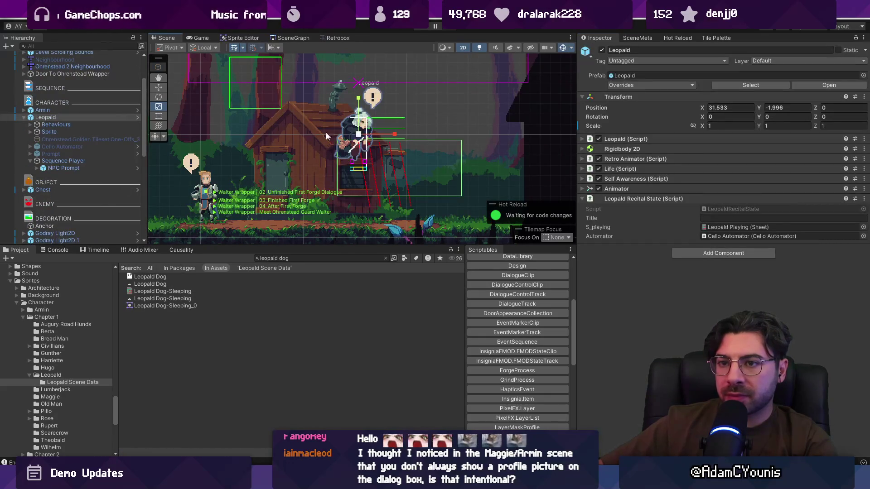
click(138, 117)
right_click(82, 174)
click(82, 191)
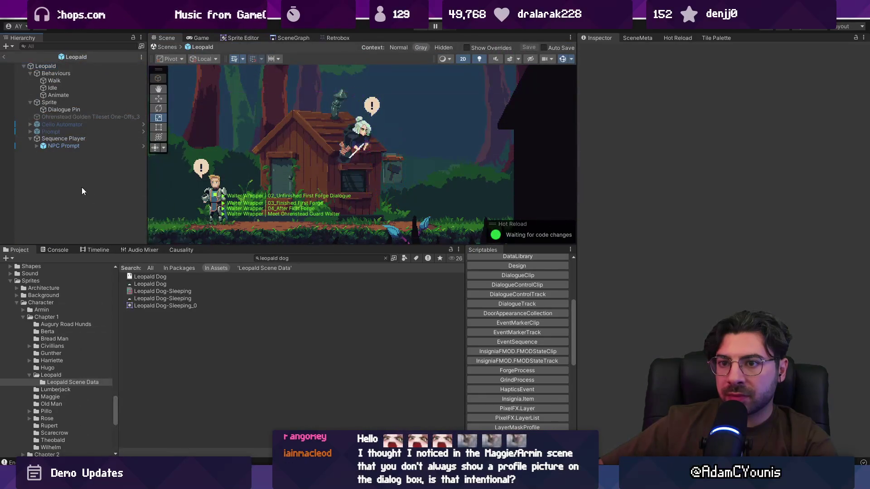
Add the Leopald Dog-Sleeping_0 sprite under Leopald on the Character sorting layer.
click(156, 284)
drag(164, 305, 84, 190)
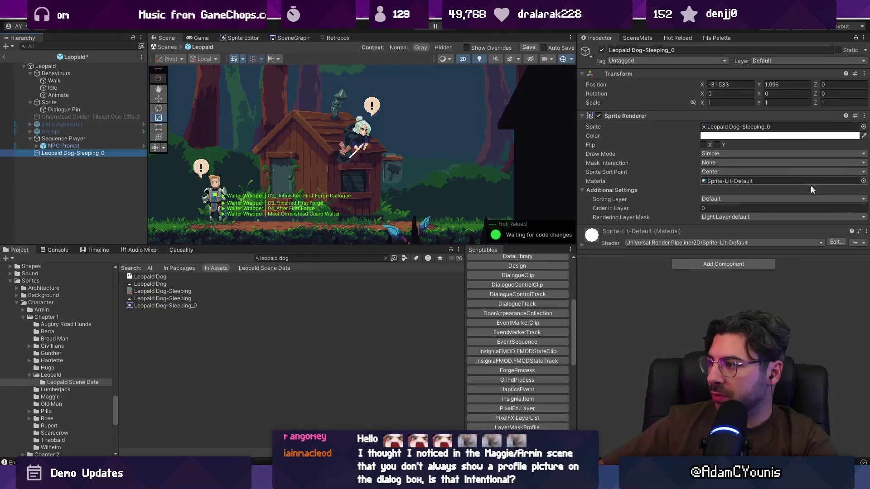
click(770, 199)
click(729, 279)
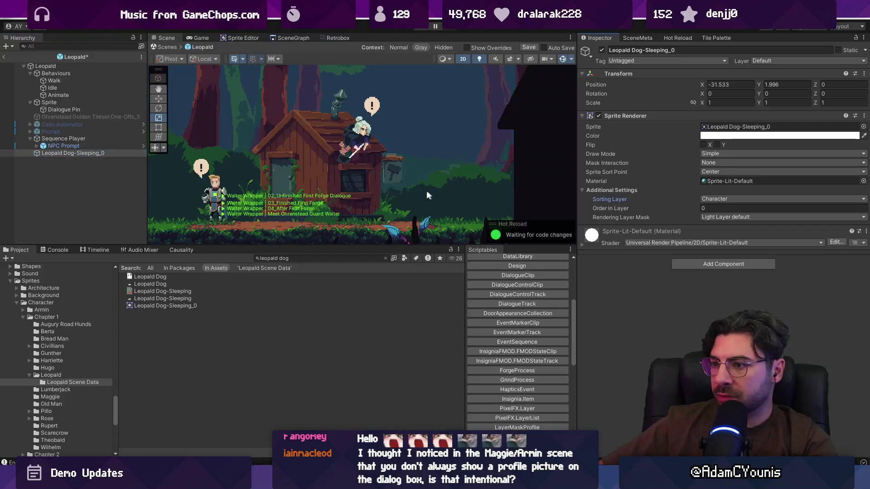
Place the sleeping dog at X 0, Y -0.86 on the ground and start the game.
text(0)
key(Tab)
text(0)
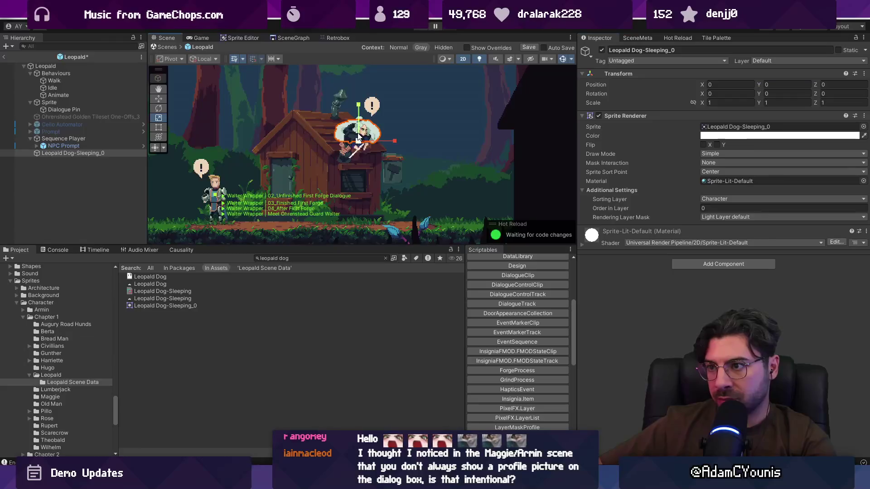
drag(359, 105, 367, 189)
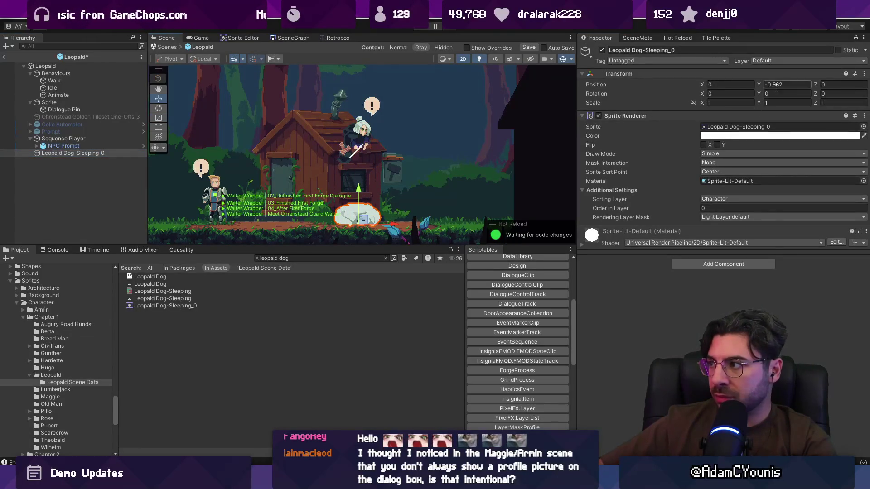
key(BackSpace)
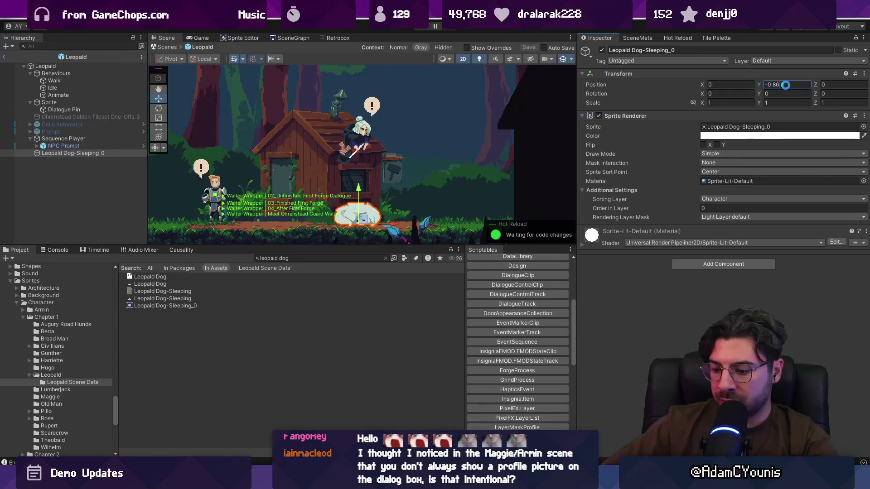
key(ctrl+p)
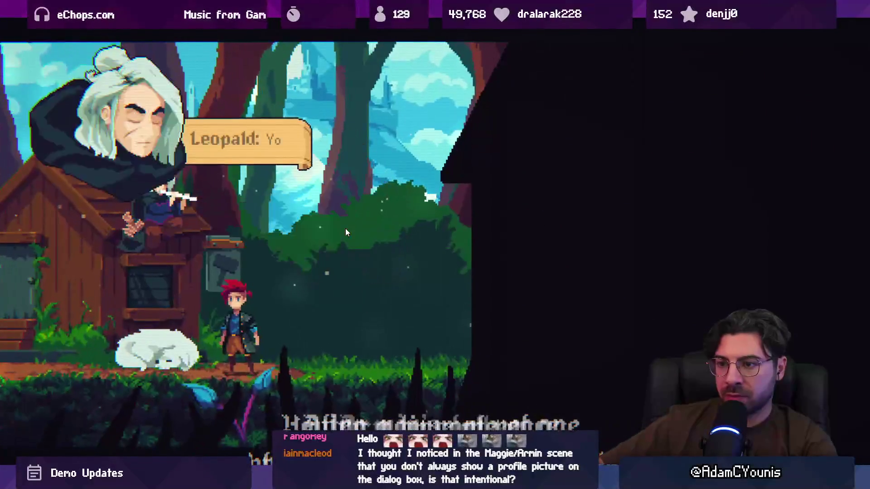
Advance through Leopald and Armin's dialogue beside the sleeping dog, then stop the game.
key(space)
key(space)
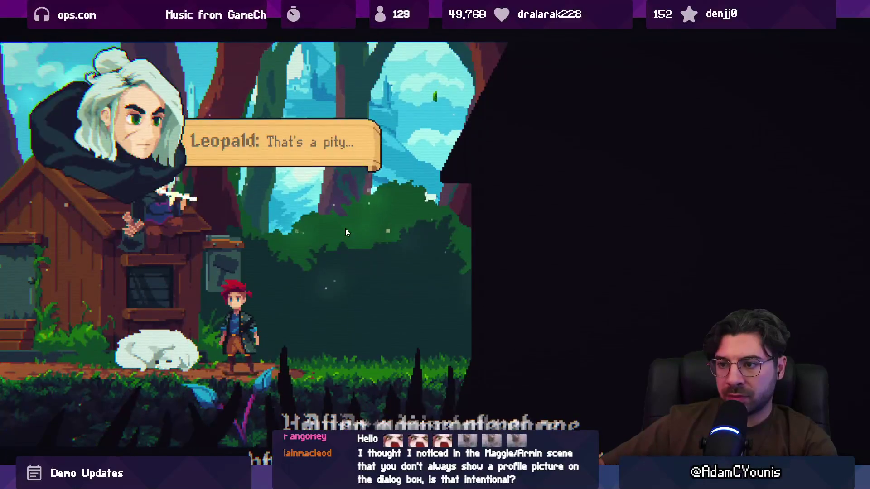
key(space)
key(space)
key(space)
key(space)
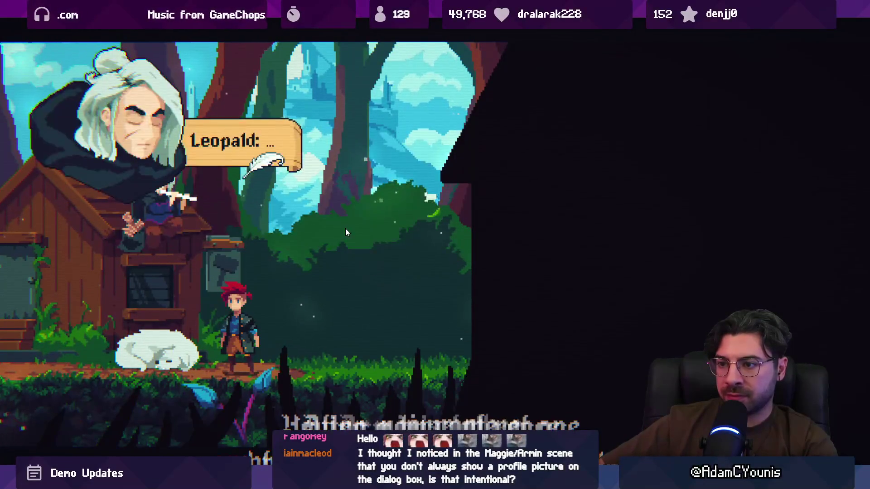
key(space)
key(space)
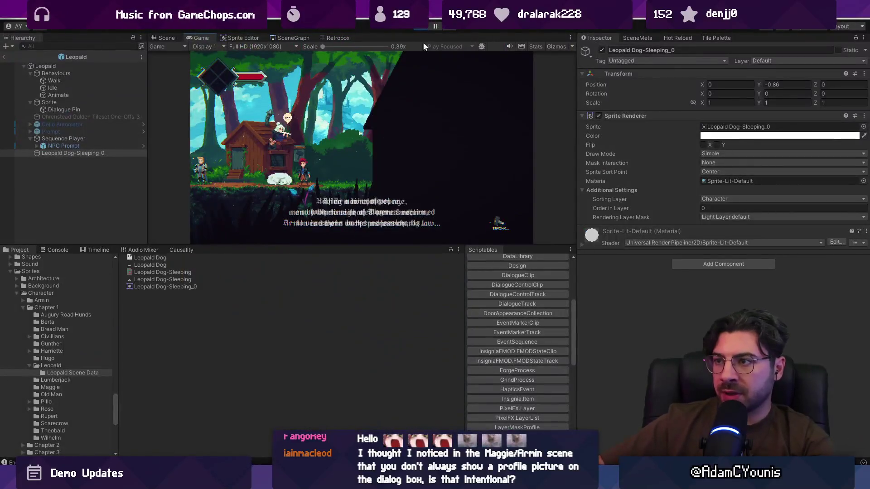
key(ctrl+p)
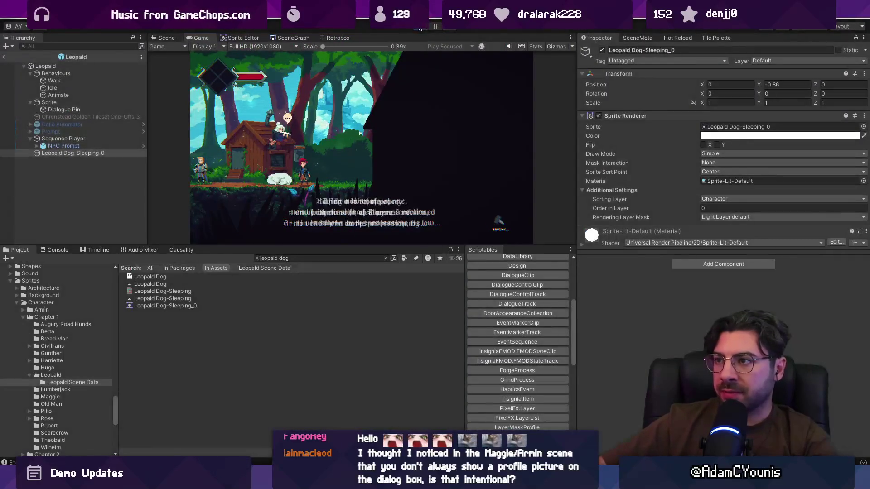
Inspect the prefab's Sequence Player, then leave the Leopald prefab back to the scene.
click(85, 138)
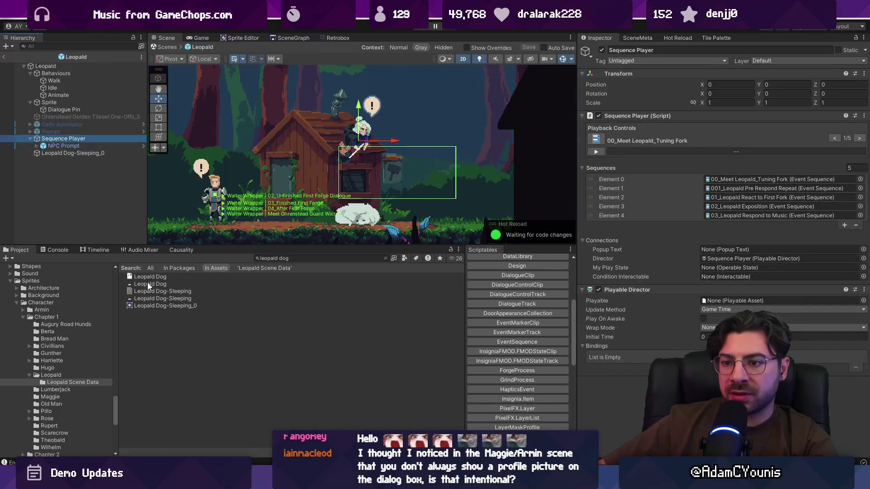
click(60, 146)
click(58, 138)
click(59, 146)
click(54, 139)
click(40, 66)
click(4, 57)
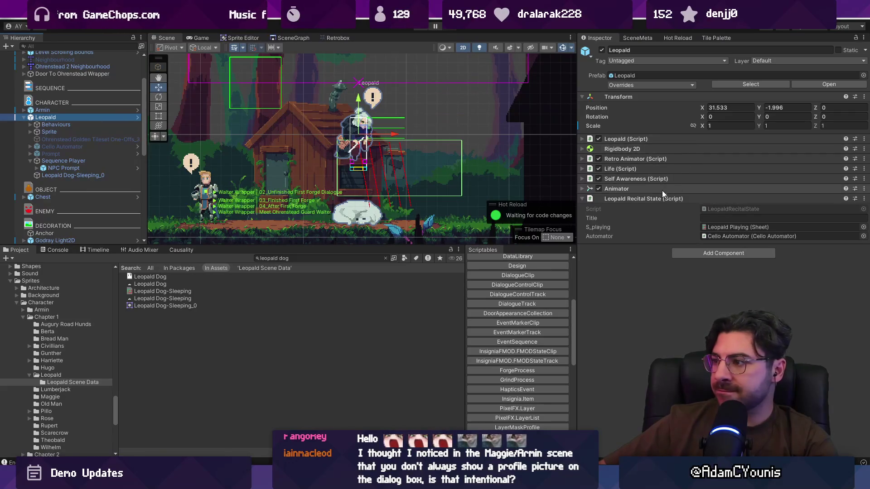
Create a new timeline asset for the 00_Meet Leopald Workshop event sequence.
click(85, 161)
double_click(729, 181)
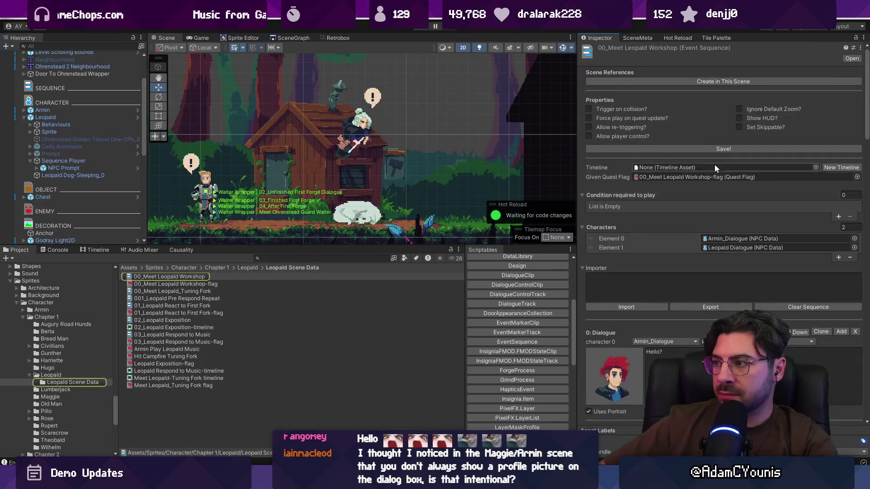
click(821, 167)
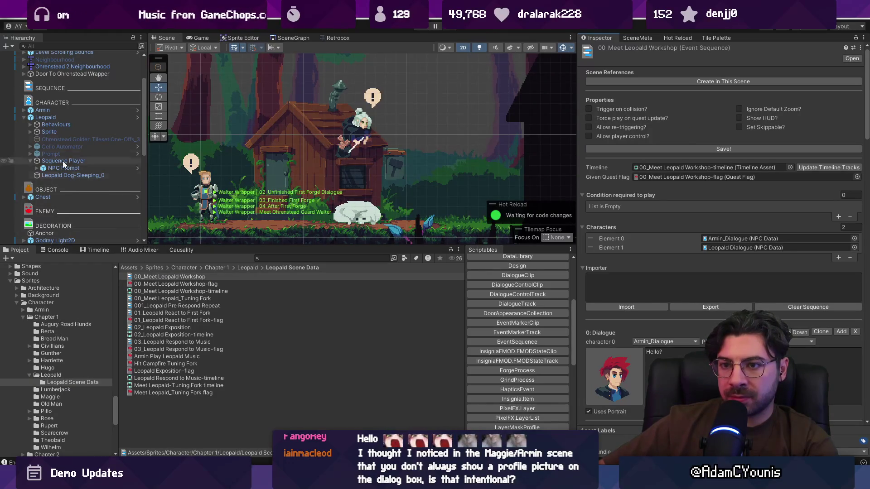
Assign the 00_Meet Leopald Workshop timeline as the Sequence Player's Playable.
click(77, 117)
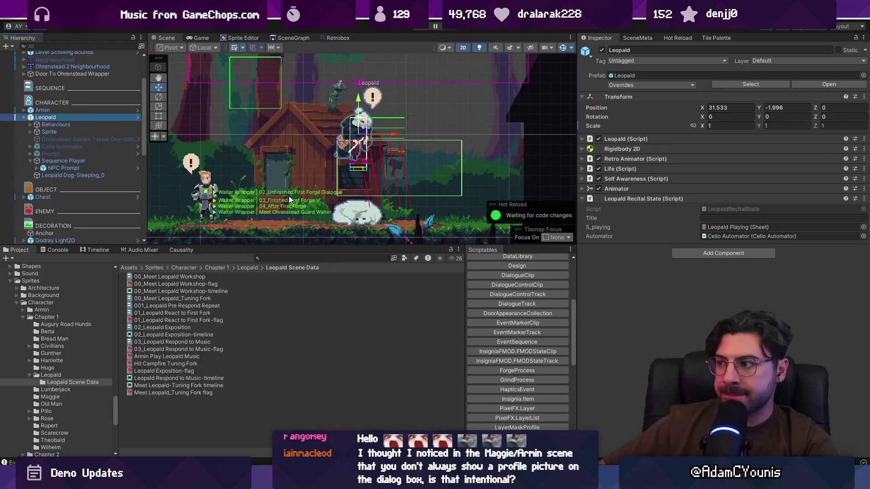
click(84, 163)
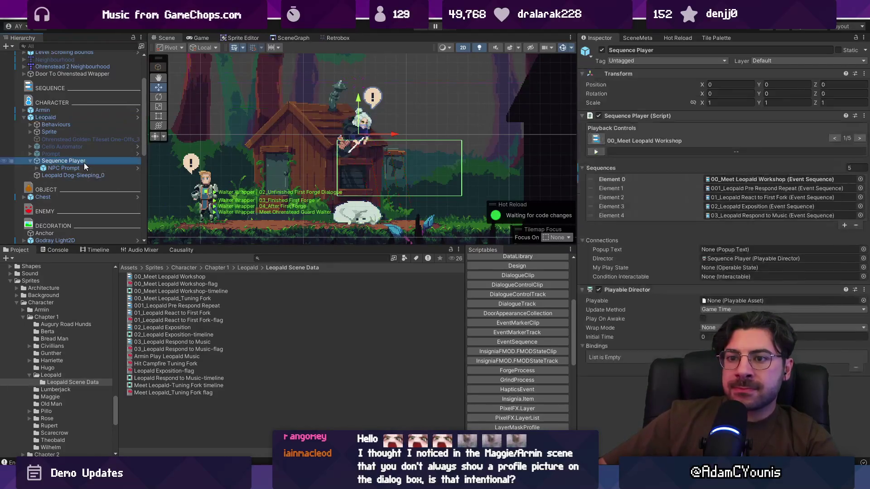
click(723, 180)
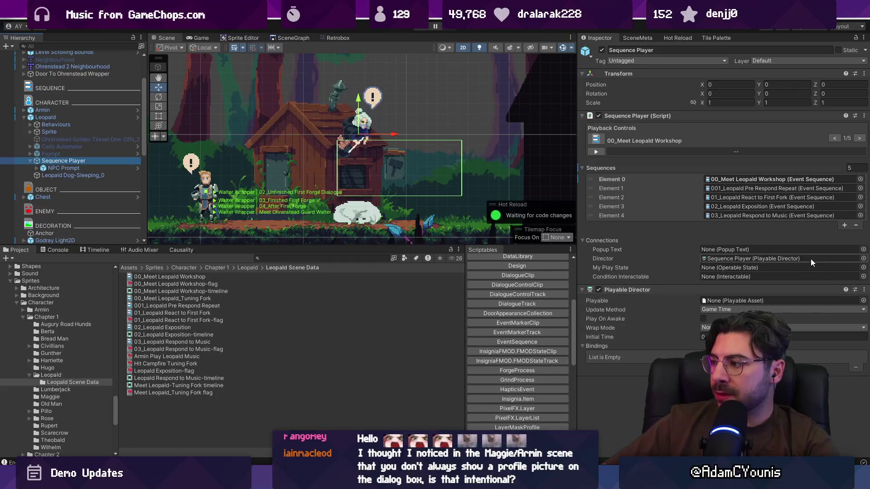
click(863, 301)
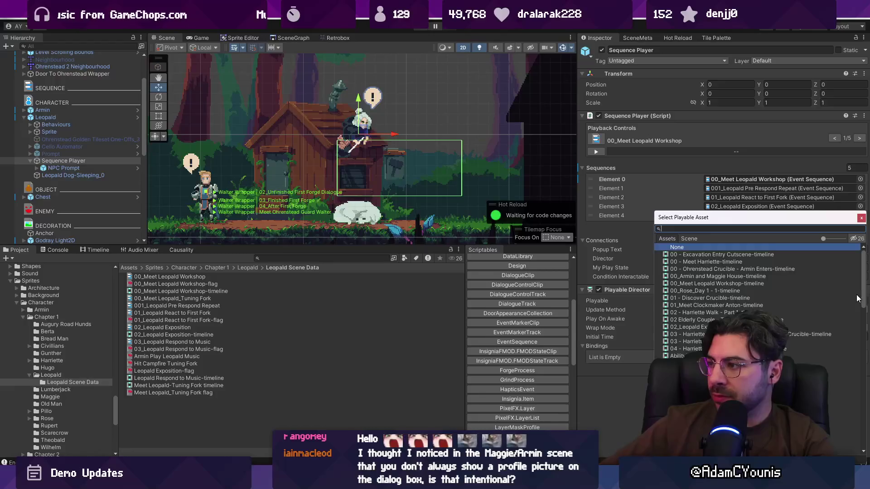
click(860, 140)
click(832, 139)
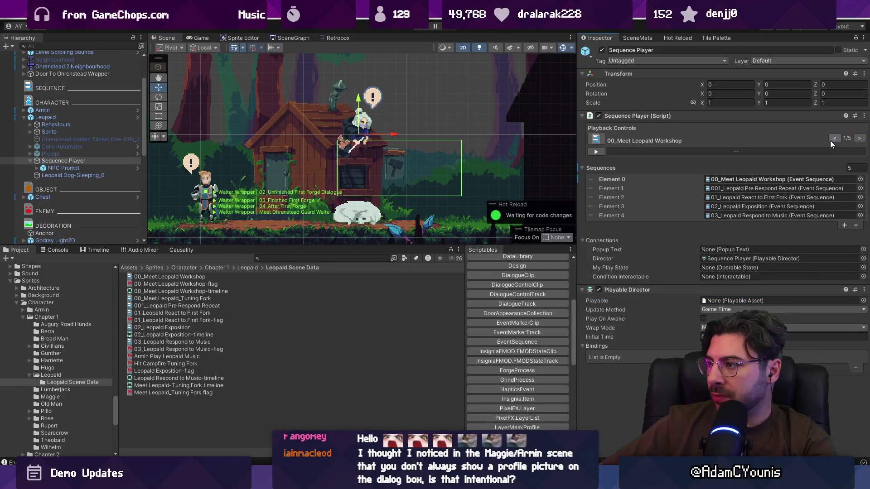
click(862, 301)
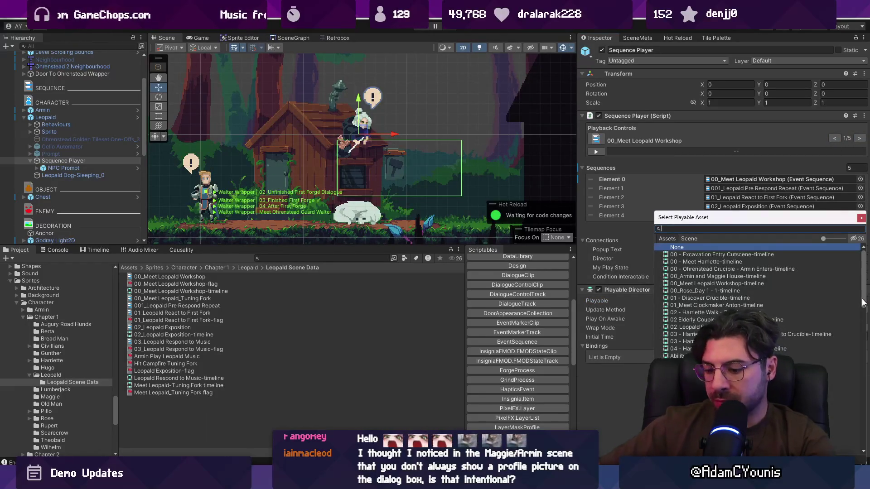
text(workshop)
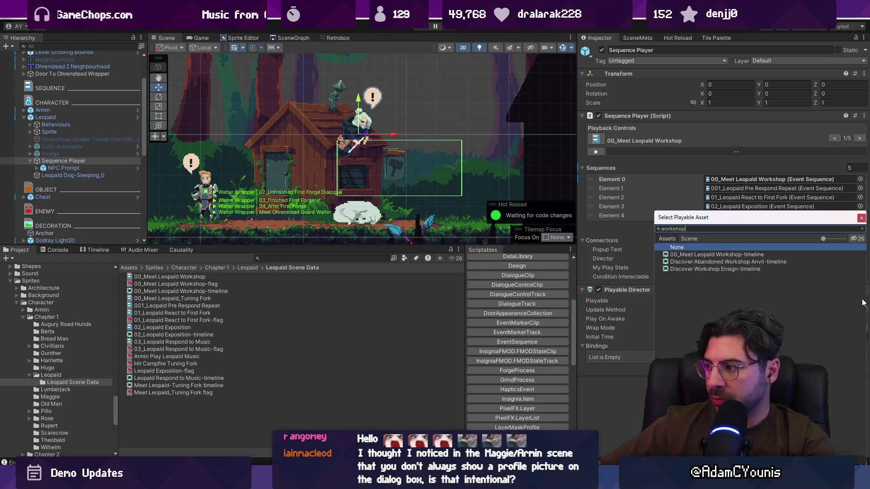
key(Down)
key(Return)
Show the Timeline editor with the Sequence Player's workshop tracks.
click(90, 249)
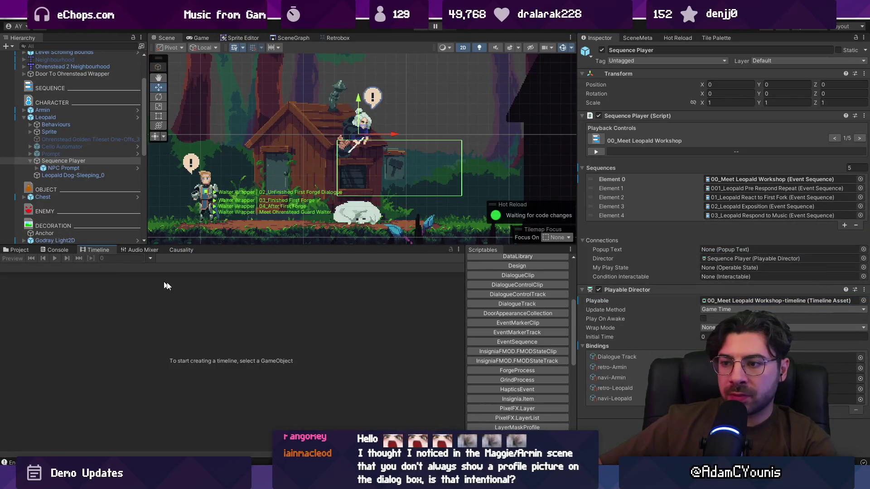
click(72, 167)
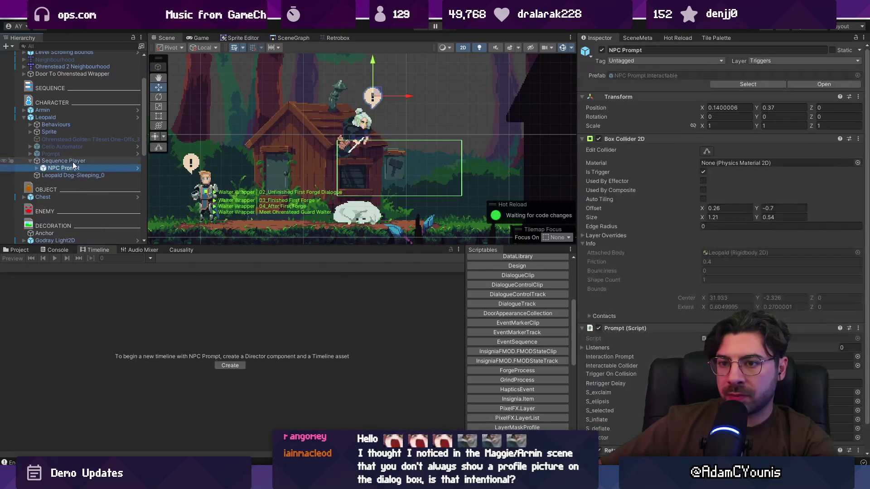
click(73, 161)
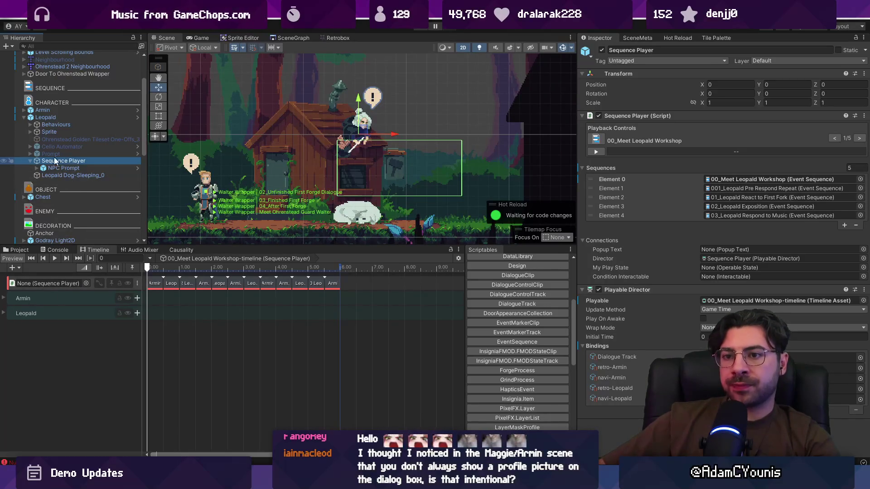
click(49, 118)
right_click(50, 118)
click(131, 120)
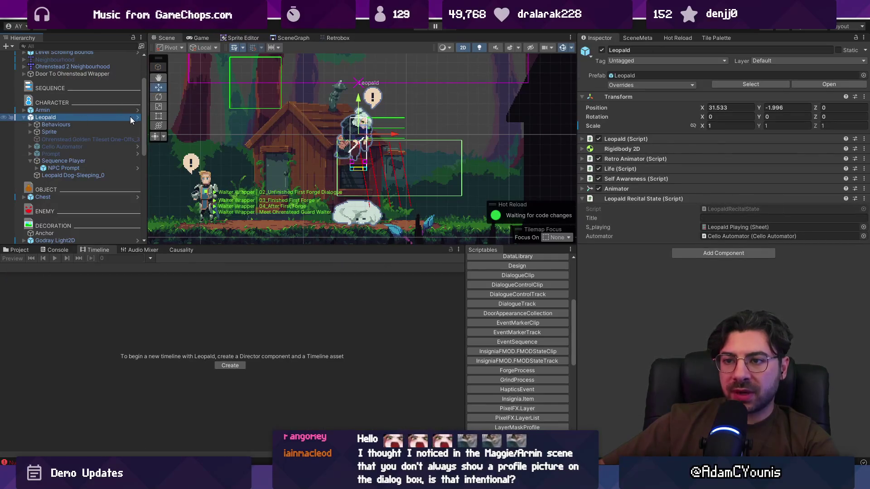
Collapse Leopald and the Neighbourhood scene in the Hierarchy and enlarge the scene view.
click(23, 117)
click(23, 118)
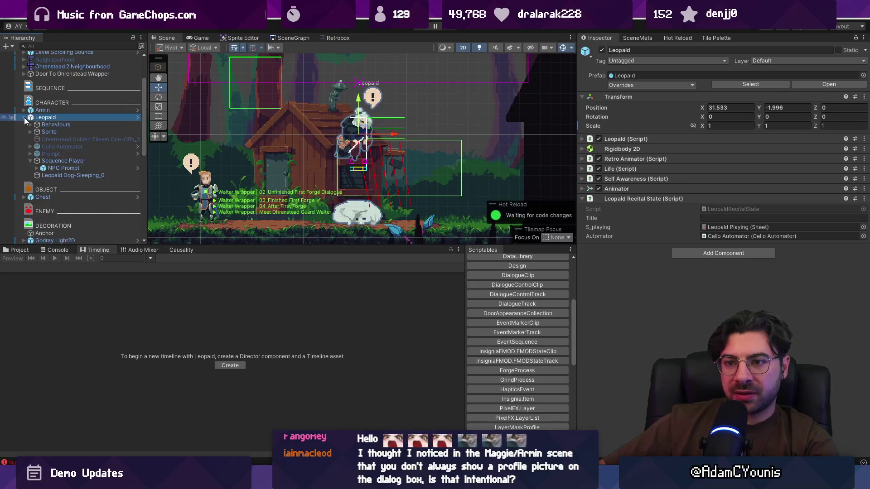
click(24, 118)
drag(254, 247, 252, 427)
scroll(68, 136, up, 3)
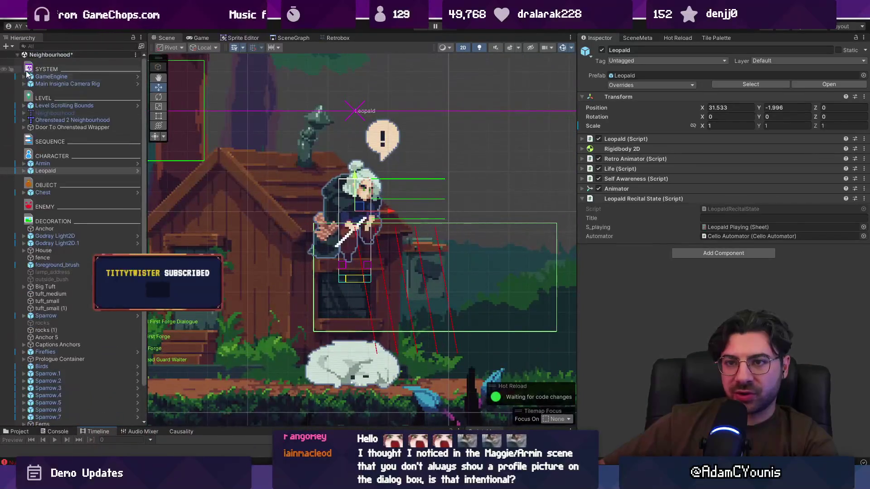
click(21, 55)
click(18, 55)
right_click(49, 116)
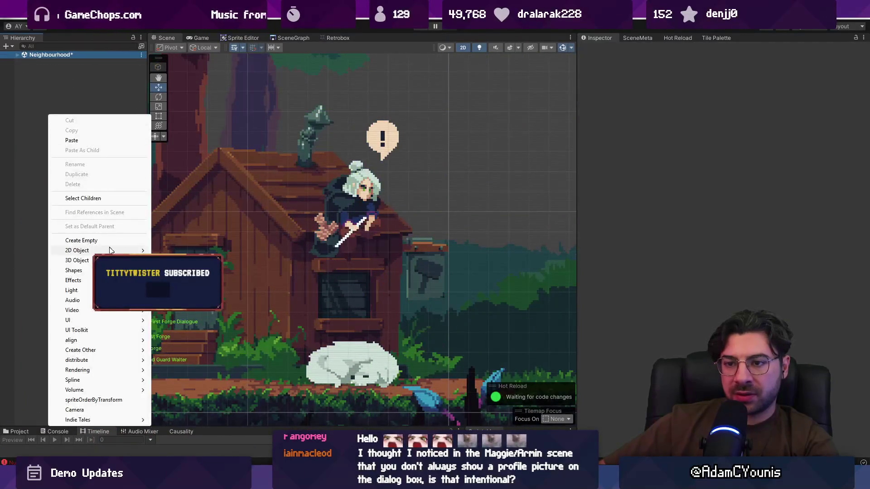
Create an empty object with a Sequence Instance component running the 00_Meet Leopald Workshop sequence.
click(108, 240)
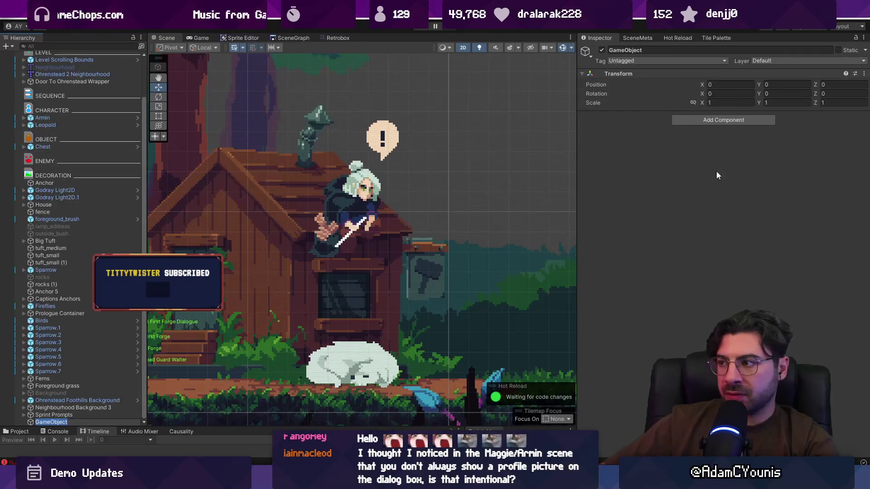
click(712, 121)
text(sequence ins)
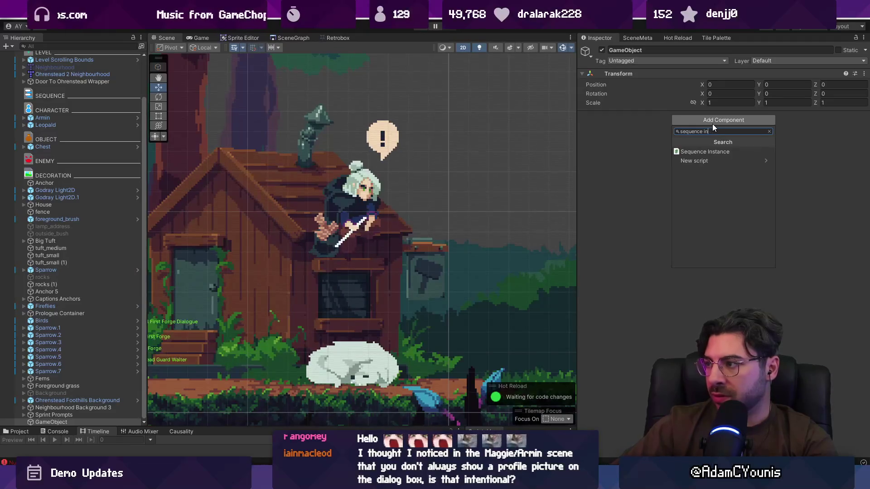
key(Return)
click(864, 136)
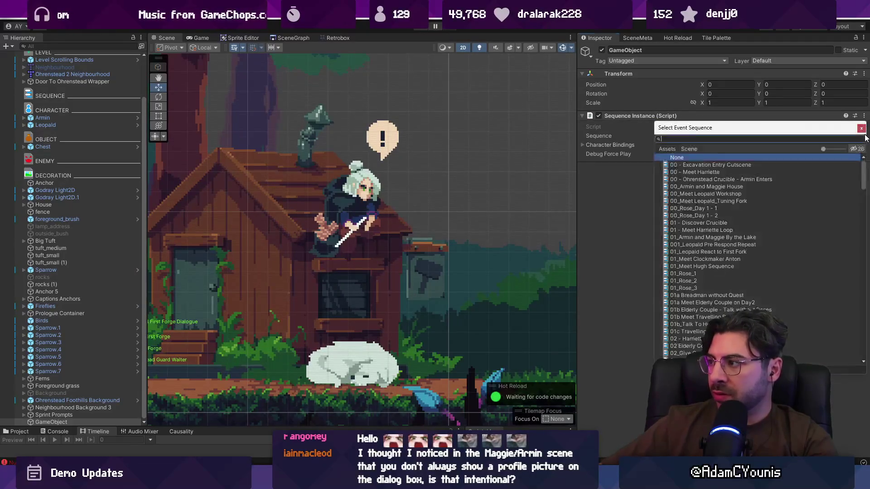
text(ne)
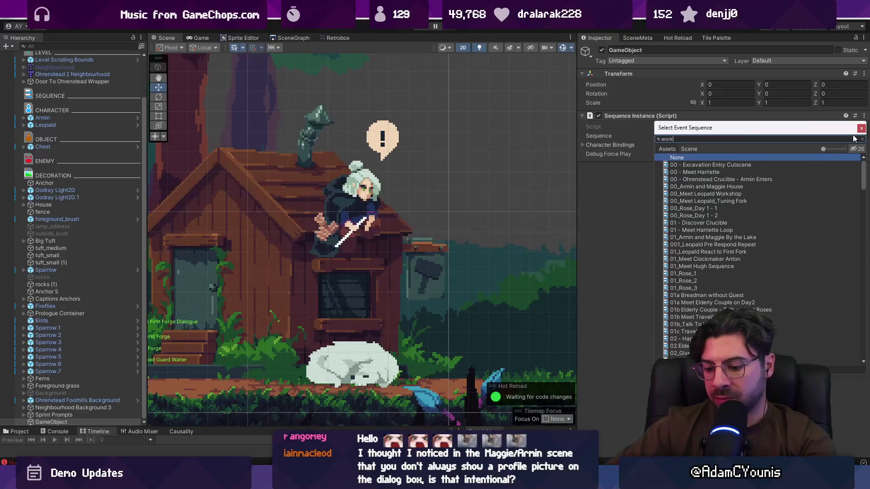
double_click(705, 164)
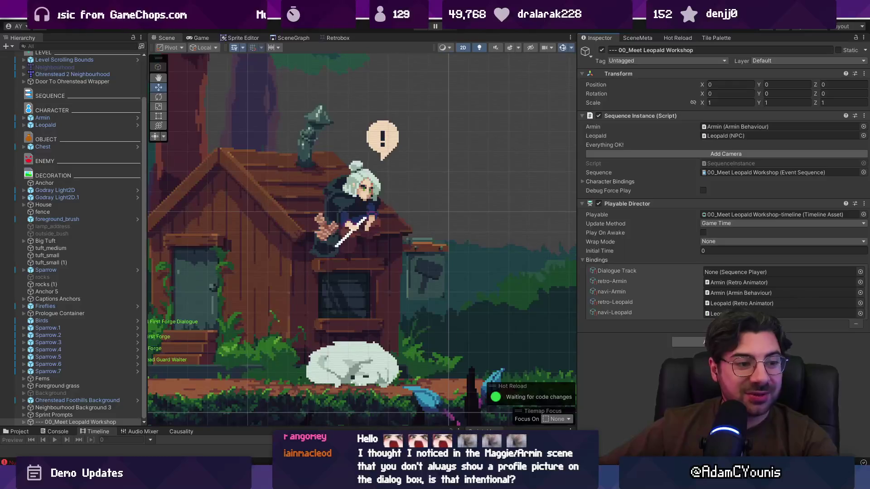
drag(269, 433, 269, 293)
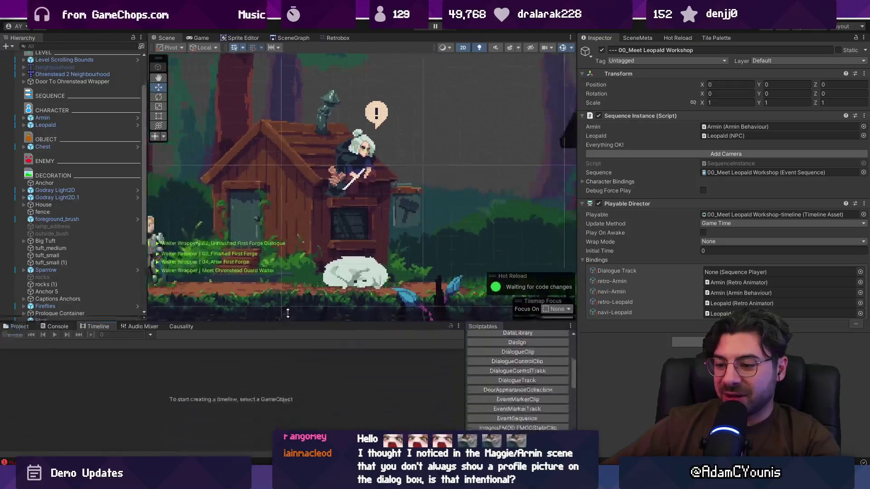
Open the workshop sequence in Timeline and expand Armin's and Leopald's track groups.
scroll(73, 253, down, 5)
click(77, 286)
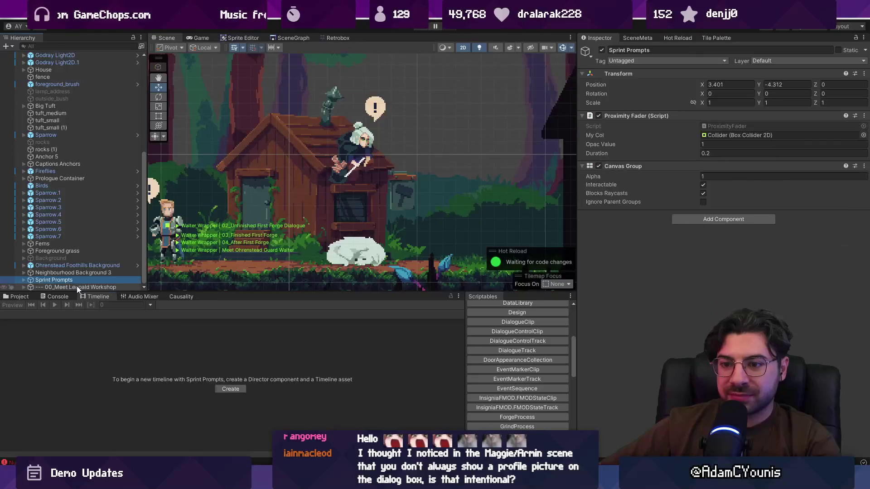
drag(220, 293, 221, 239)
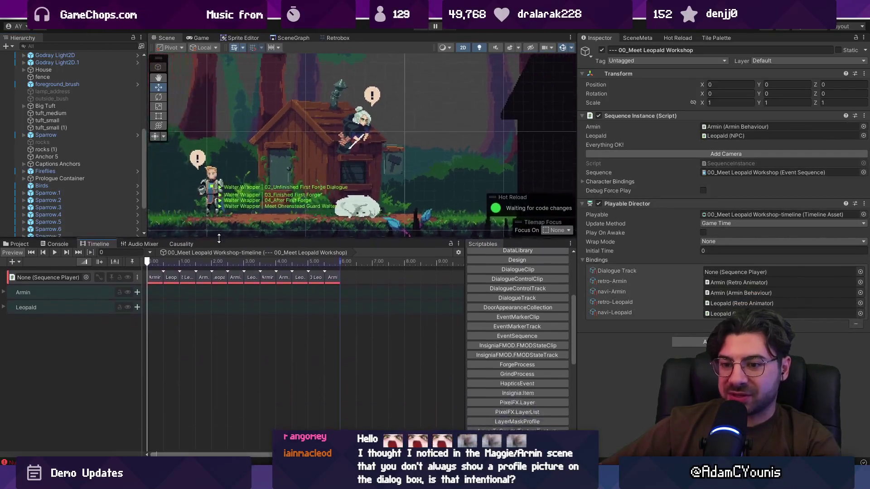
click(4, 291)
click(6, 335)
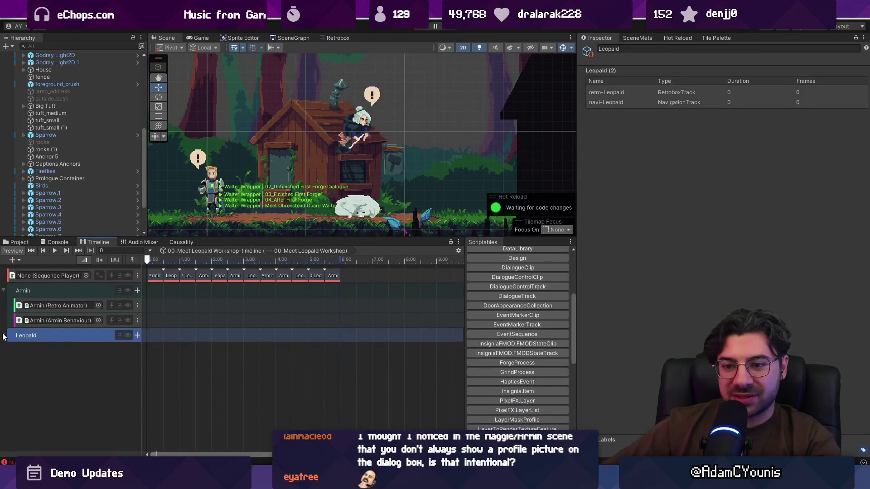
click(4, 335)
scroll(69, 221, down, 3)
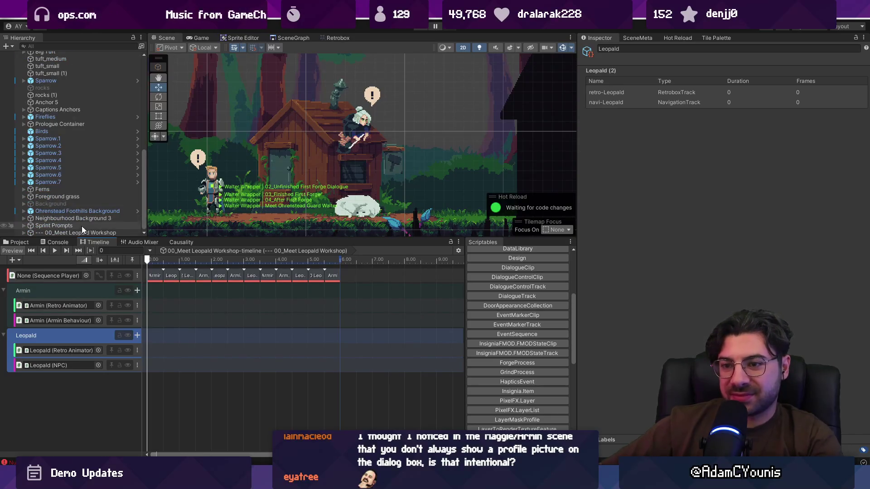
Add a Cutscene Camera and a 5-second camera transition clip to the workshop timeline.
click(84, 233)
click(642, 154)
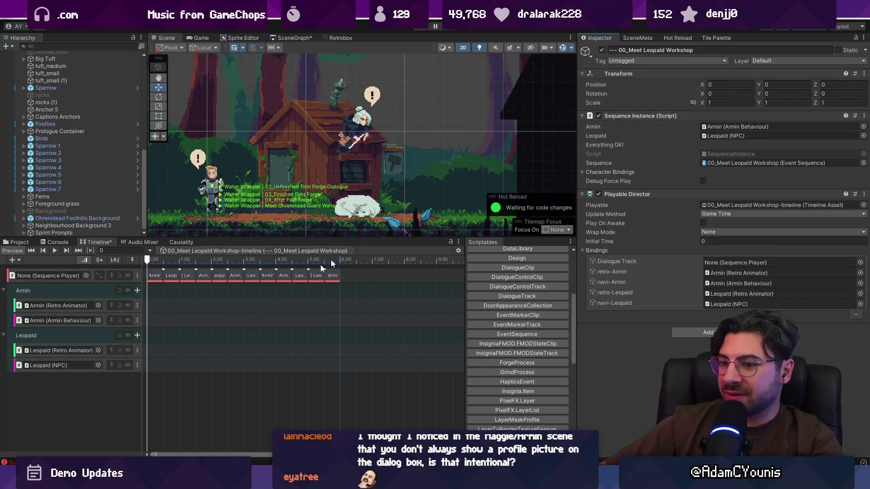
scroll(54, 172, up, 8)
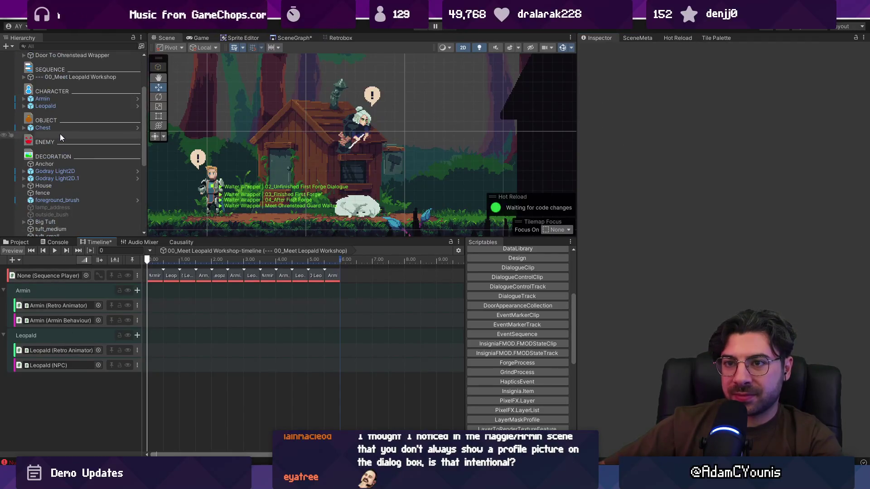
click(78, 76)
key(ctrl+z)
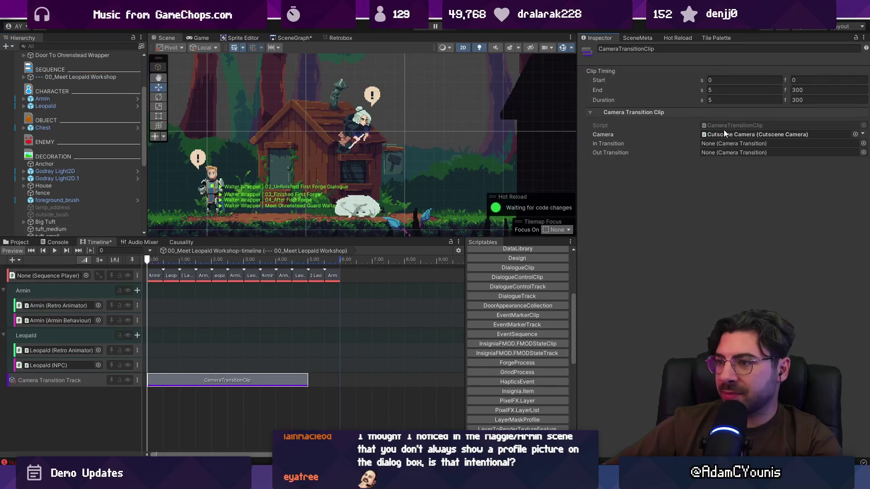
click(705, 135)
Move the Cutscene Camera over the workshop to X 31.1, Y -1.75, then start the game.
double_click(87, 93)
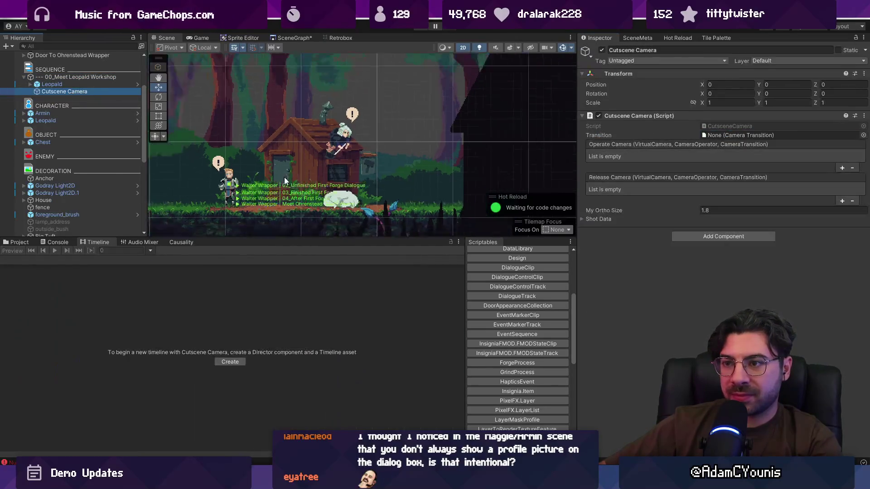
key(w)
drag(326, 152, 480, 158)
key(f)
scroll(386, 160, up, 5)
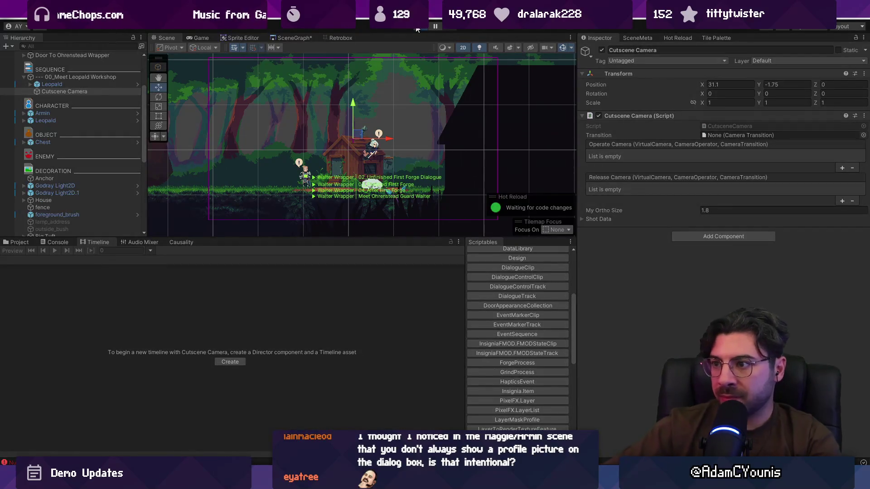
click(417, 30)
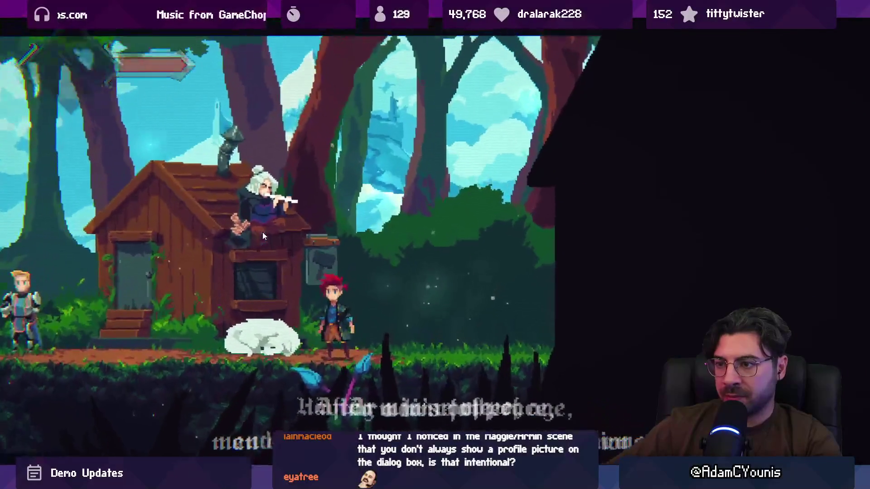
Stop the game, review the null reference error in the Console, and clear it.
key(shift+space)
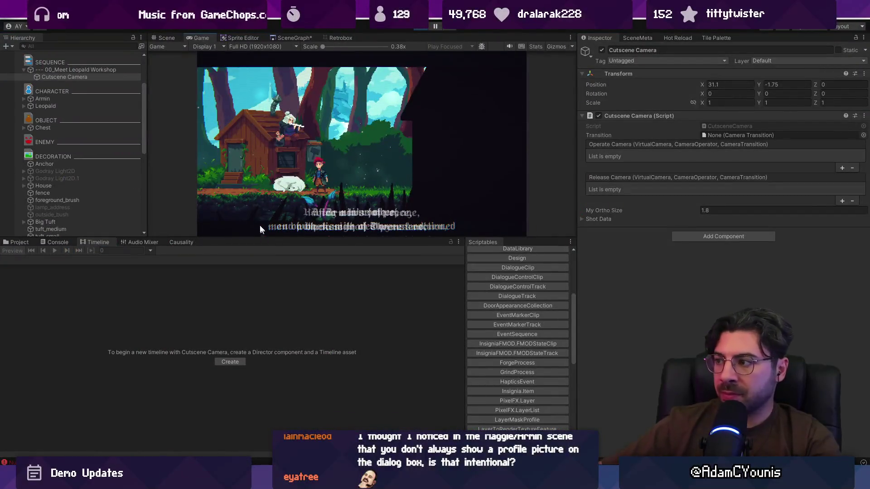
key(ctrl+p)
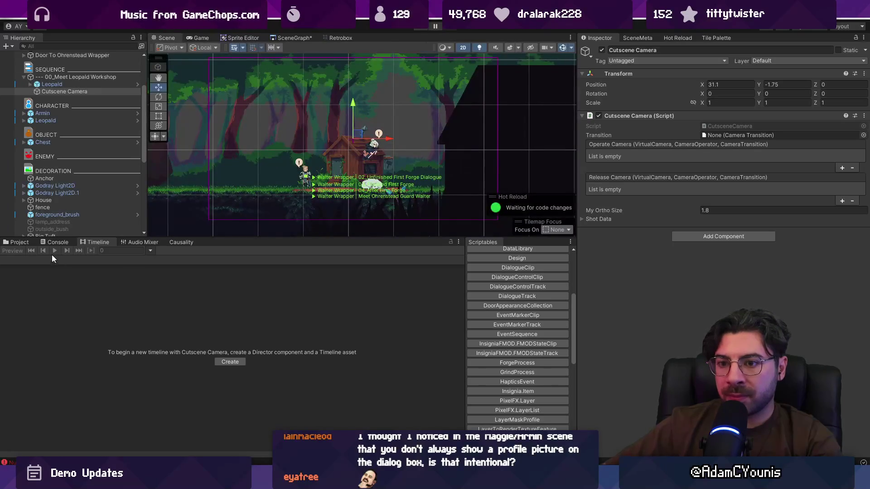
click(53, 243)
click(10, 267)
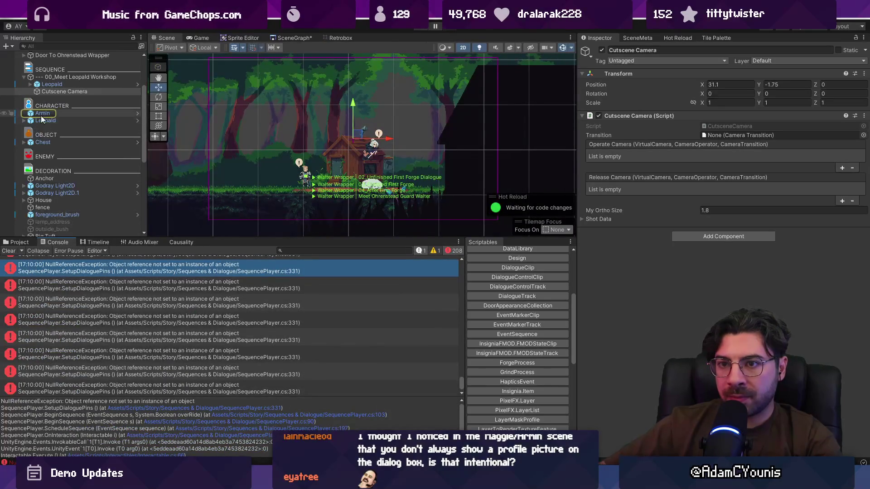
click(6, 252)
Delete the stray Leopald child, bind the scene's Leopald to the sequence, and test-play.
click(74, 77)
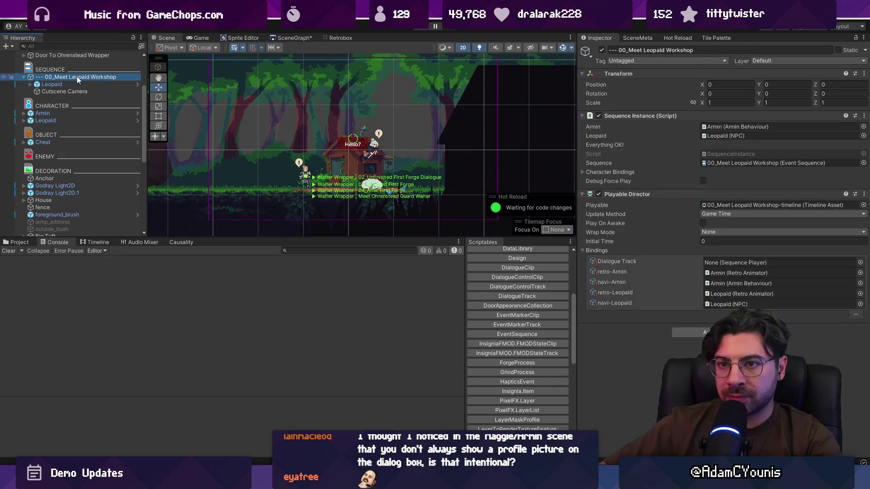
click(76, 84)
key(Delete)
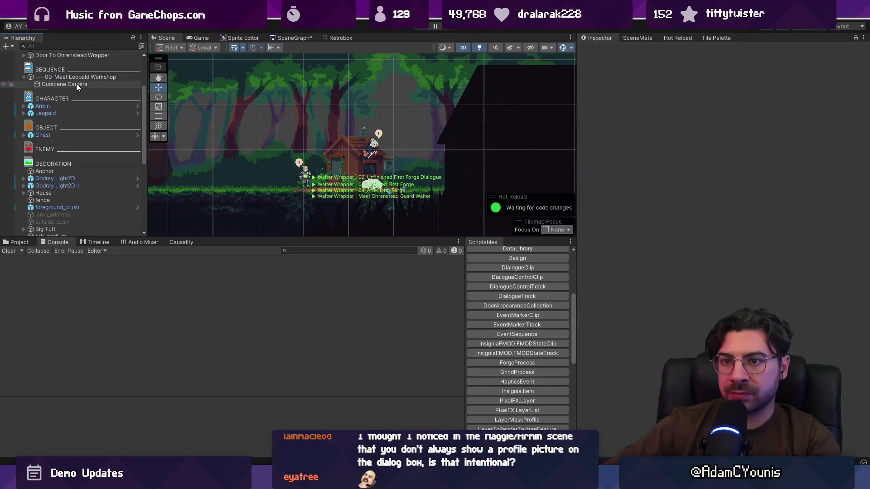
click(77, 78)
drag(60, 113, 773, 136)
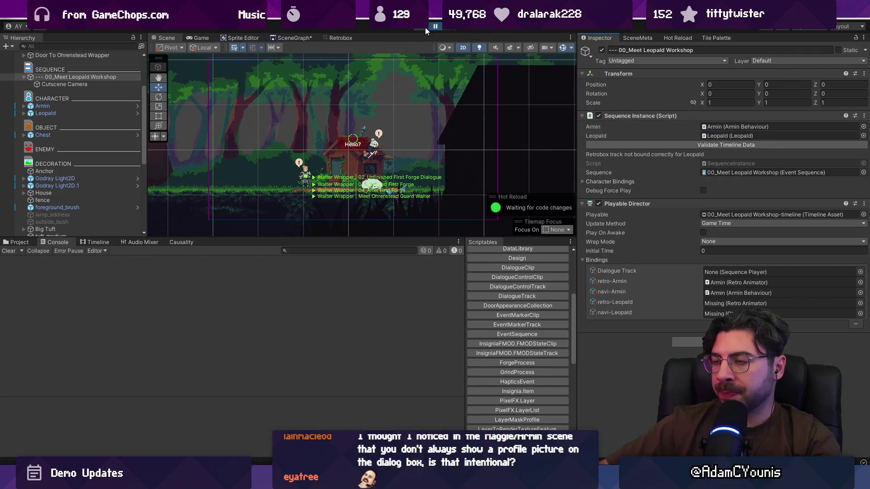
key(ctrl+p)
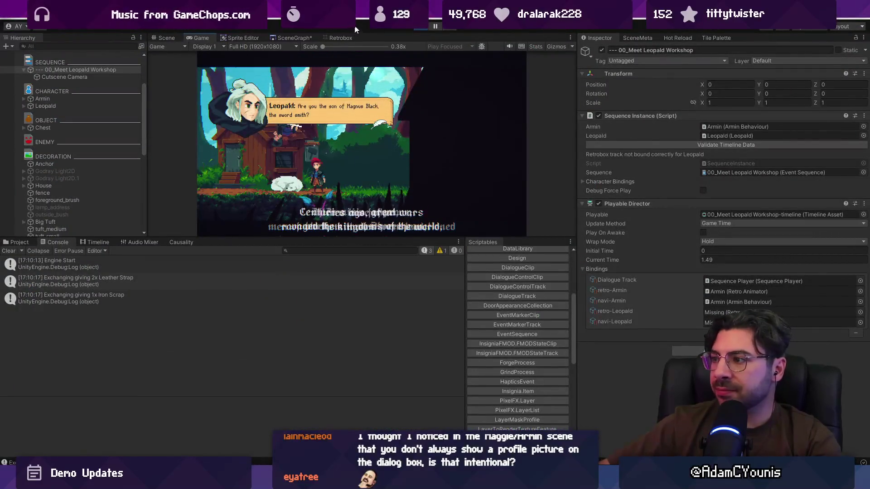
click(416, 28)
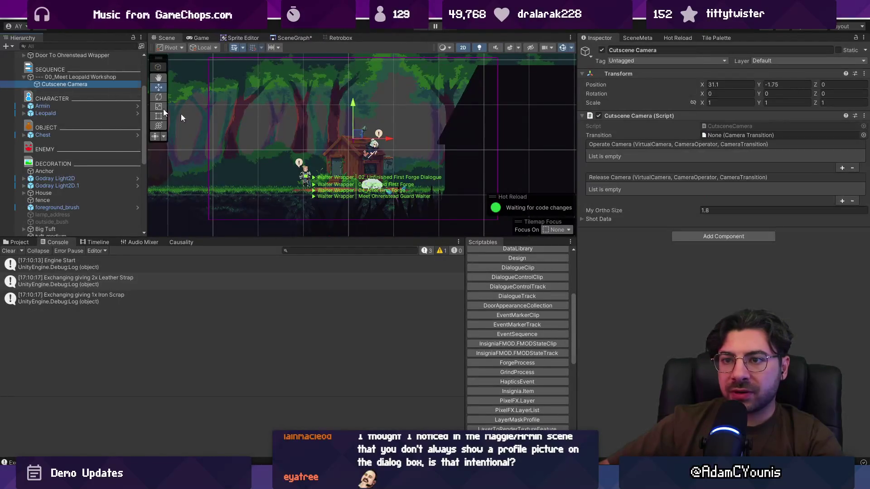
Inspect the camera's shot data and the workshop sequence's character bindings.
click(642, 220)
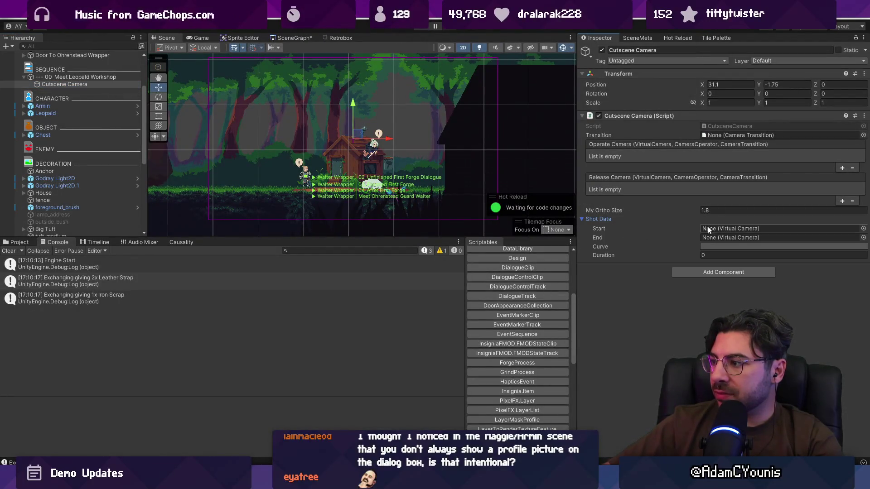
scroll(366, 164, up, 3)
scroll(367, 161, down, 3)
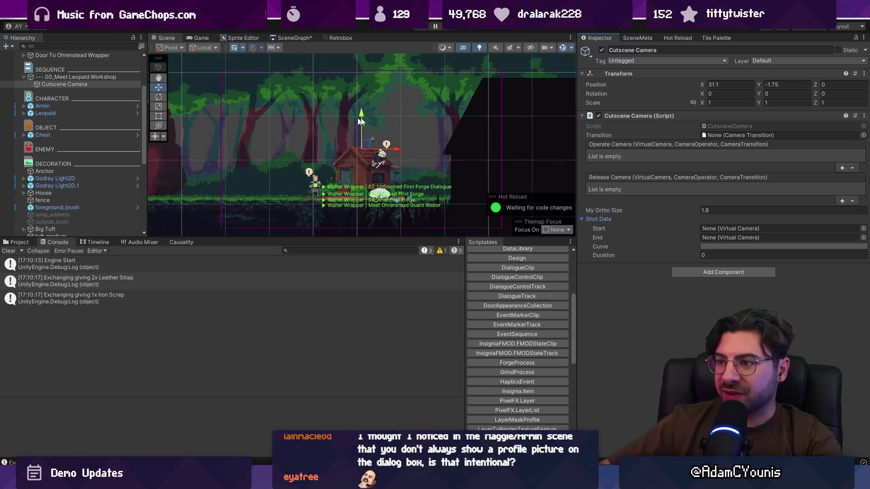
click(57, 77)
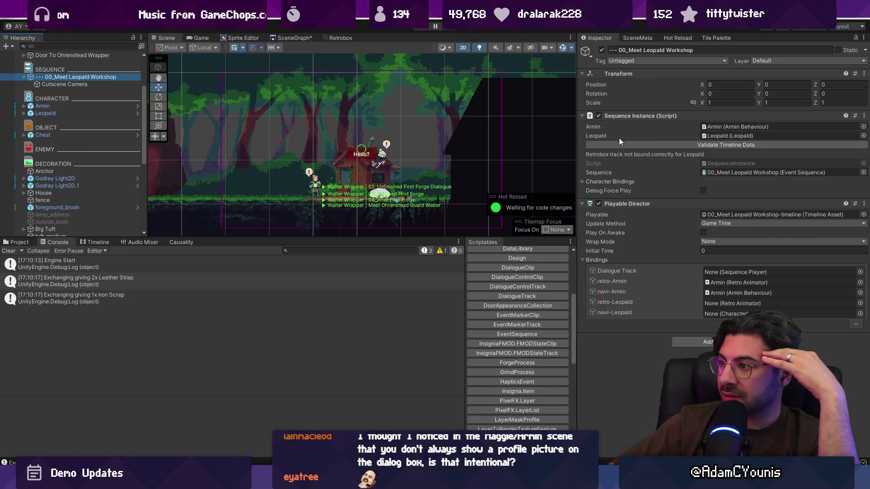
click(583, 181)
click(583, 181)
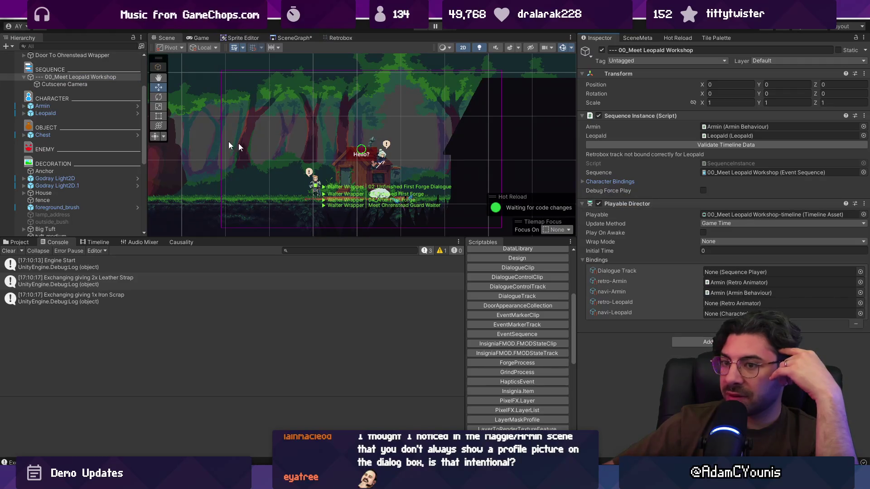
Expand Leopald and select its Sequence Player to view its timeline bindings.
click(24, 113)
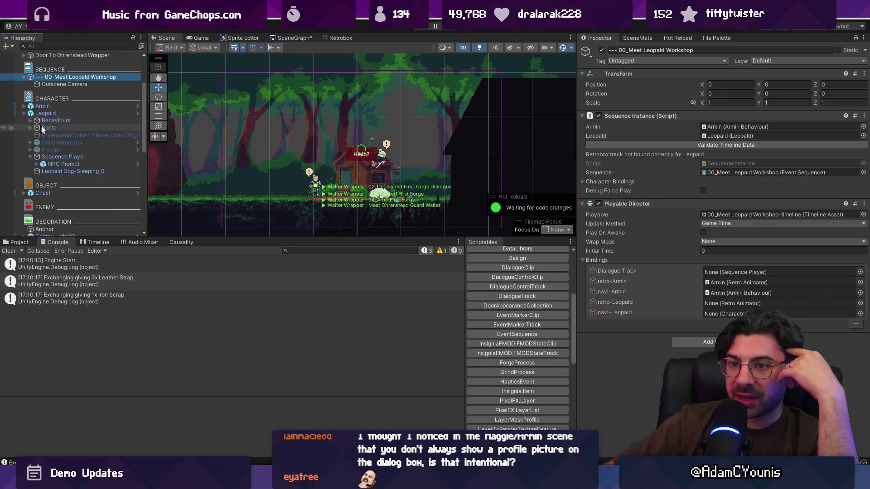
click(62, 163)
click(61, 158)
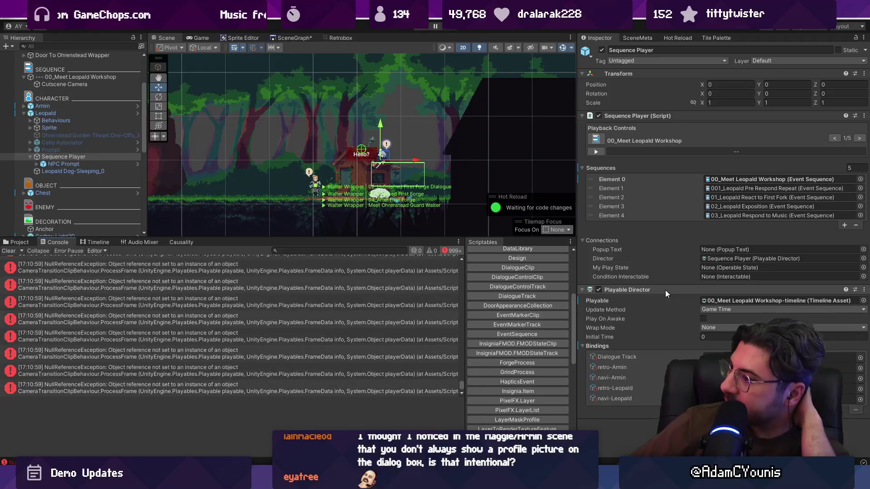
right_click(607, 347)
Revert the director's Playable and Bindings to empty, clear the console, and open 00_Meet Leopald Workshop.
click(632, 375)
right_click(832, 303)
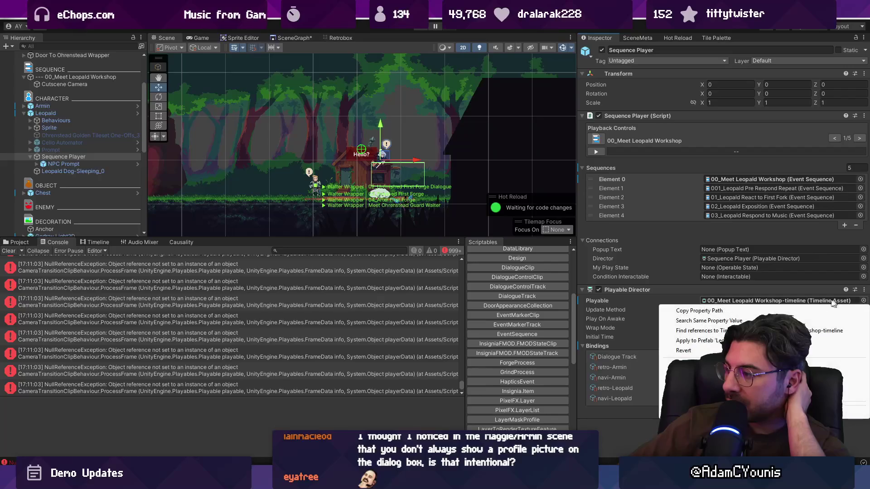
click(684, 350)
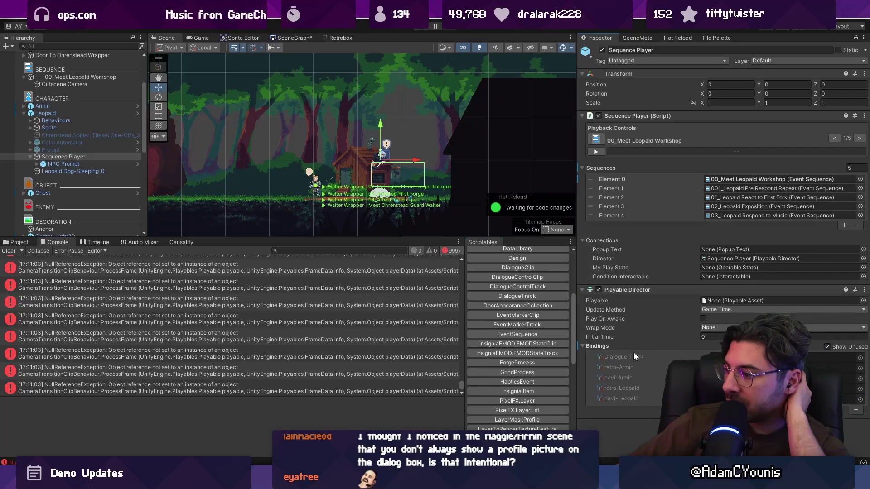
right_click(591, 345)
click(602, 368)
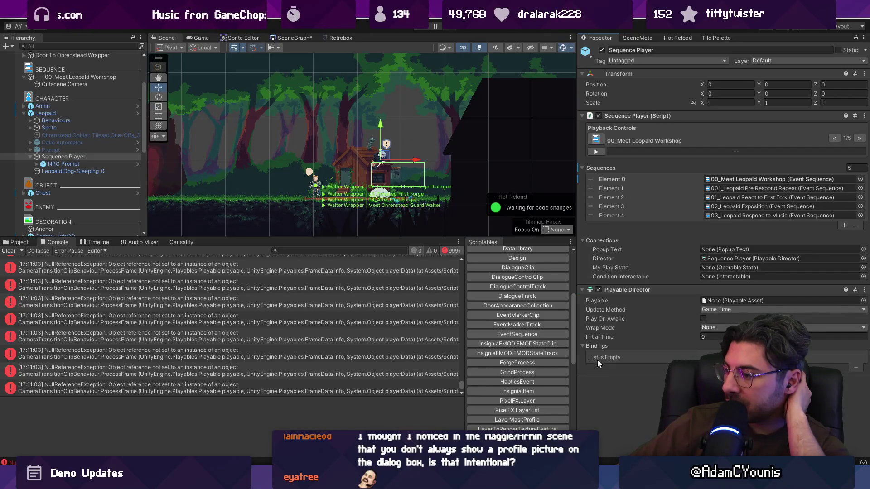
click(9, 250)
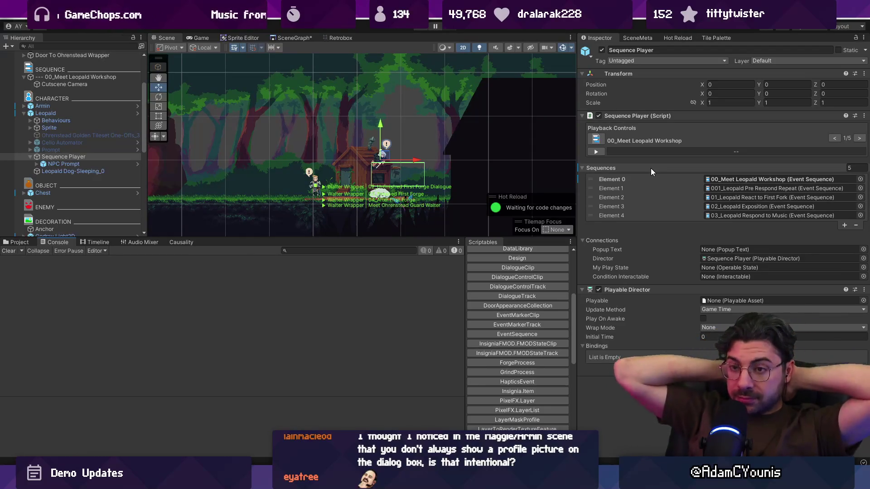
double_click(615, 141)
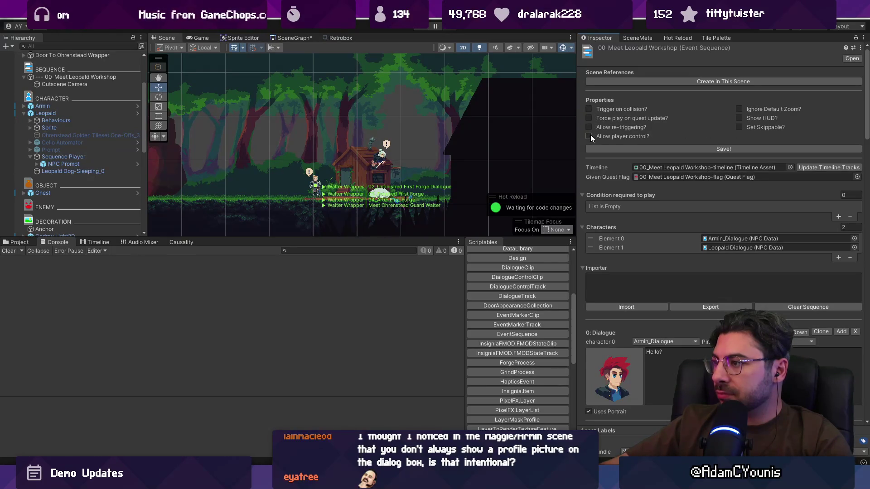
Enable Ignore Default Zoom on the sequence and delete the scene's 00_Meet Leopald Workshop object.
click(738, 108)
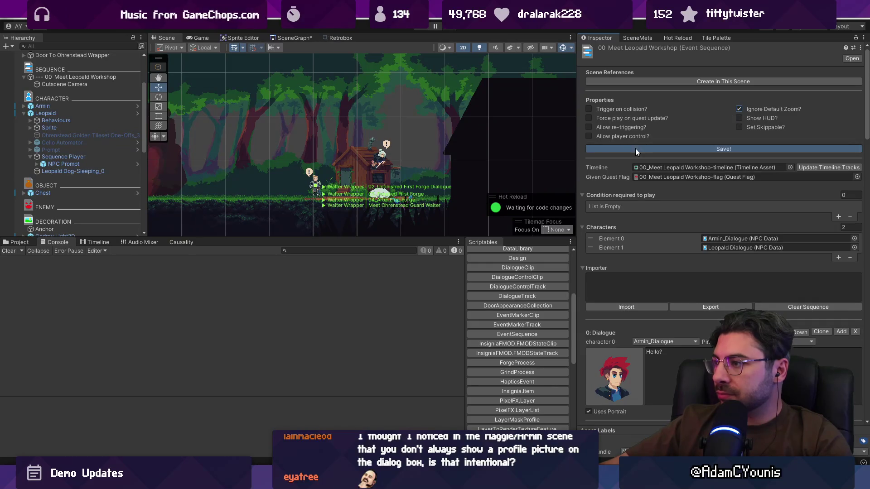
click(63, 77)
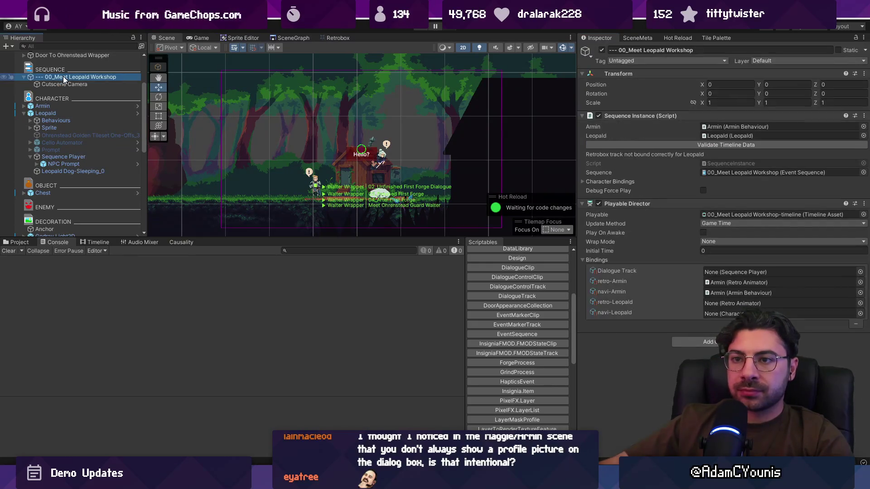
key(Delete)
Test-play the cutscene, stop it, and reselect Leopald's Sequence Player.
click(418, 28)
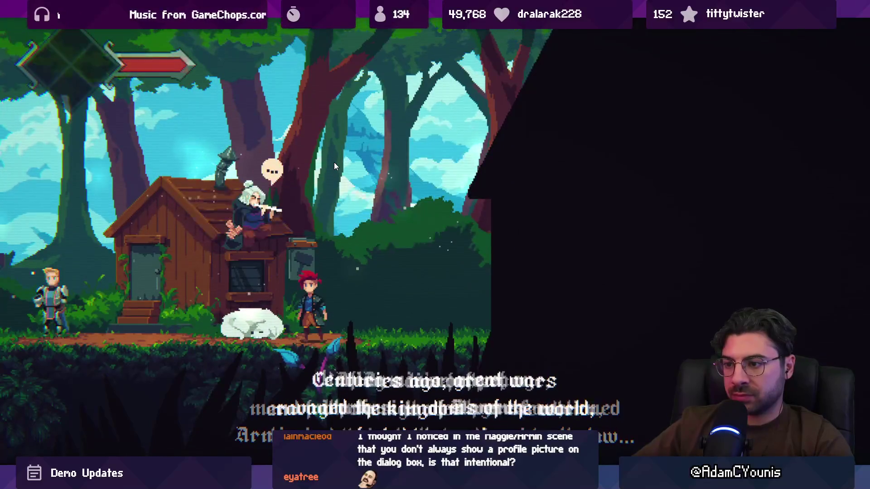
key(shift+space)
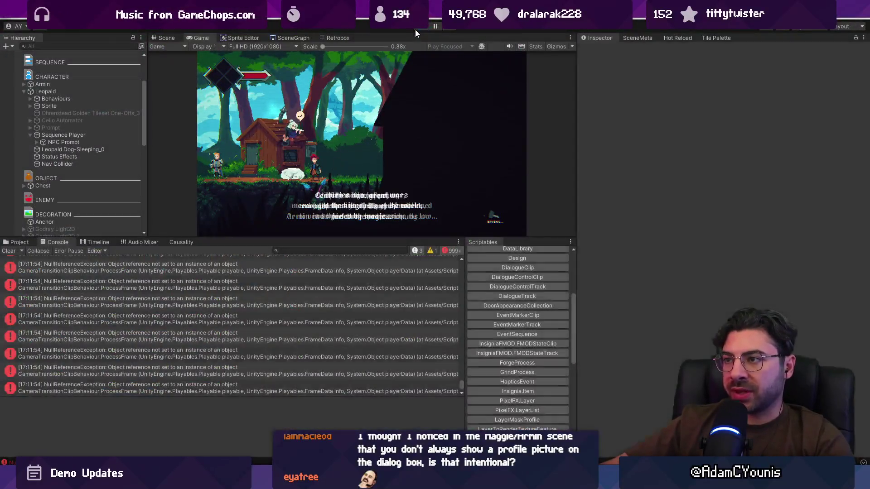
click(416, 29)
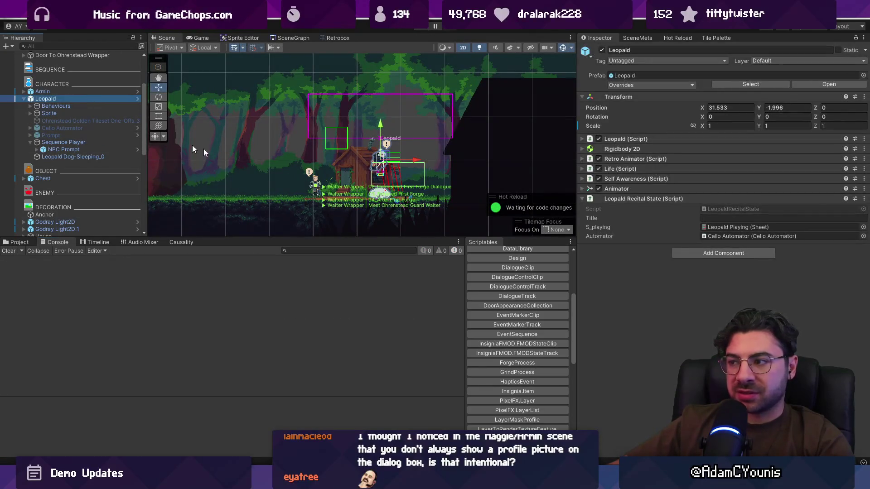
click(85, 107)
click(83, 143)
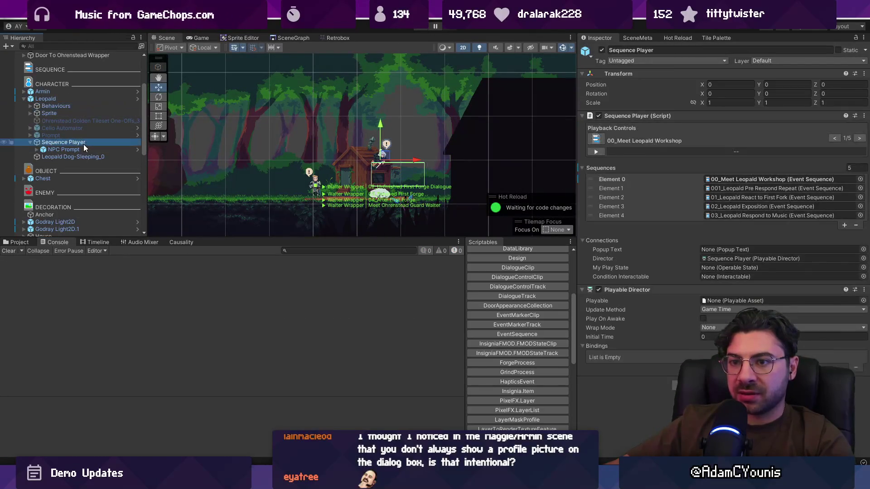
Set the Pin Location of dialogue lines 3 and 5 to Bottom.
double_click(749, 177)
scroll(711, 273, down, 5)
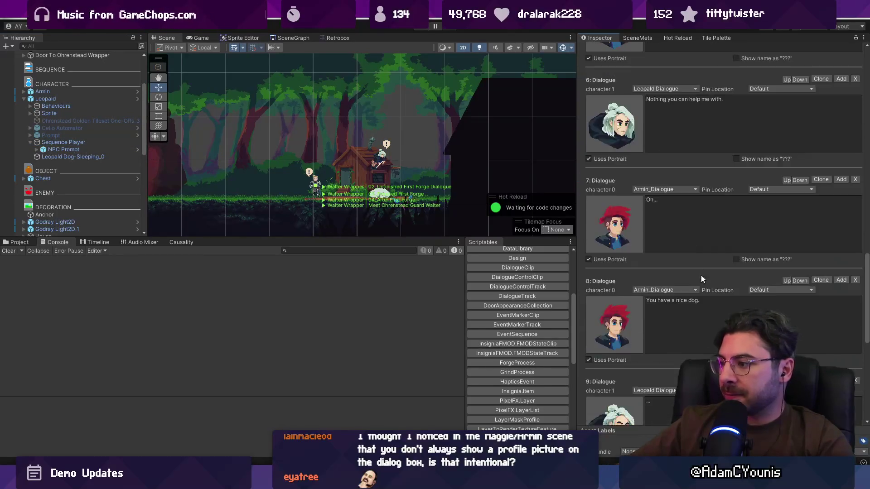
scroll(766, 263, up, 6)
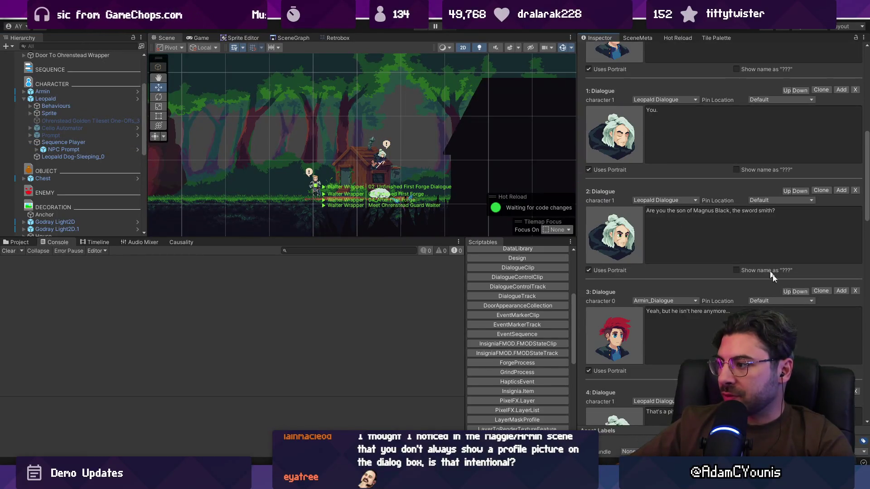
click(784, 301)
click(779, 320)
scroll(764, 284, down, 5)
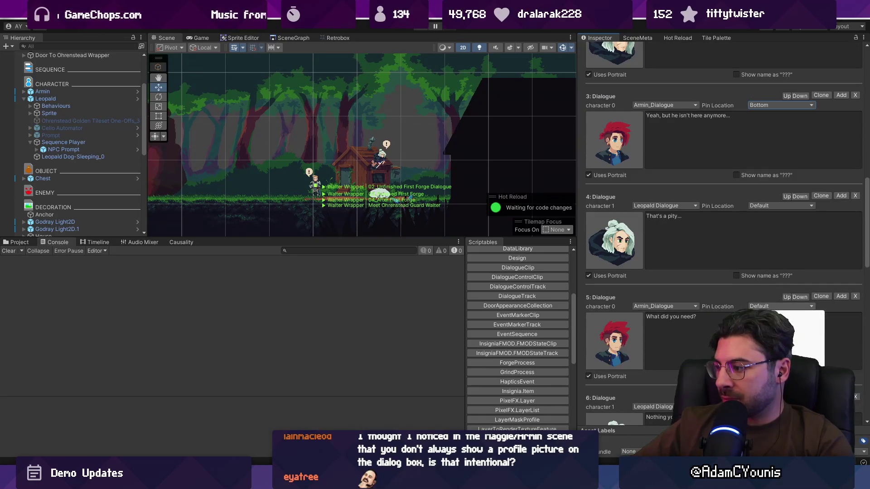
click(779, 326)
Pin dialogue lines 8 and 11 to Bottom and start a test play.
scroll(766, 270, down, 4)
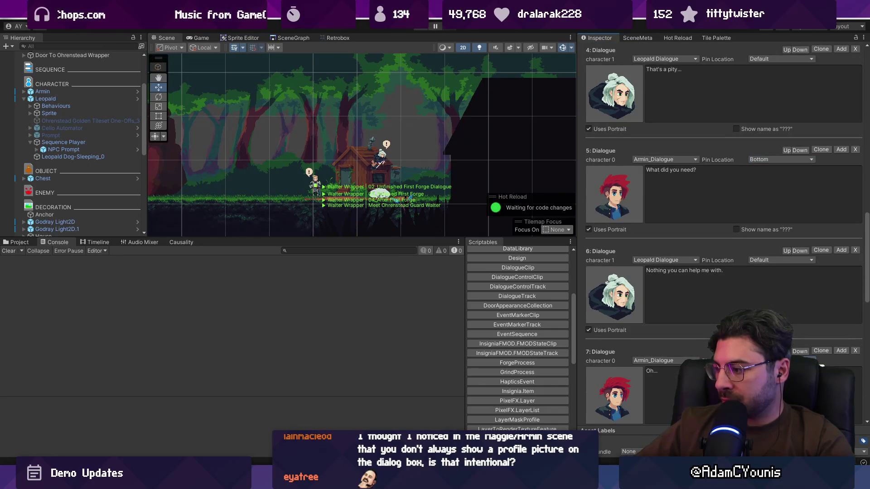
scroll(765, 272, down, 6)
click(767, 240)
click(797, 321)
scroll(752, 307, down, 5)
scroll(752, 308, down, 3)
click(779, 279)
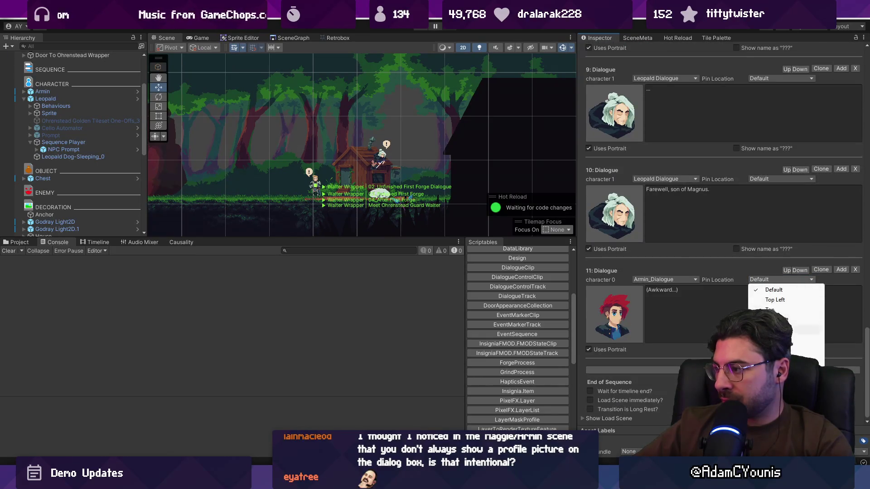
click(797, 360)
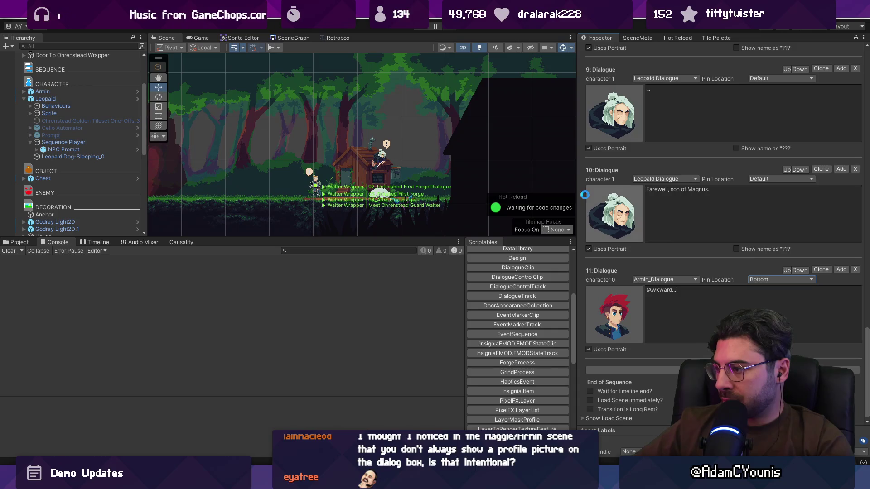
click(421, 29)
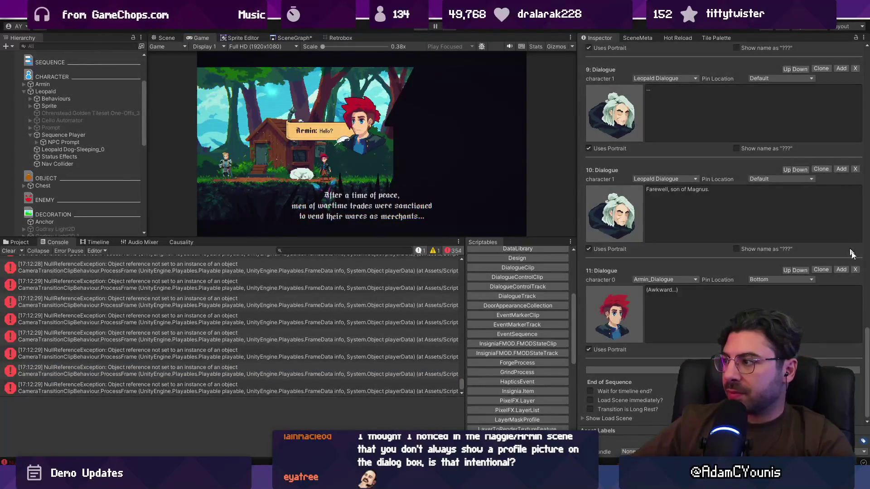
Stop play mode and start the cutscene again.
key(ctrl+p)
drag(867, 335, 846, 45)
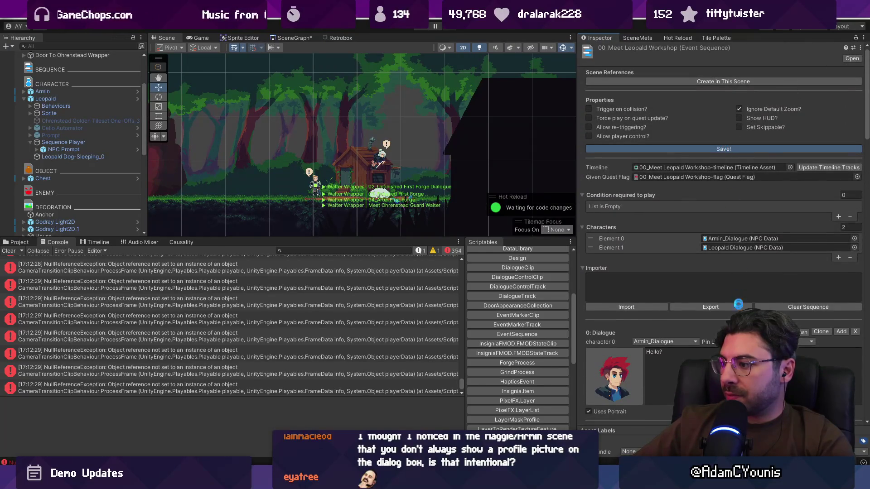
scroll(705, 321, down, 10)
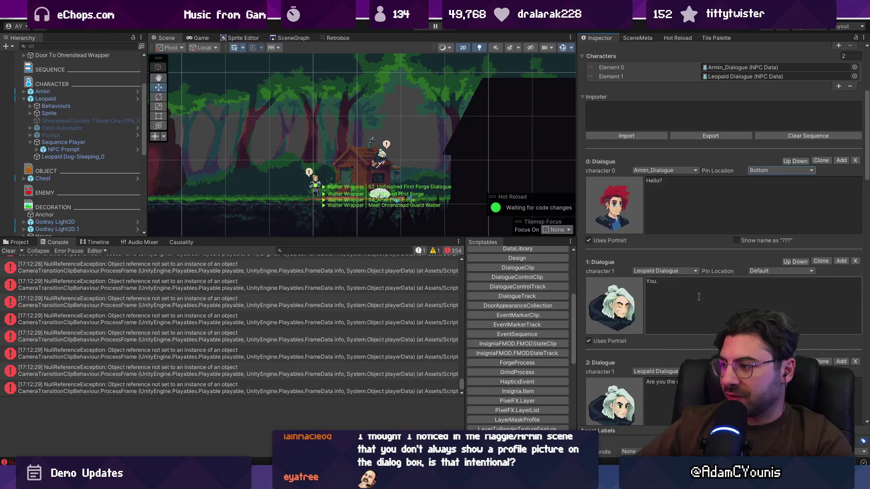
scroll(699, 284, up, 10)
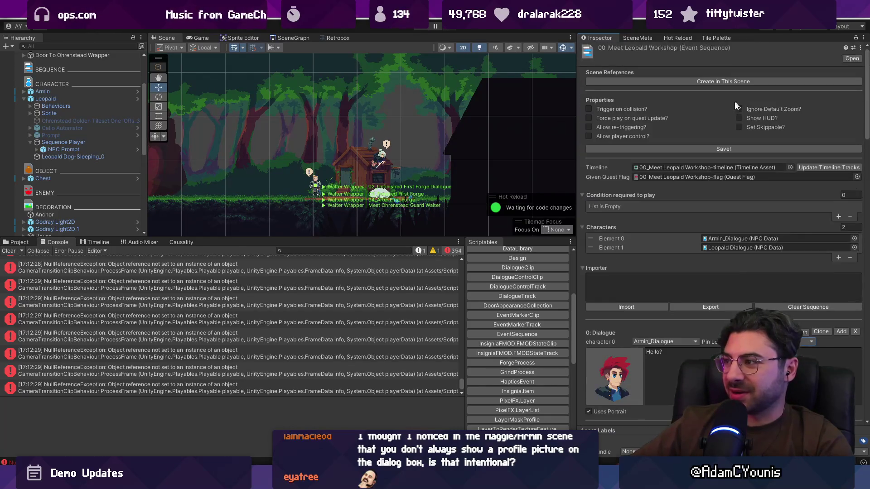
click(421, 26)
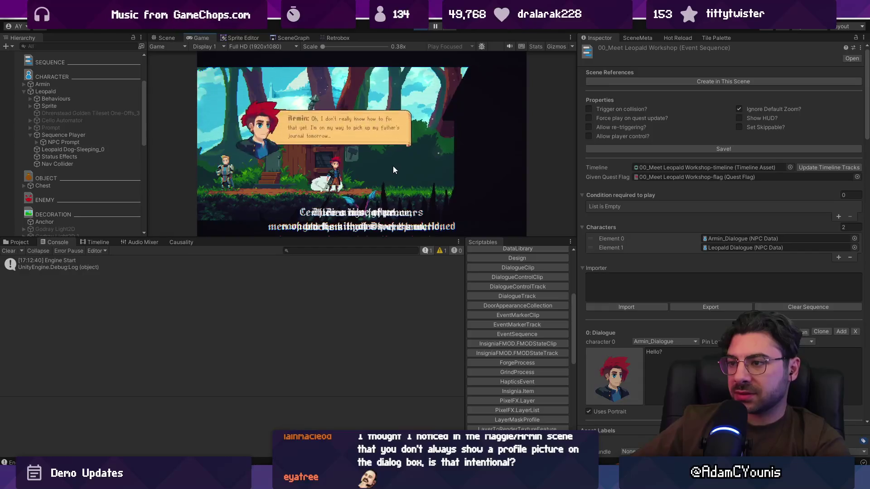
Watch Armin's bubble in maximized Game view, clear the console, stop, and inspect an error.
key(shift+space)
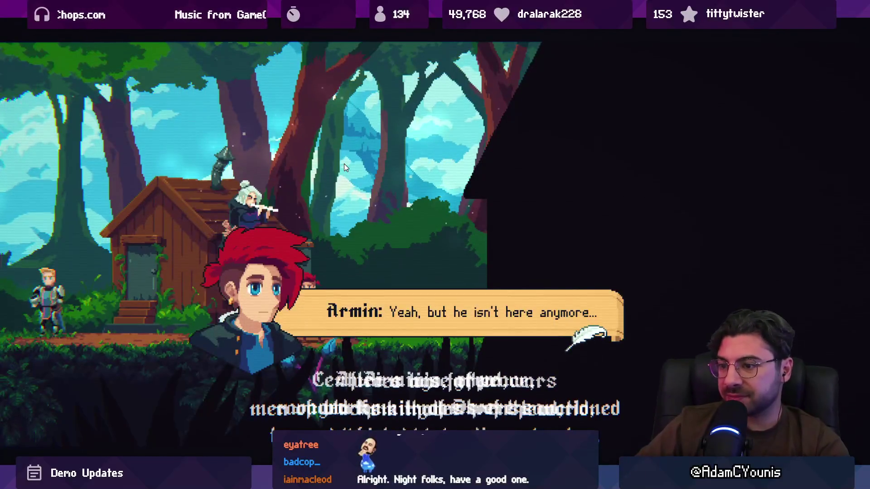
key(shift+space)
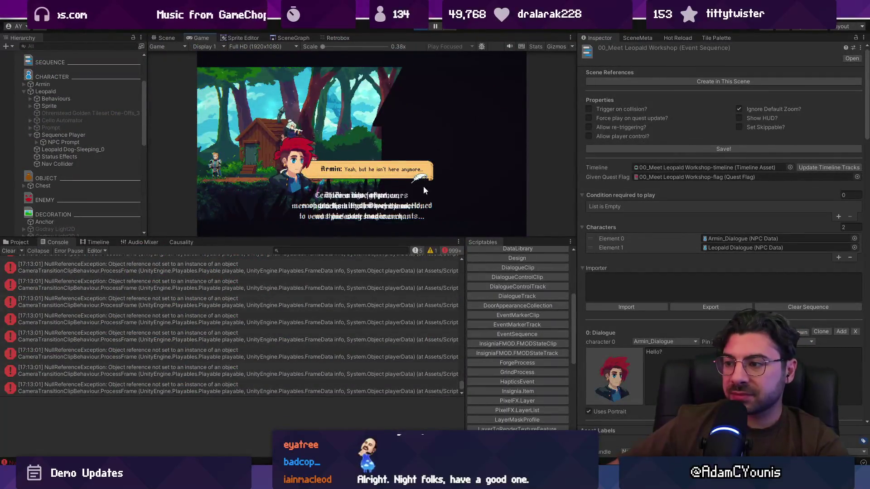
click(8, 250)
click(68, 120)
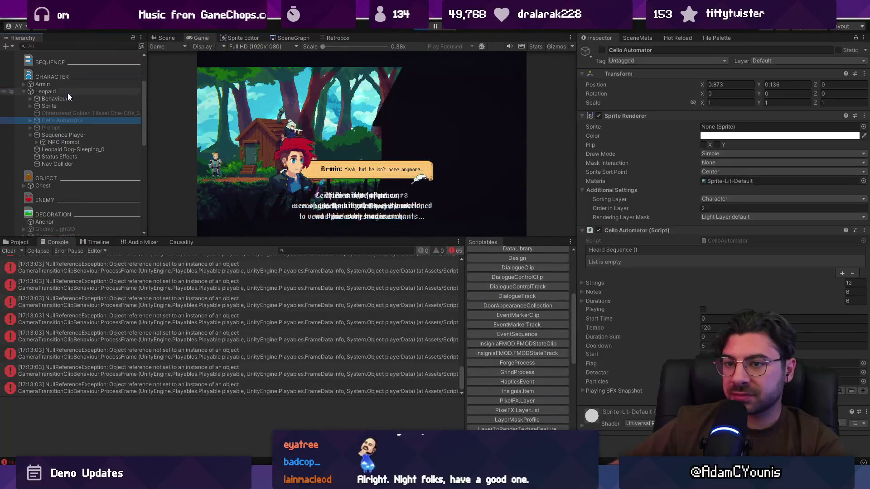
click(58, 79)
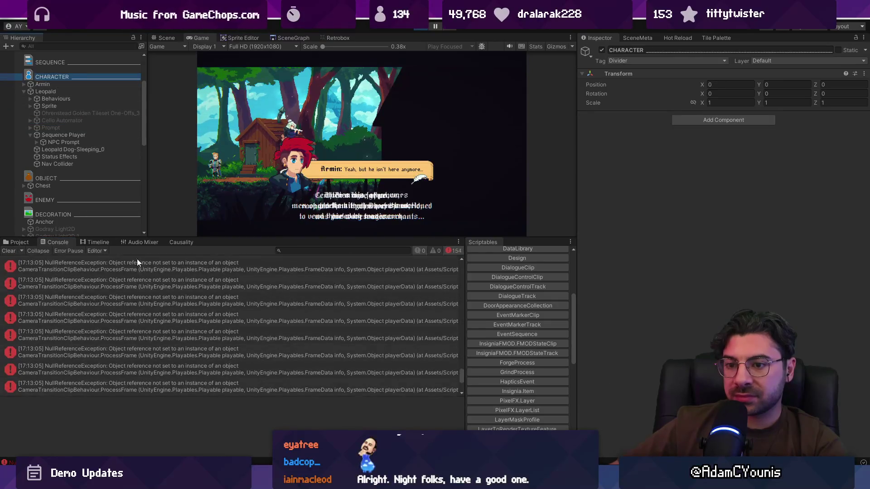
click(416, 28)
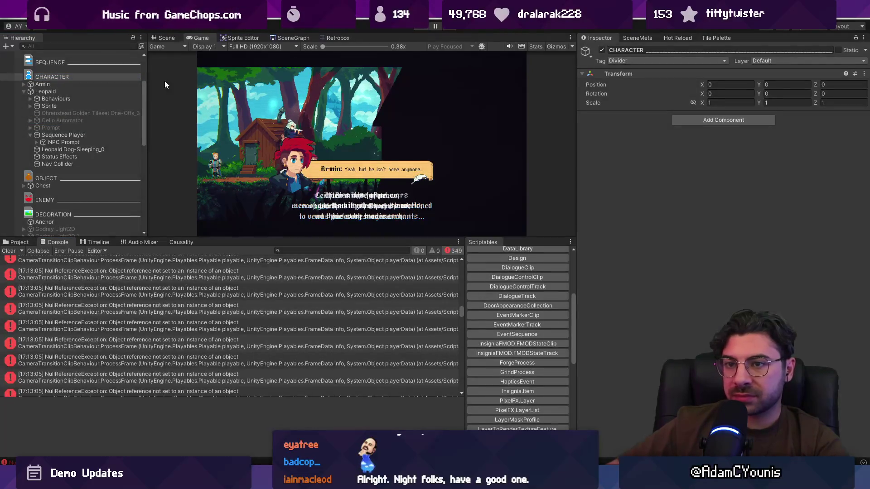
click(111, 272)
scroll(193, 317, up, 5)
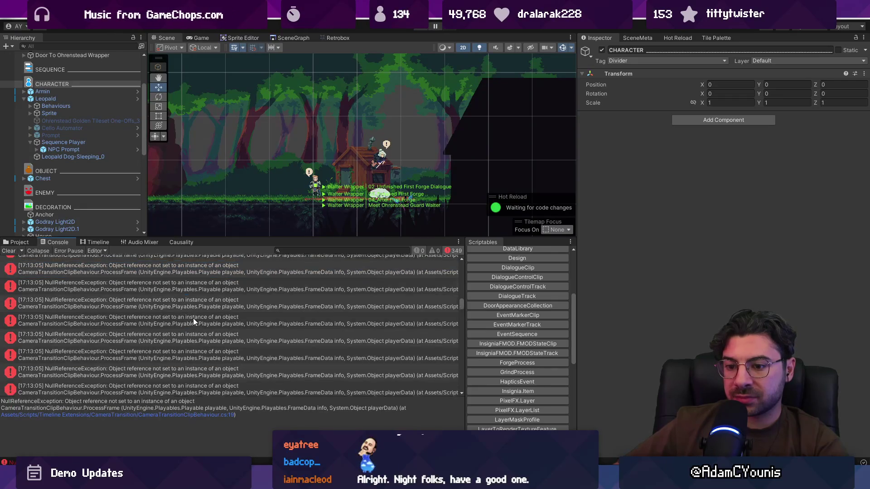
Inspect Leopald's objects and open the 00_Meet Leopald Workshop event sequence.
click(79, 100)
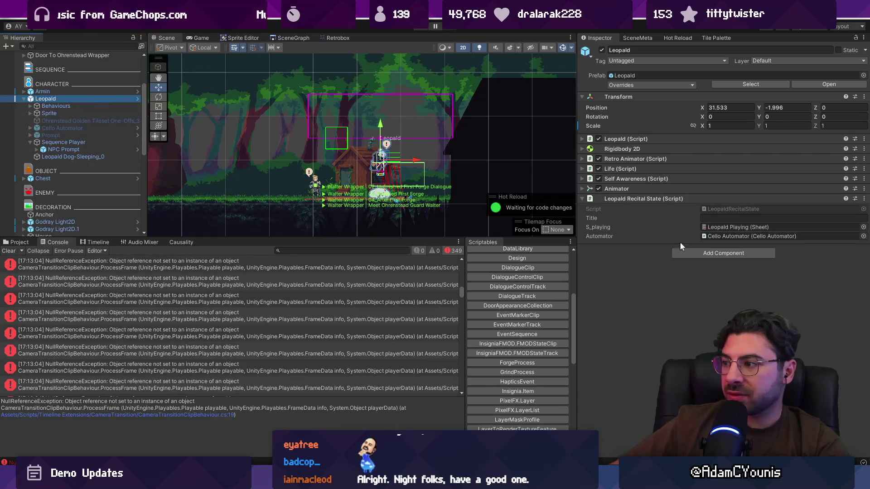
click(55, 157)
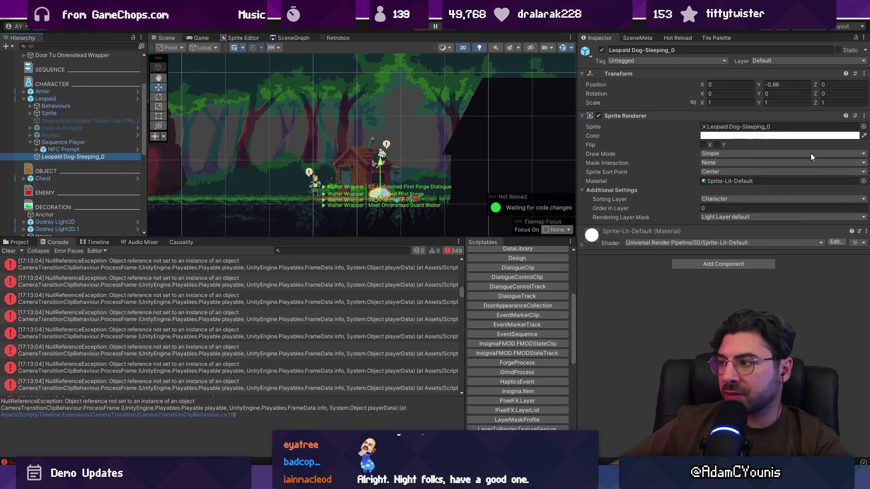
click(64, 141)
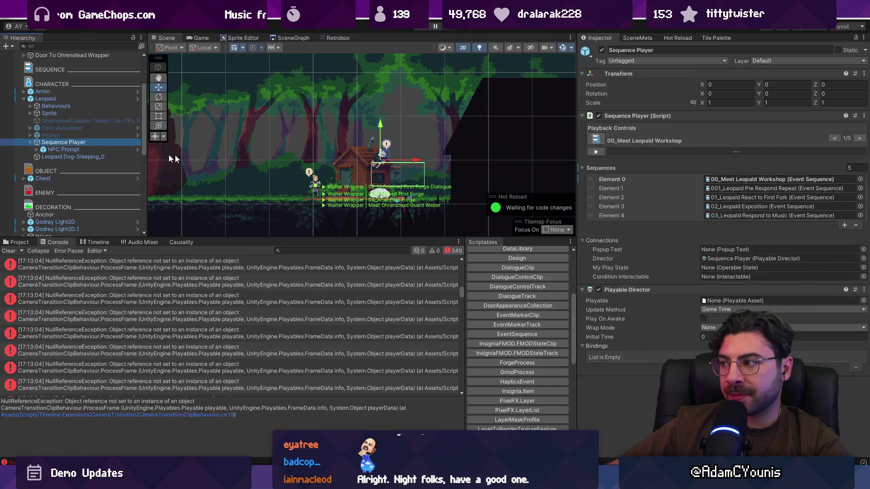
double_click(714, 180)
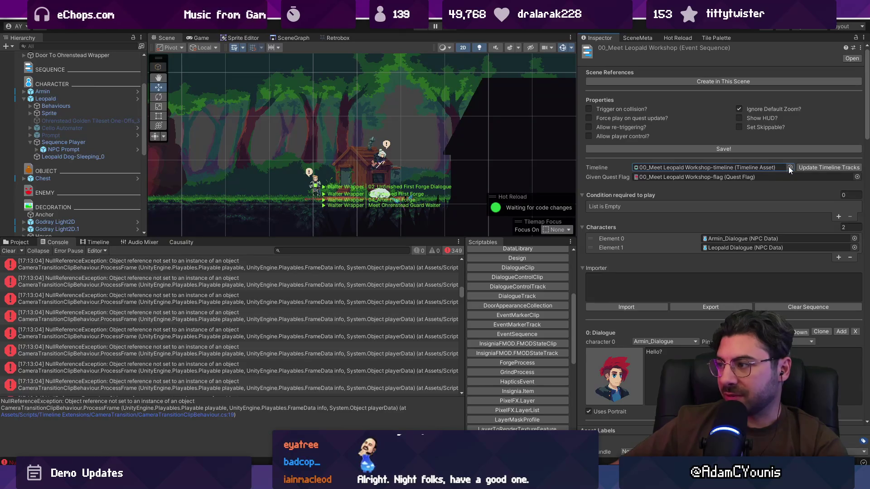
Delete the 00_Meet Leopald Workshop-timeline asset and leave the sequence's Timeline as None.
click(21, 245)
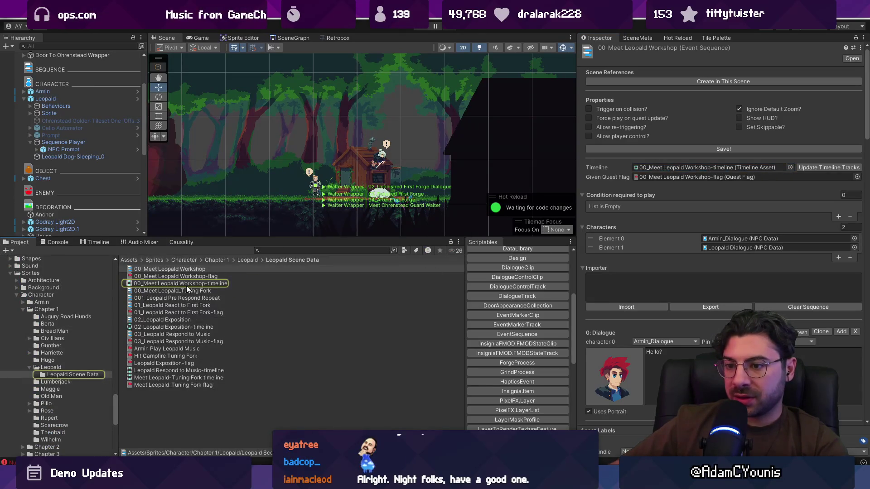
click(186, 285)
key(Delete)
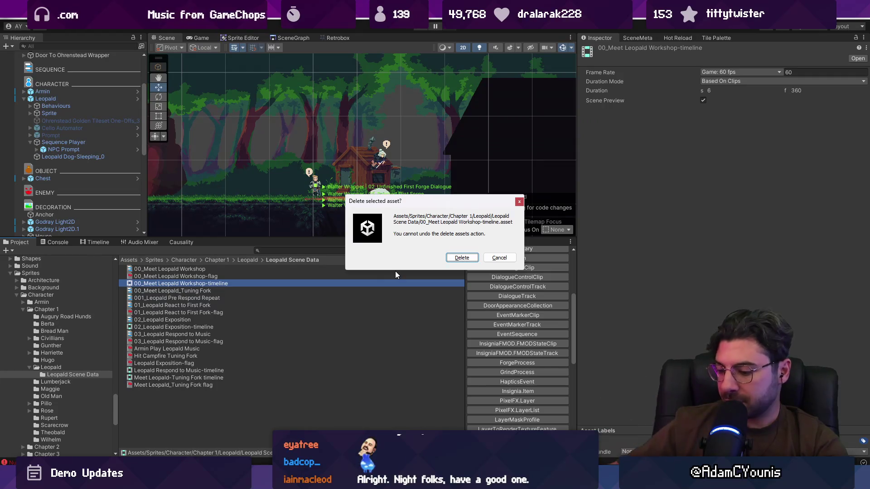
key(Return)
click(185, 269)
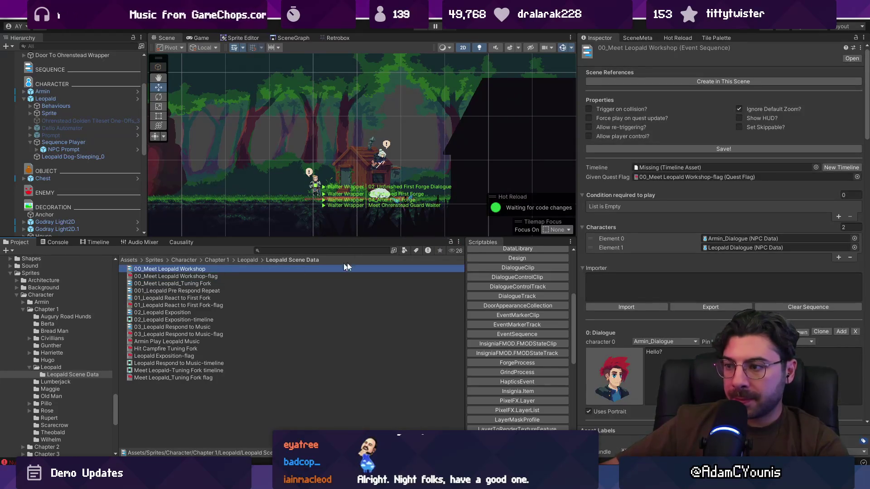
click(815, 168)
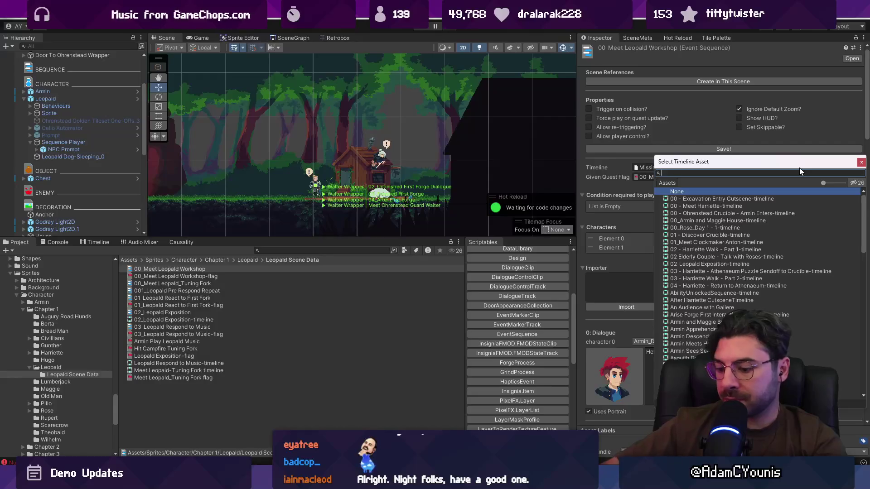
text(none)
key(Return)
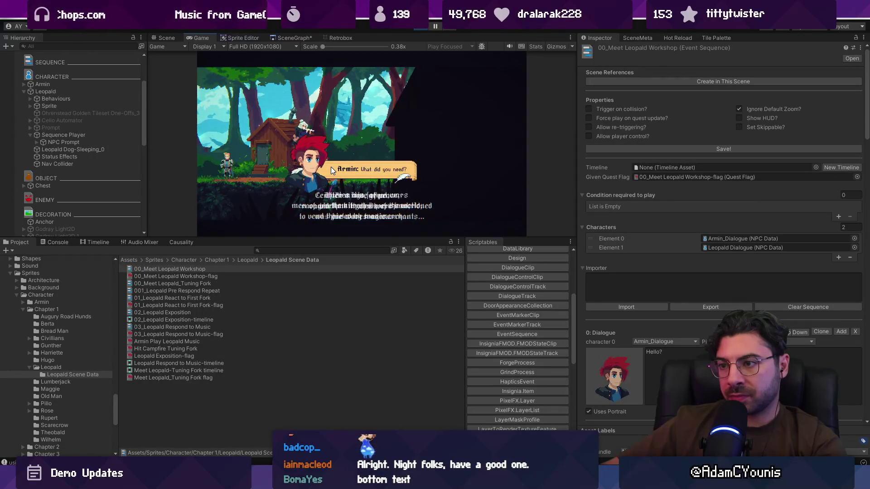
Find Floating Dialogue via a 'floating' hierarchy search and frame it in Scene view.
click(73, 46)
text(floating)
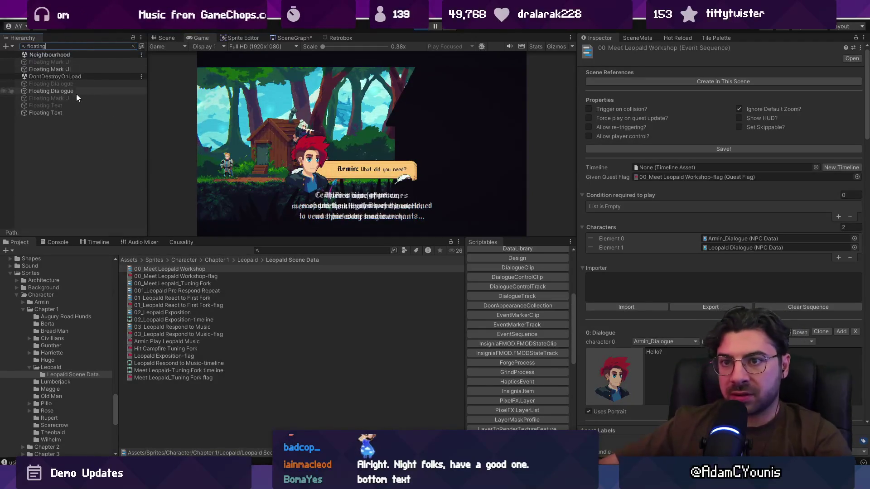
click(76, 91)
click(62, 113)
click(85, 92)
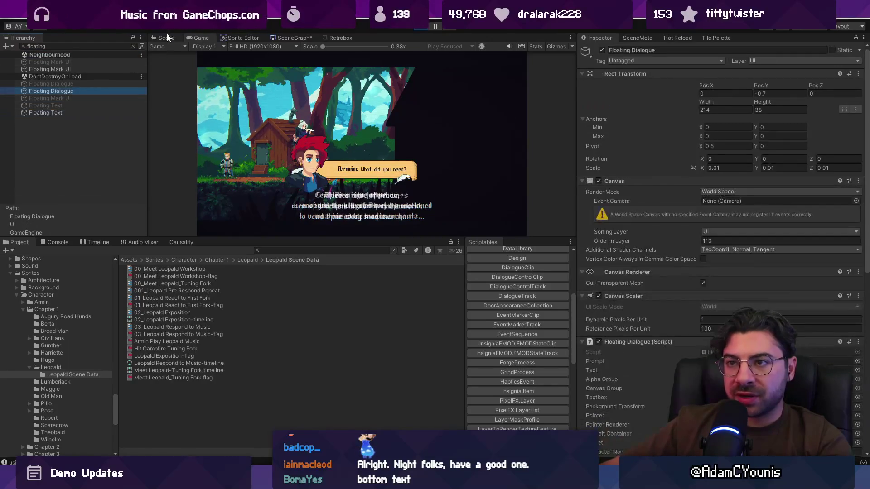
click(166, 37)
key(f)
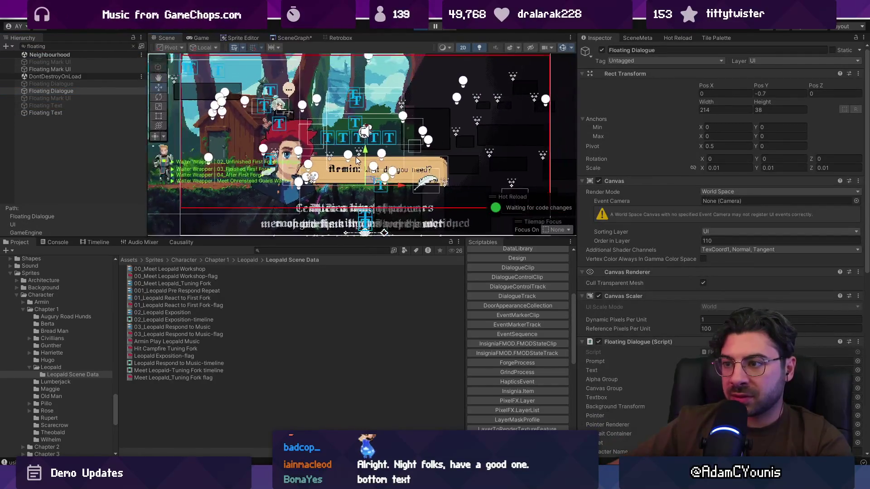
key(f)
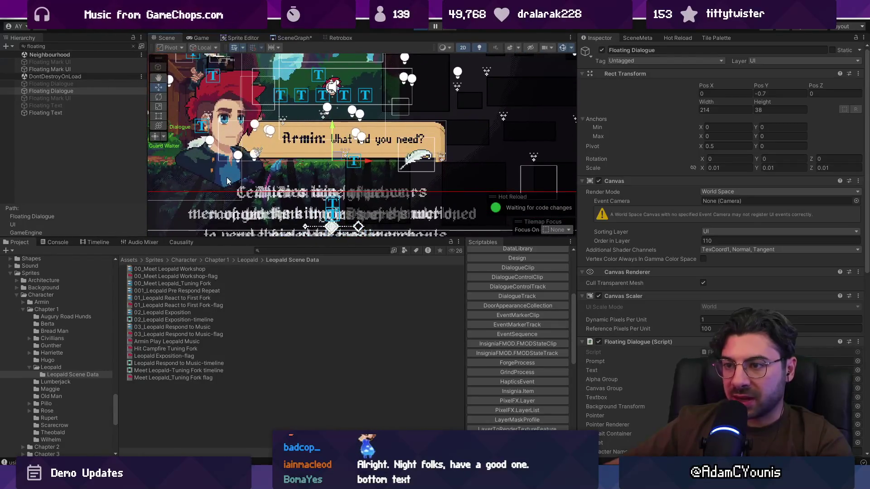
Lower the dialogue Margin from 22 to 19.9, check the game render, and stop play mode.
scroll(229, 193, up, 3)
scroll(222, 190, down, 5)
scroll(225, 192, down, 5)
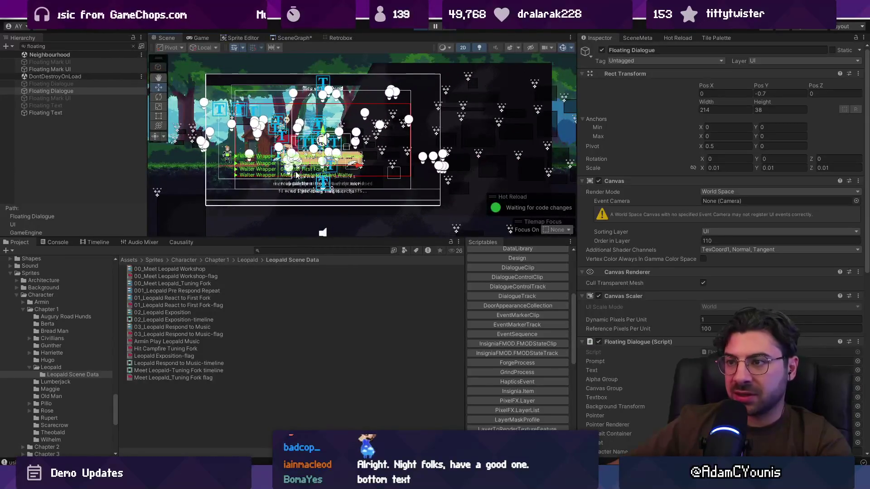
scroll(295, 172, up, 4)
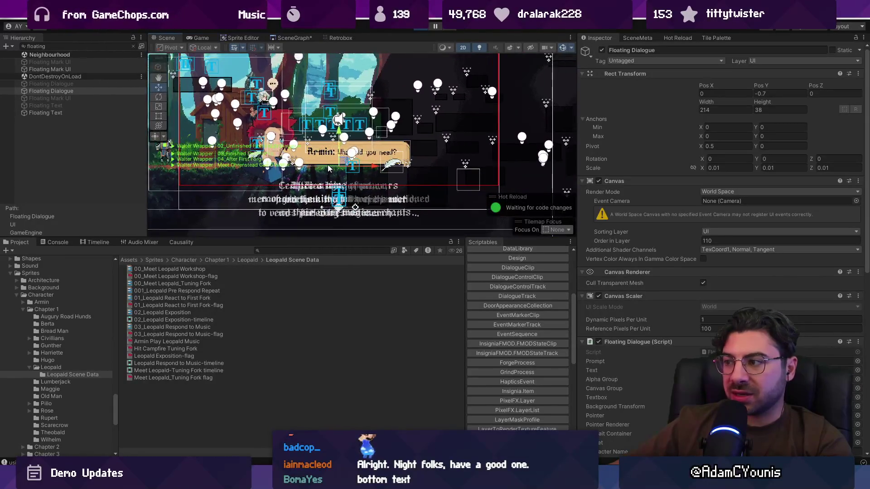
scroll(328, 165, down, 1)
scroll(674, 313, down, 8)
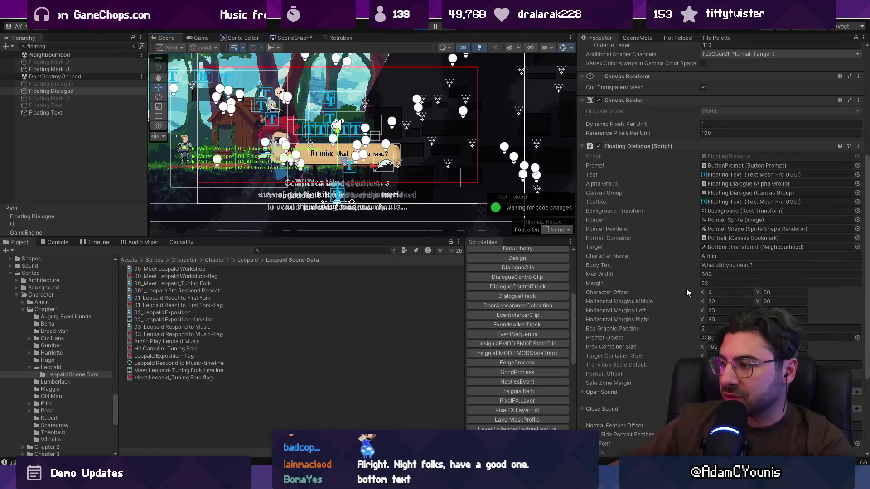
drag(687, 283, 687, 282)
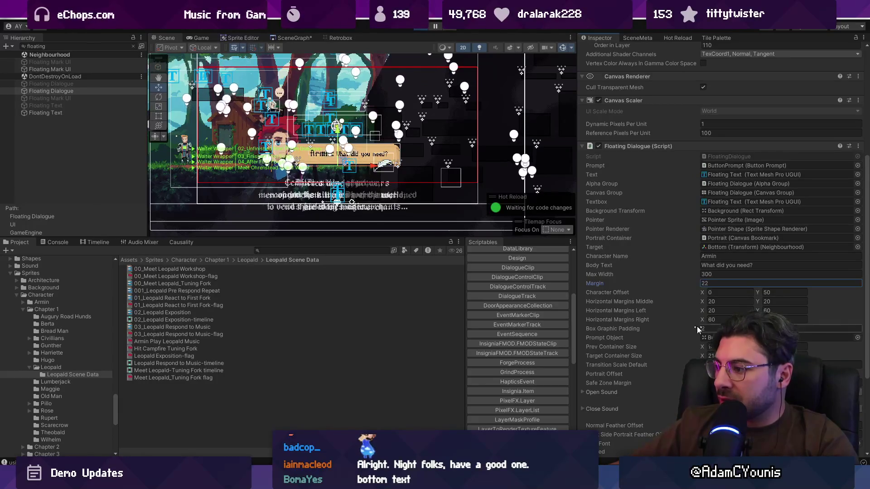
click(688, 382)
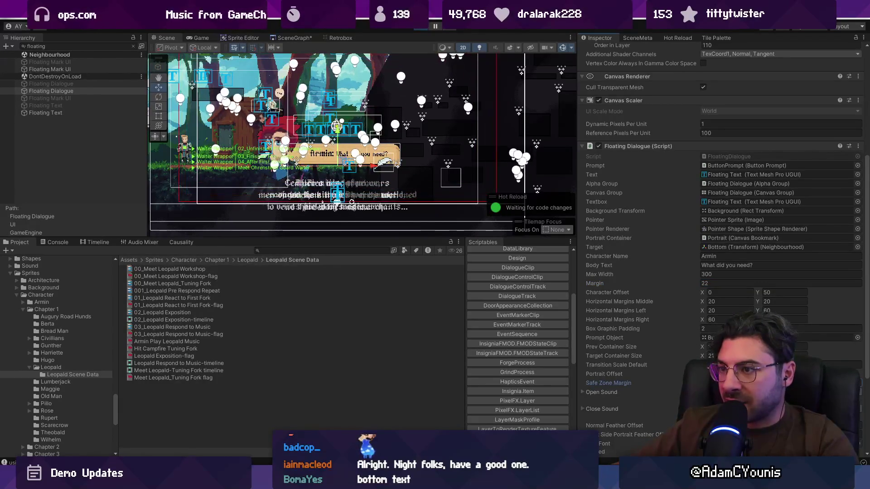
click(197, 36)
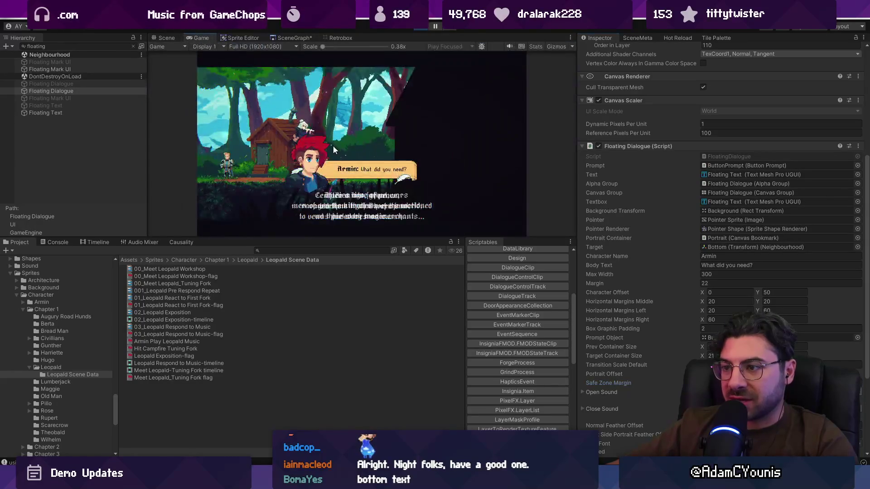
click(422, 28)
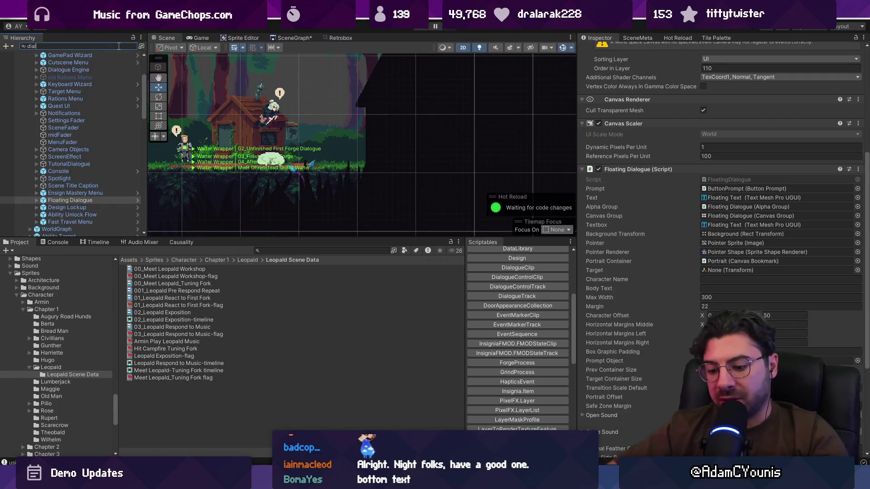
Search 'dialogue anch' and frame Dialogue Anchors' Bottom Row in the scene.
text(dialogue anch)
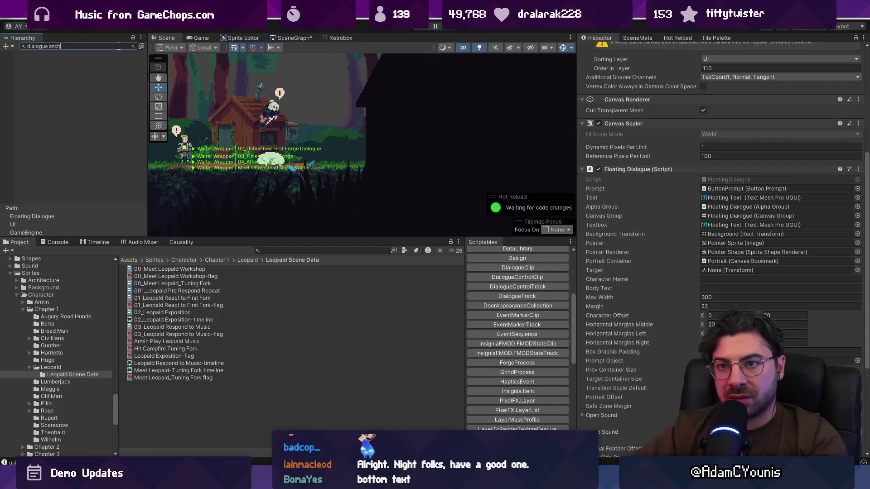
click(108, 62)
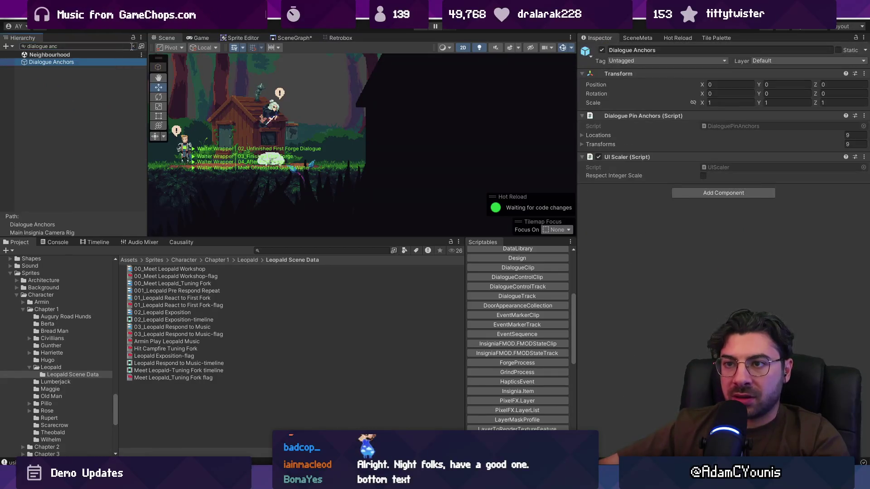
click(134, 46)
click(51, 215)
scroll(51, 212, down, 3)
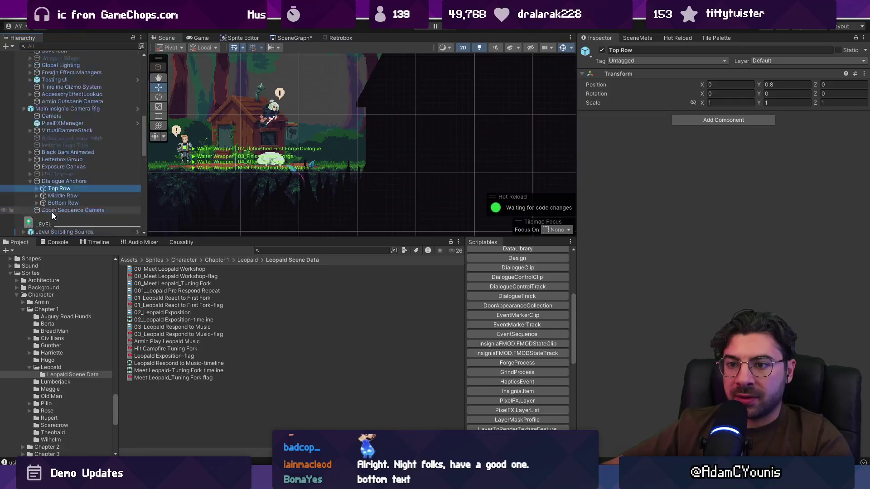
double_click(59, 149)
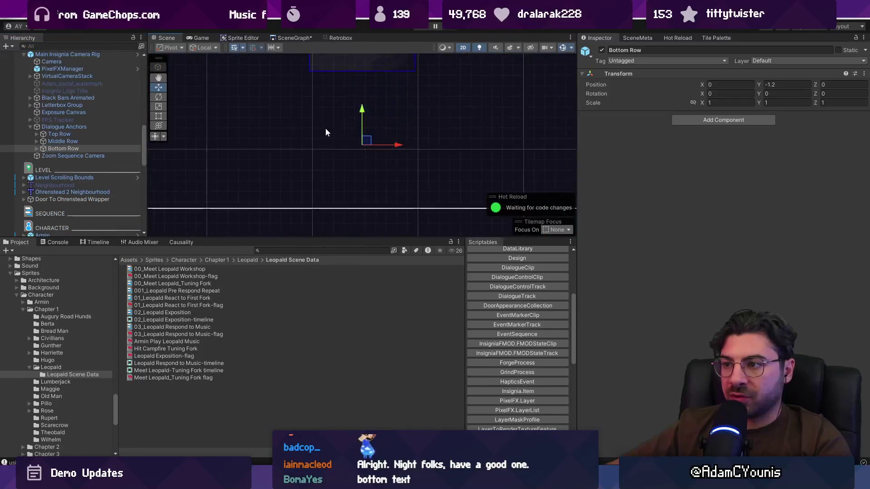
Replay the cutscene and reselect the Bottom Row under Dialogue Anchors.
key(ctrl+p)
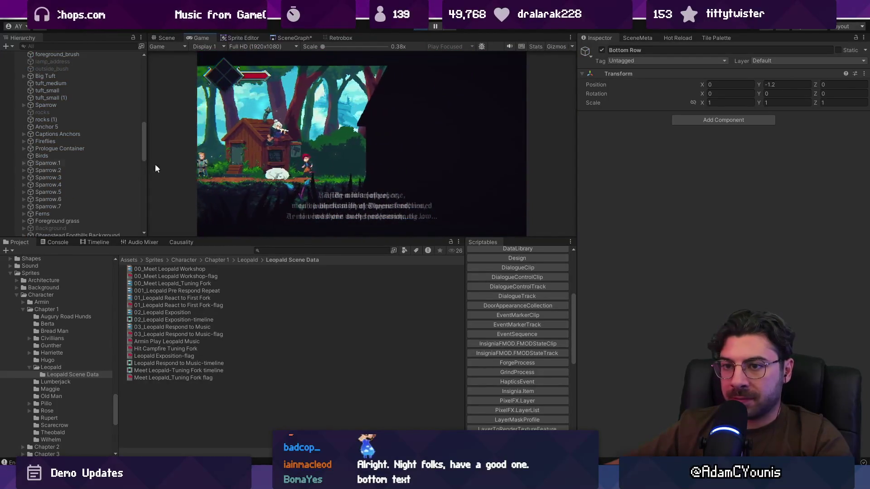
scroll(71, 132, down, 5)
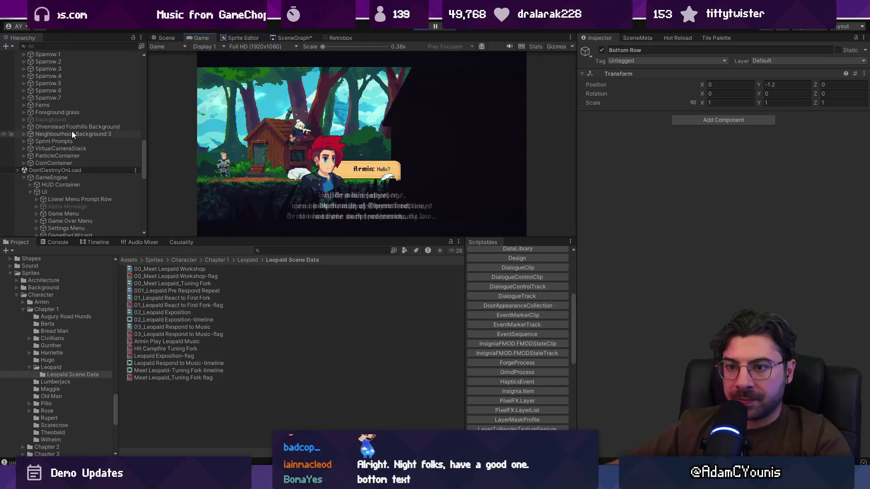
text(dialogue ancho)
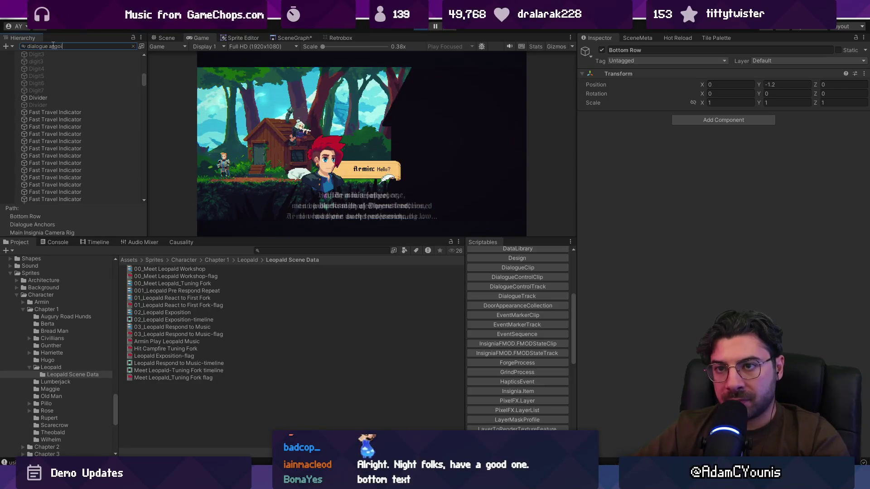
key(BackSpace)
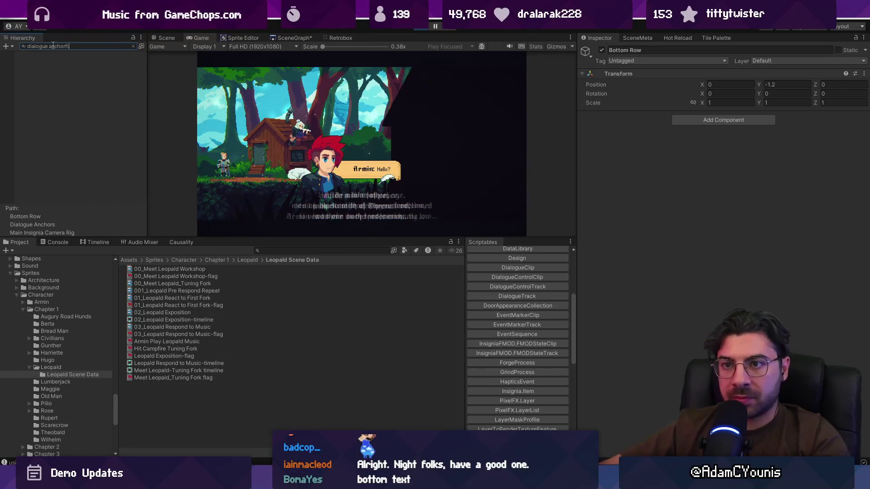
key(BackSpace)
click(54, 54)
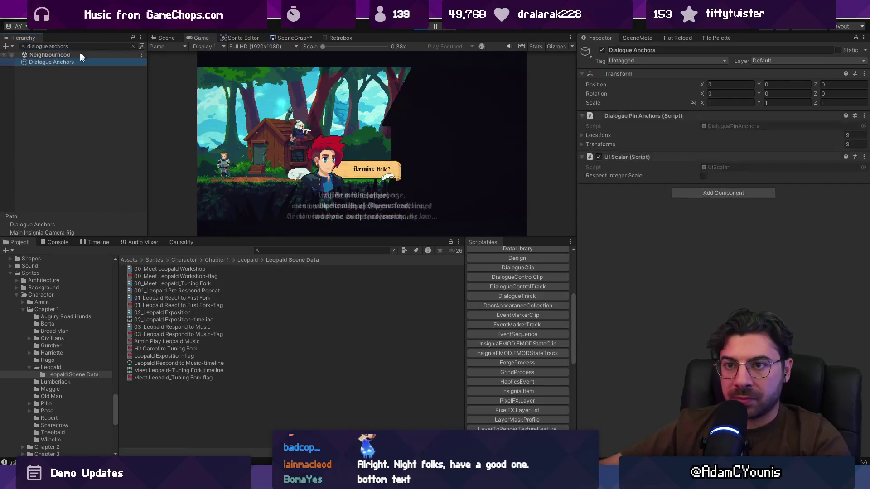
click(133, 46)
click(67, 155)
click(68, 163)
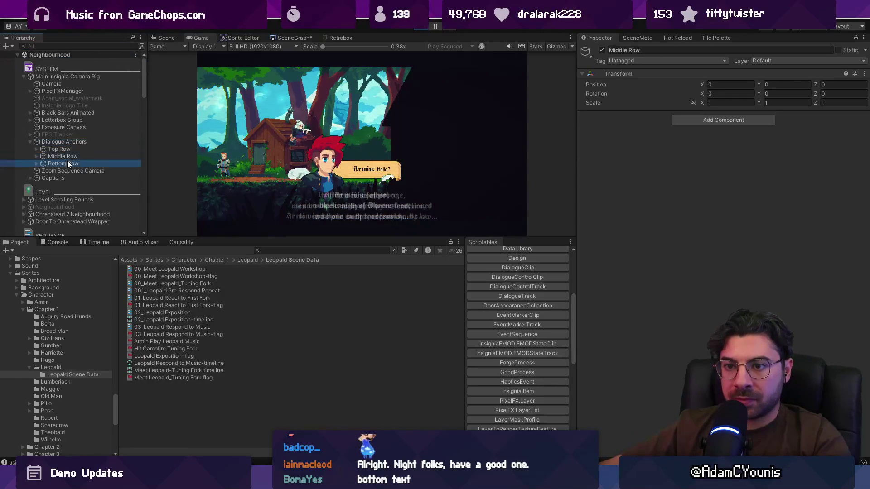
Expand Bottom Row, frame the Bottom pin anchor in Scene view, then check the Game view.
click(164, 38)
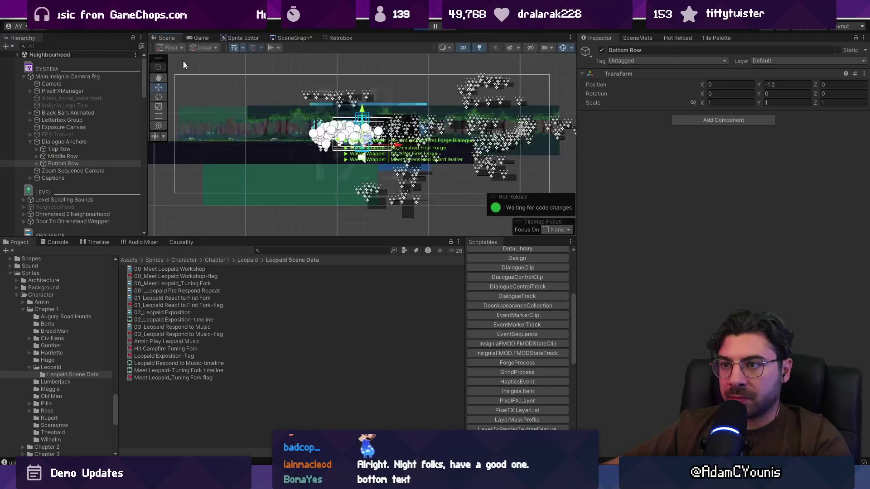
scroll(421, 150, up, 10)
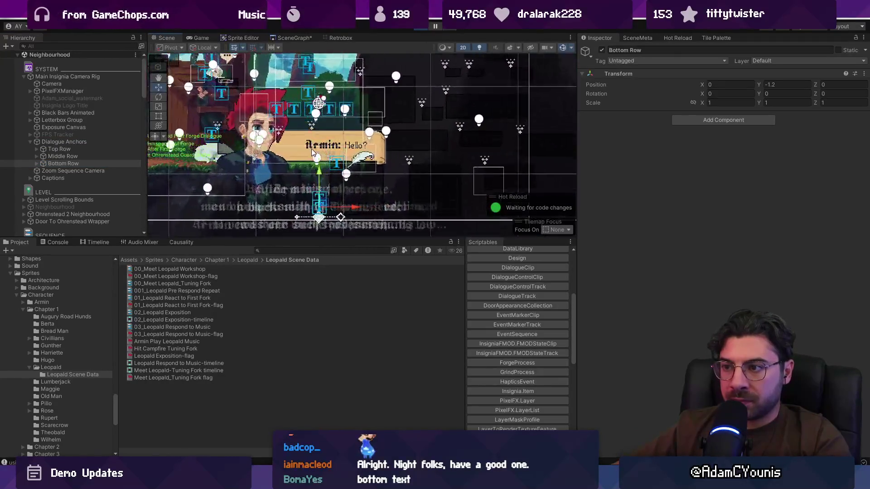
scroll(339, 164, down, 2)
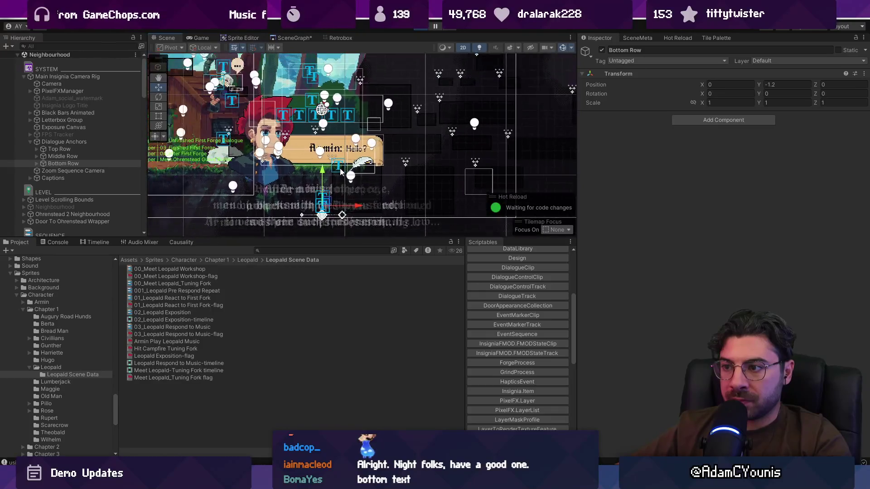
click(37, 164)
double_click(51, 177)
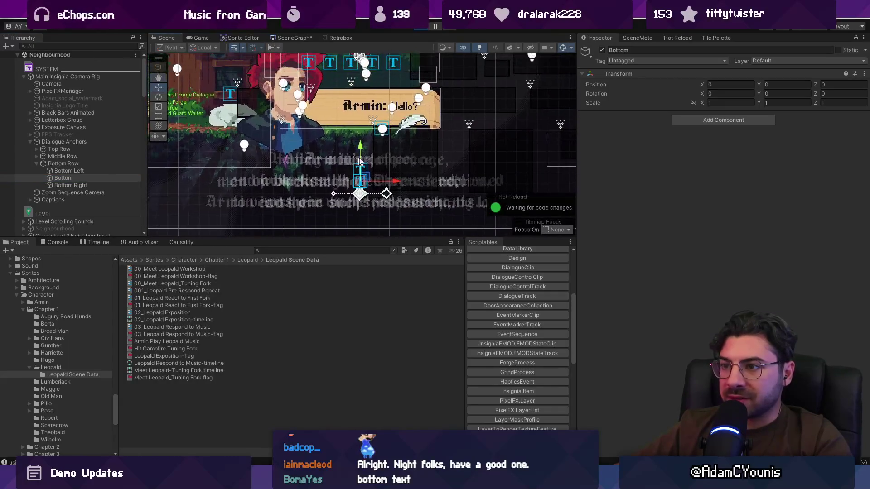
click(201, 38)
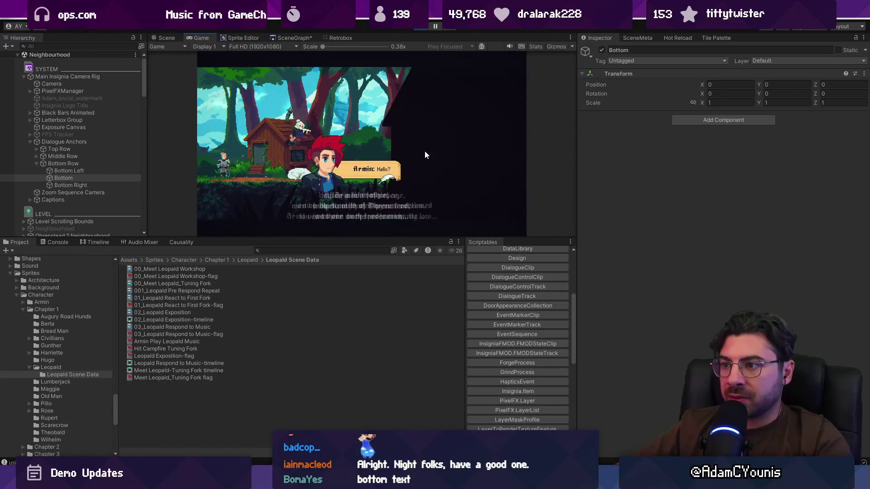
Scrub the Bottom anchor's Position Y down to -0.83, then begin a new hierarchy search.
mouse_move(759, 85)
mouse_down()
mouse_move(746, 81)
mouse_move(767, 84)
mouse_move(750, 80)
mouse_up()
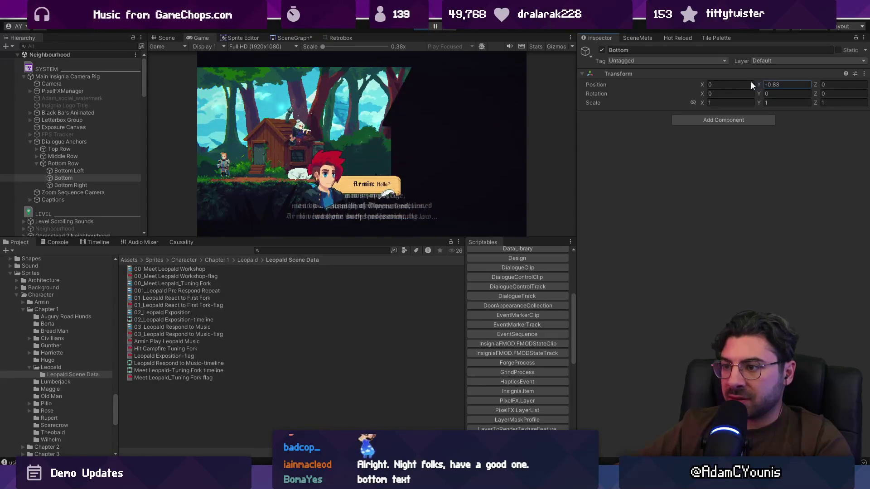
drag(750, 82, 750, 80)
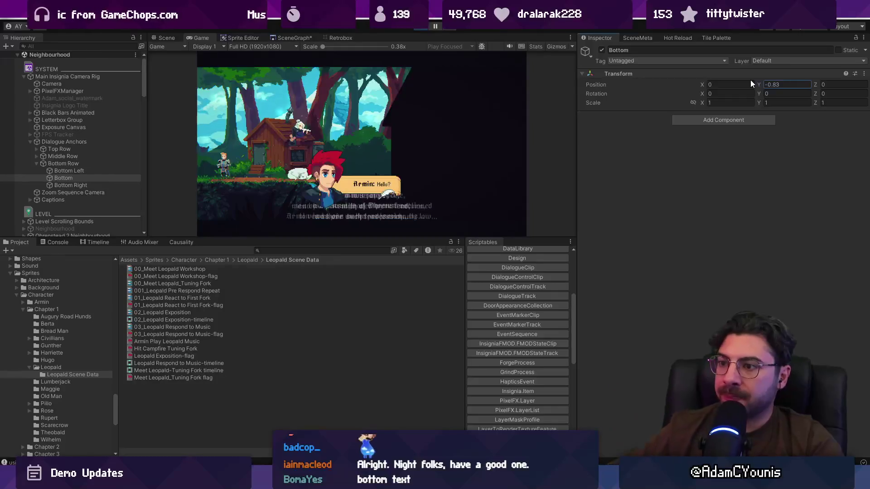
click(80, 47)
text(safe)
key(BackSpace)
key(BackSpace)
key(BackSpace)
Select Floating Dialogue and scrub its Safe Zone Margin from 0.3 down to 0.24.
text(floating dialogue)
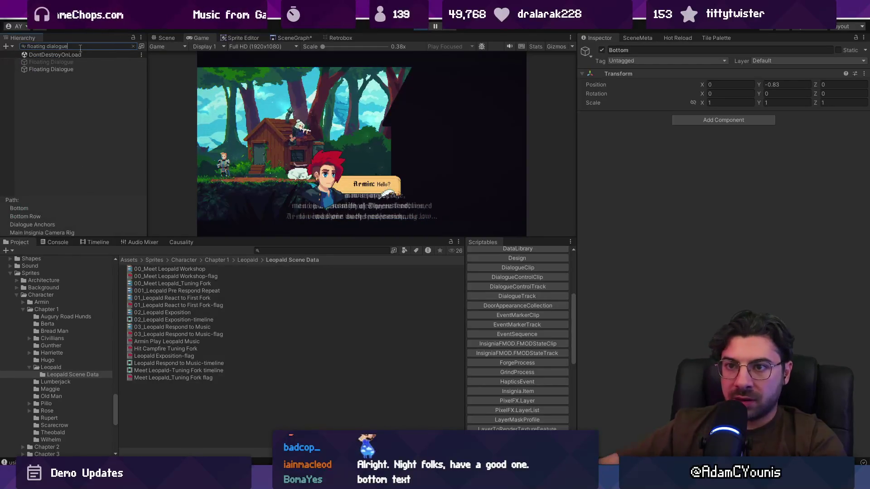
click(73, 69)
scroll(674, 317, down, 10)
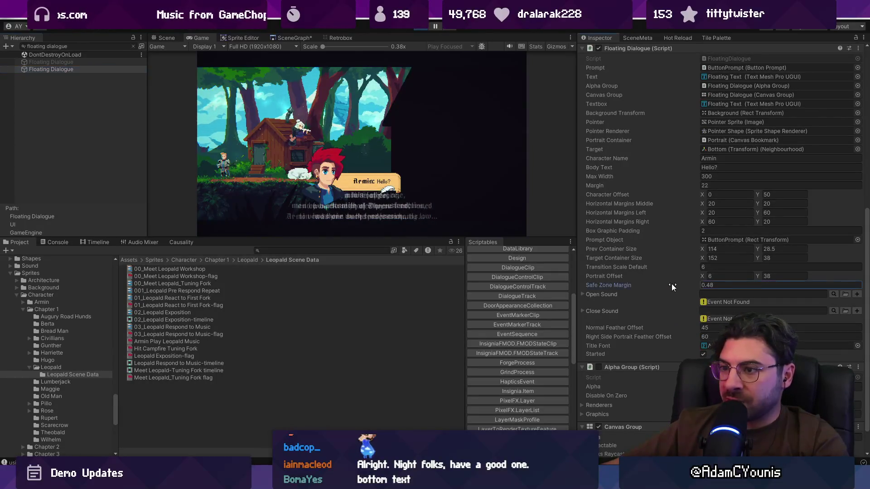
drag(670, 285, 669, 285)
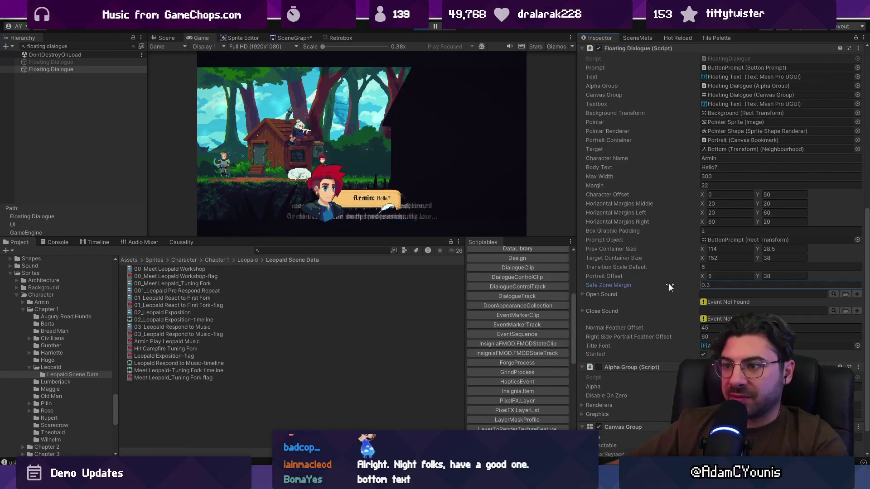
drag(669, 286, 667, 284)
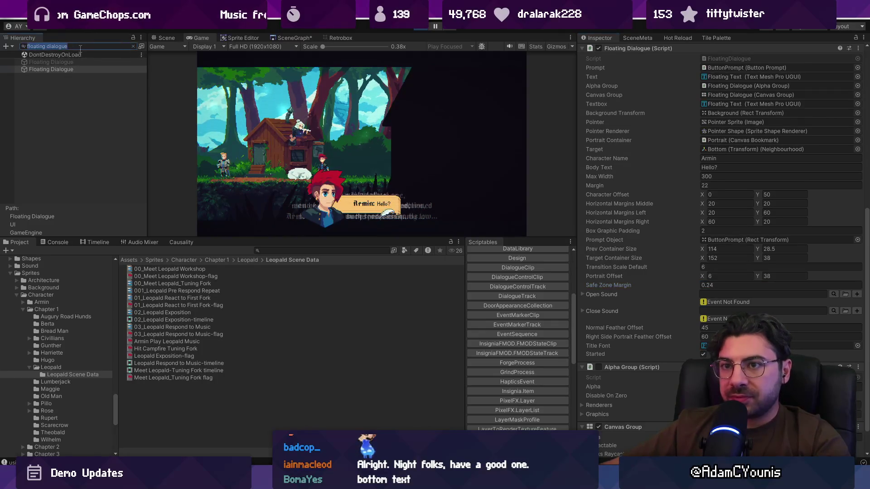
key(BackSpace)
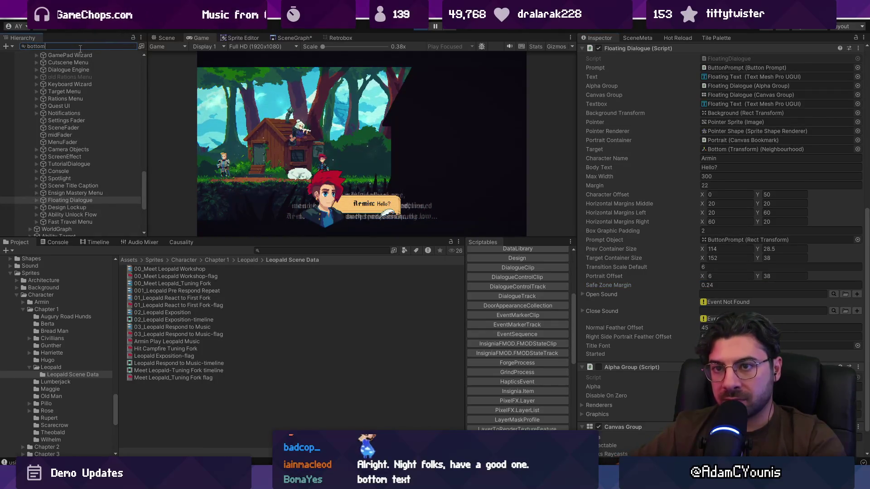
Select the Bottom pin anchor and drag its Position Y down to -3.19.
click(75, 62)
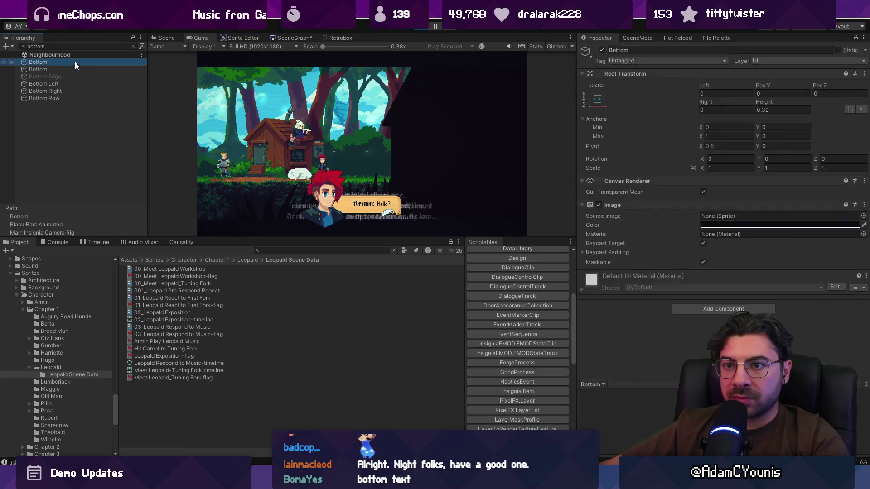
click(99, 68)
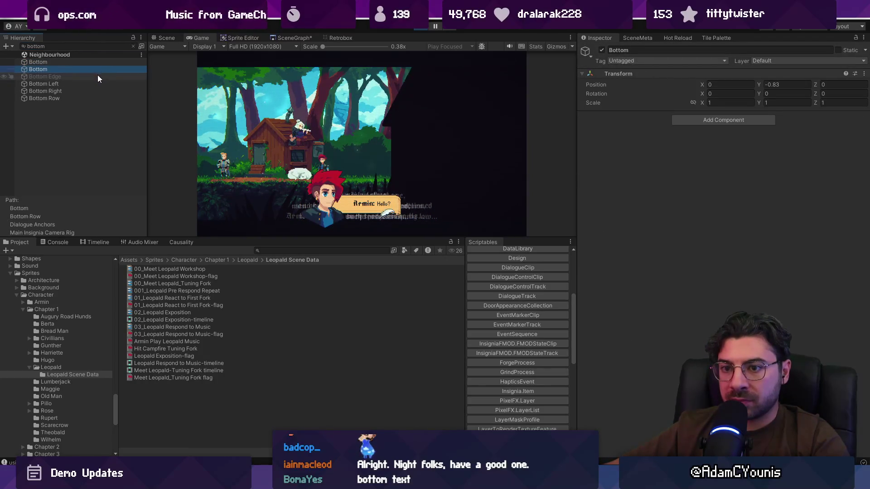
mouse_move(758, 83)
mouse_down()
mouse_move(797, 74)
mouse_move(745, 72)
mouse_move(803, 62)
mouse_move(708, 64)
mouse_move(807, 64)
mouse_move(713, 70)
mouse_up()
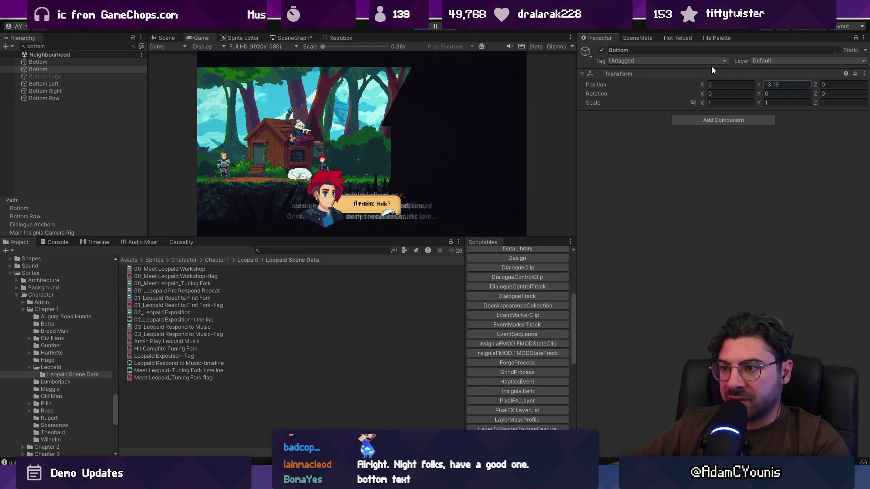